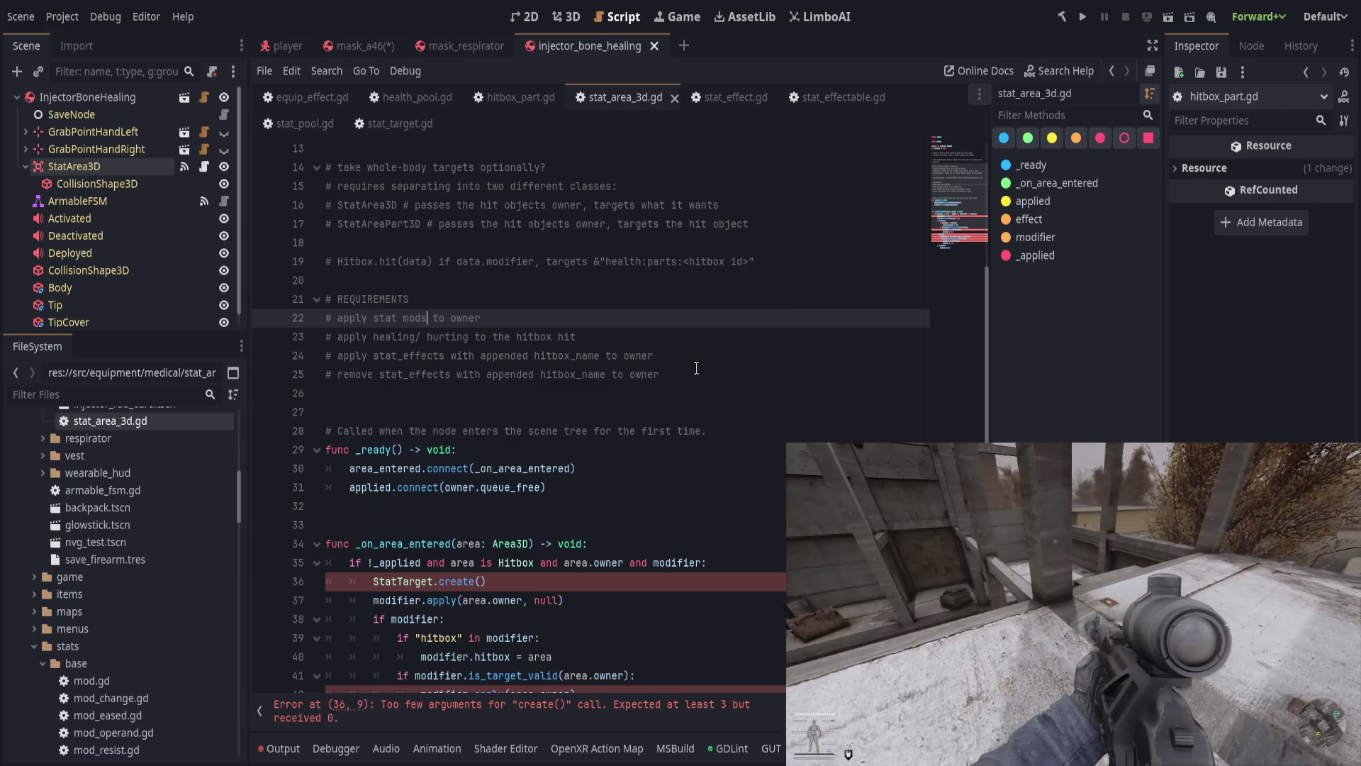
# Step: Reword the requirement comment so it ends with 'targets'
pyautogui.write('w/ their owne')
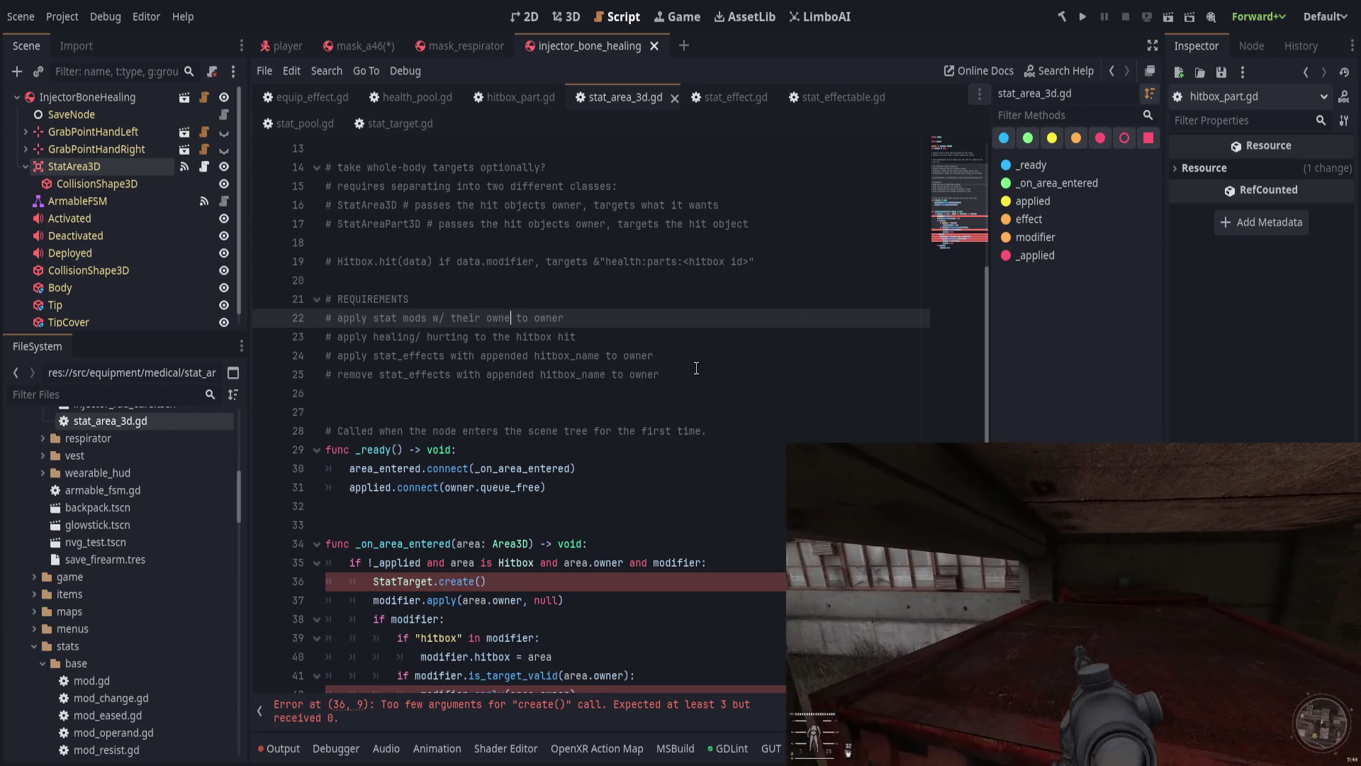
pyautogui.press('BackSpace')
pyautogui.write('targets')
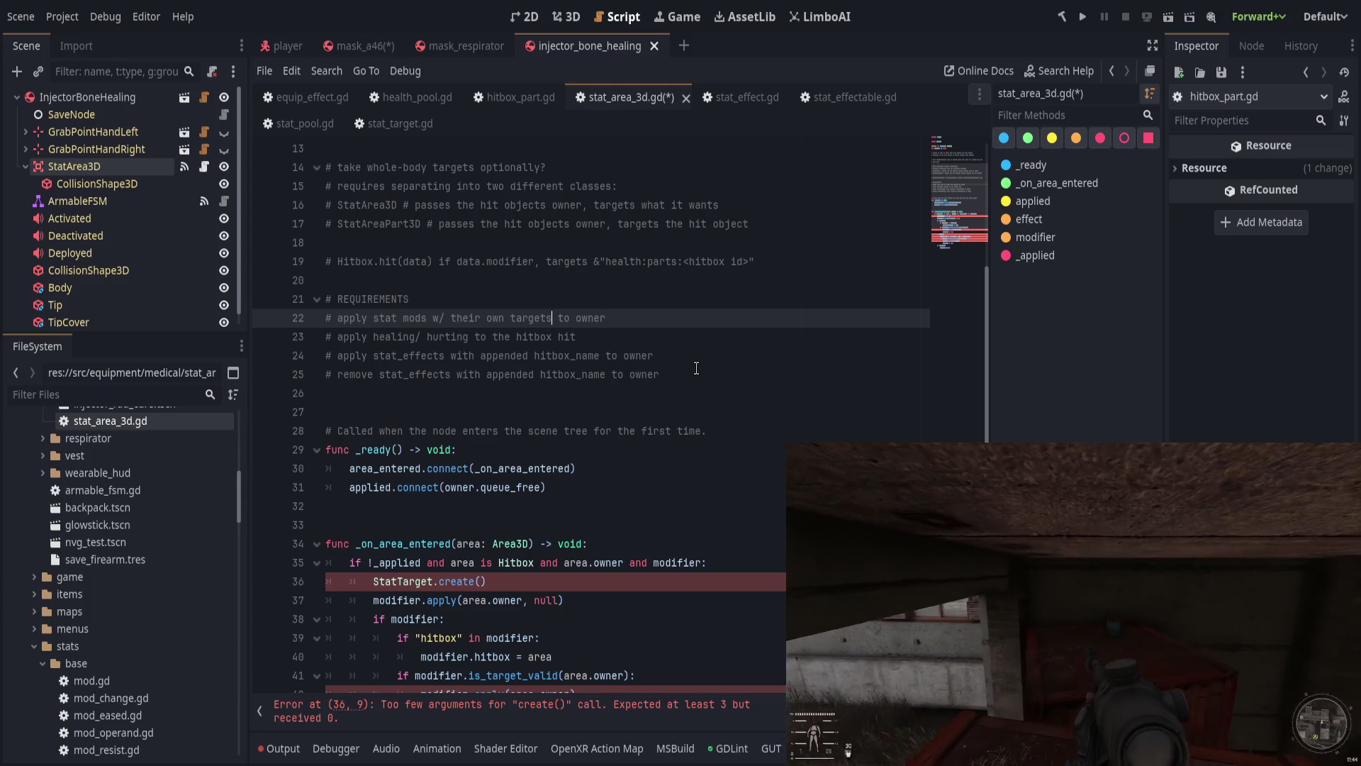
# Step: Add a '# apply stat_effects to owner' requirement line above the stat_effects lines
pyautogui.press('Down')
pyautogui.press('Down')
pyautogui.press('Down')
pyautogui.press('Up')
pyautogui.press('Up')
pyautogui.press('Down')
pyautogui.write('# apply')
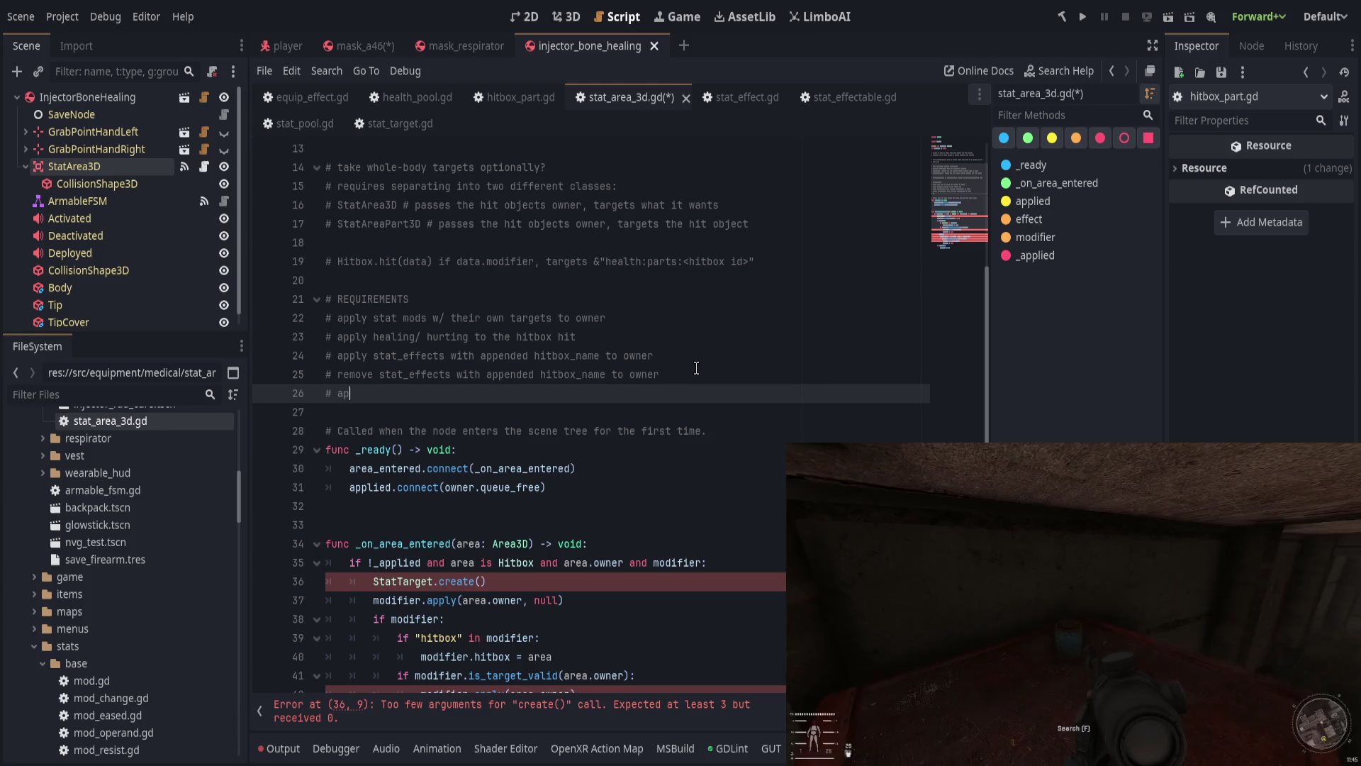
pyautogui.hotkey('alt', 'Up')
pyautogui.hotkey('alt', 'Up')
pyautogui.write('stat_effects to owner')
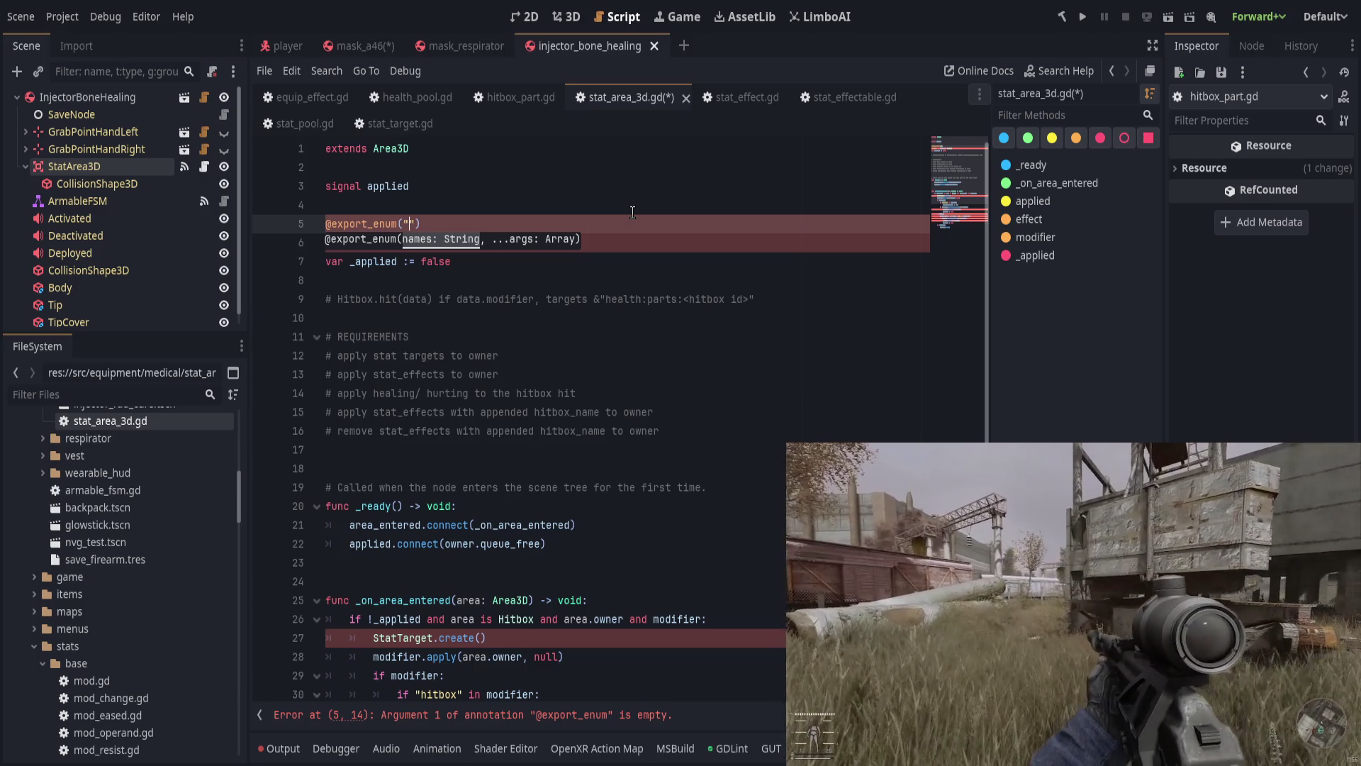
pyautogui.write('OWNER')
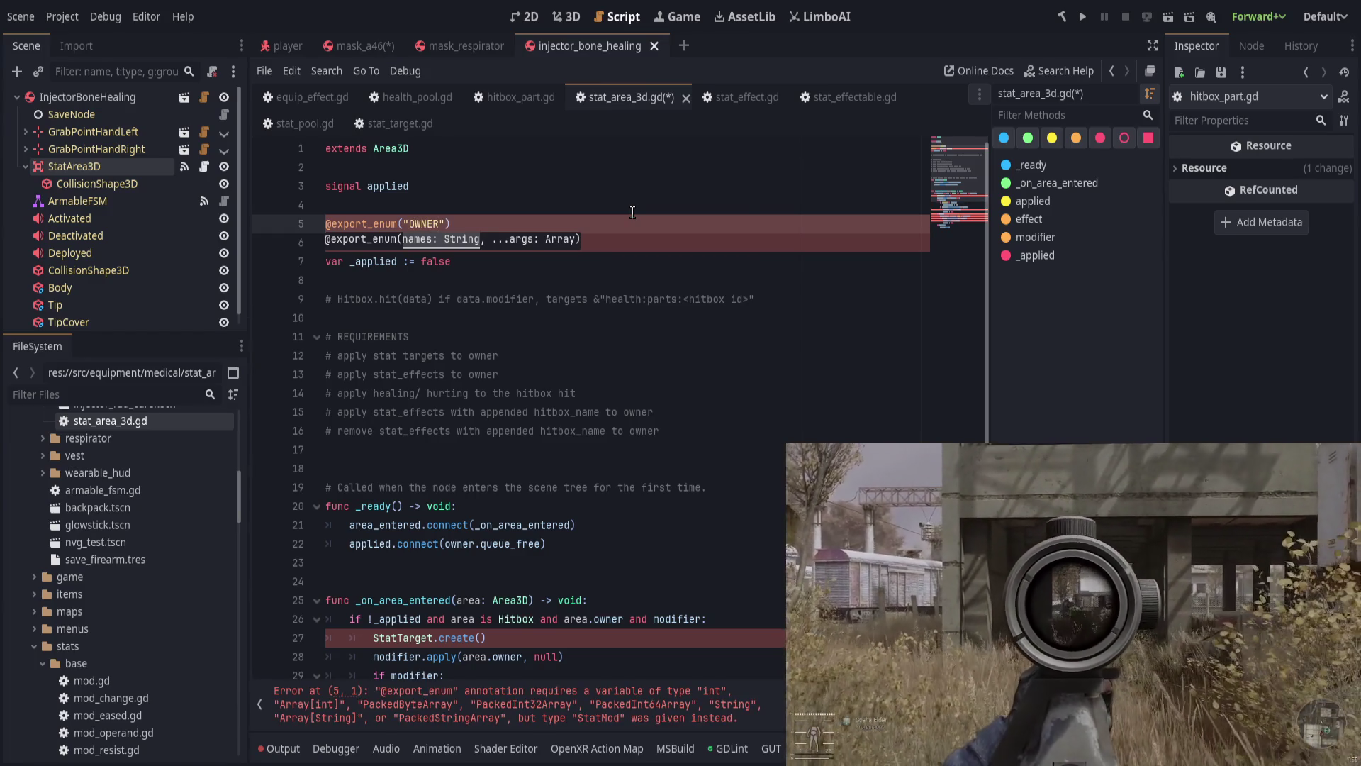
pyautogui.hotkey('ctrl', 'BackSpace')
pyautogui.write('HIT')
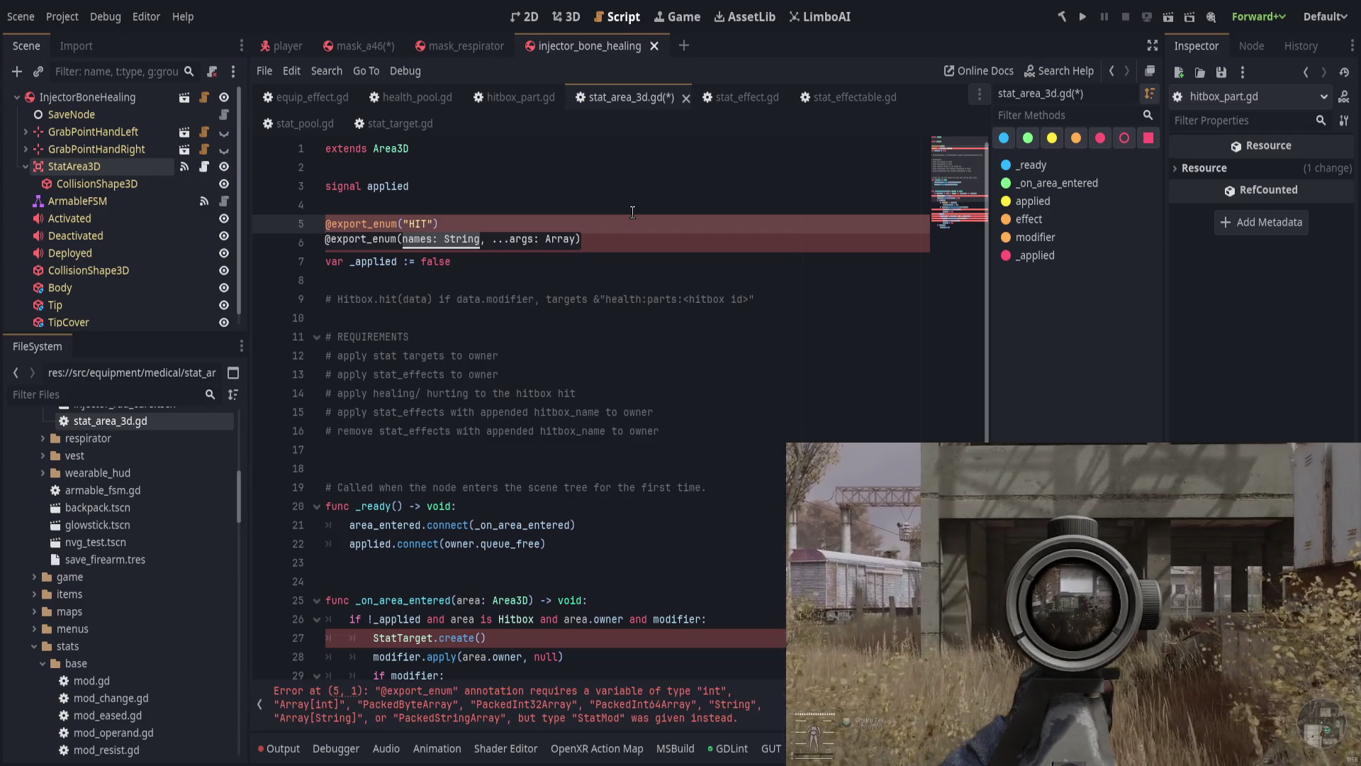
pyautogui.write('BOX')
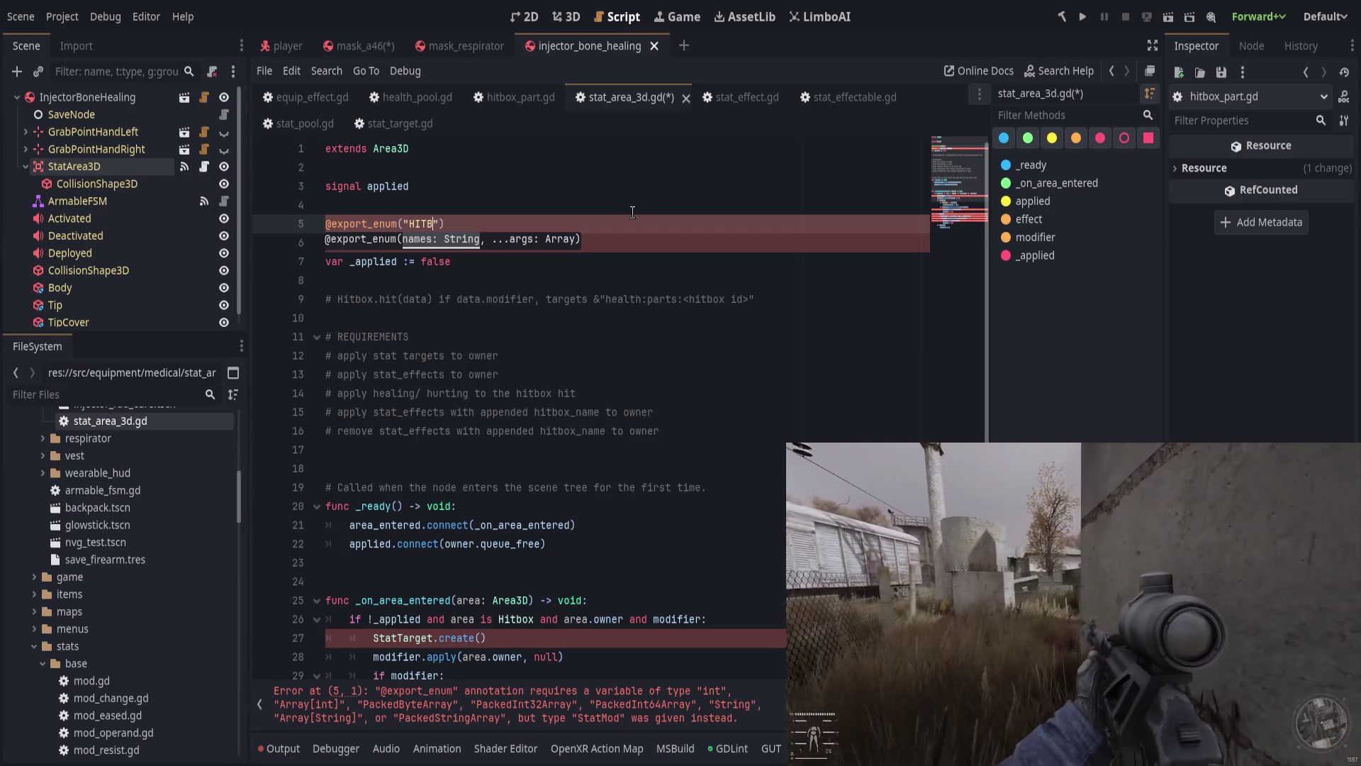
pyautogui.write('", "OWNER')
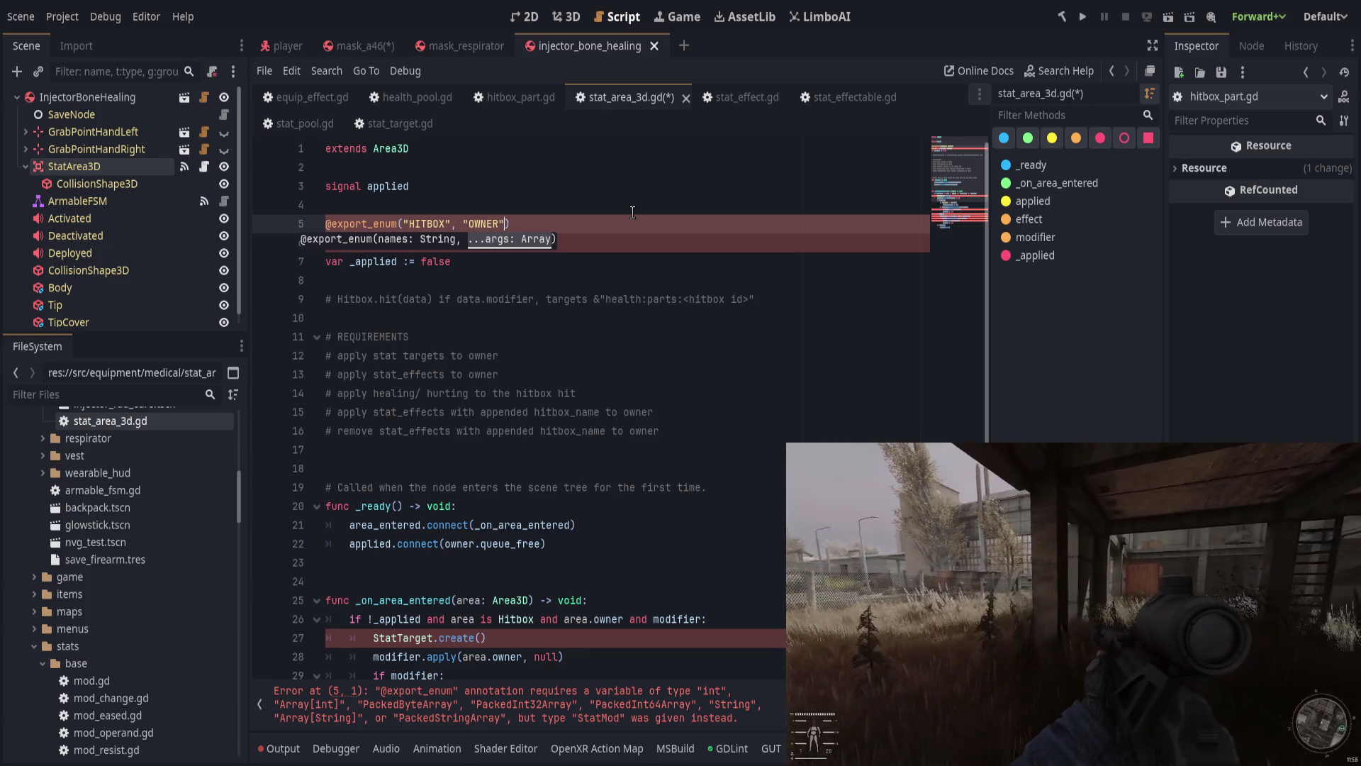
pyautogui.press('End')
pyautogui.write('var target')
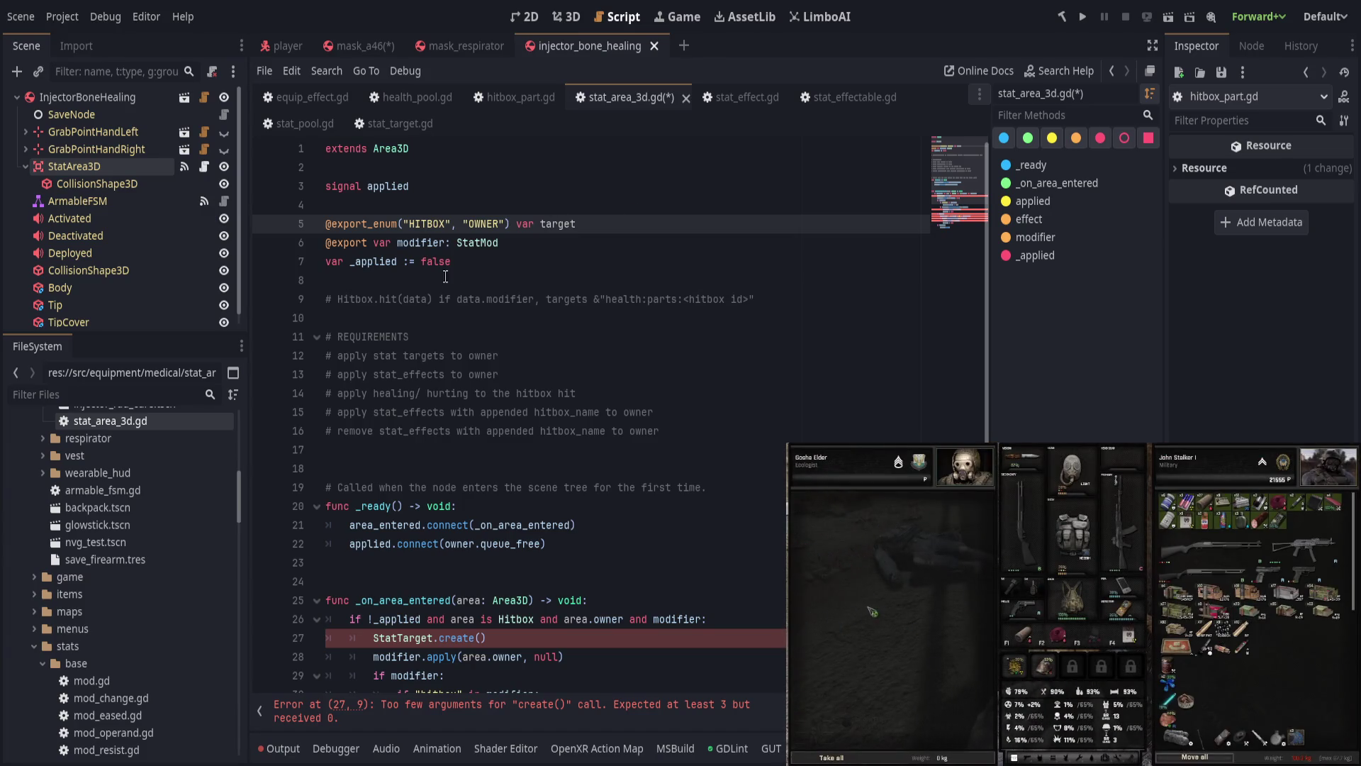
pyautogui.scroll(-2, 596, 224)
pyautogui.scroll(2, 596, 224)
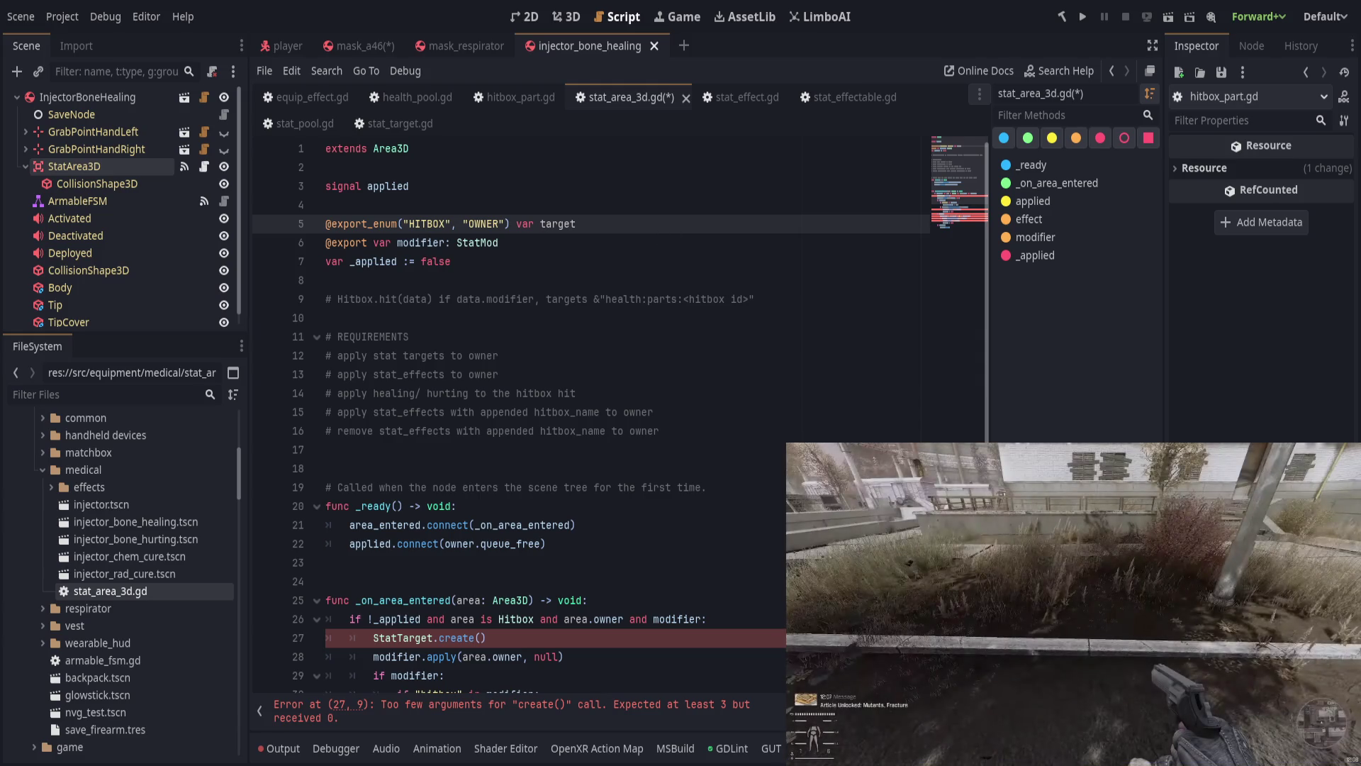
# Step: Add a comment asking whether to target the hitbox (for mod, effects) or owner
pyautogui.click(797, 441)
pyautogui.press('Return')
pyautogui.press('Return')
pyautogui.press('Up')
pyautogui.write('# how to choose wh')
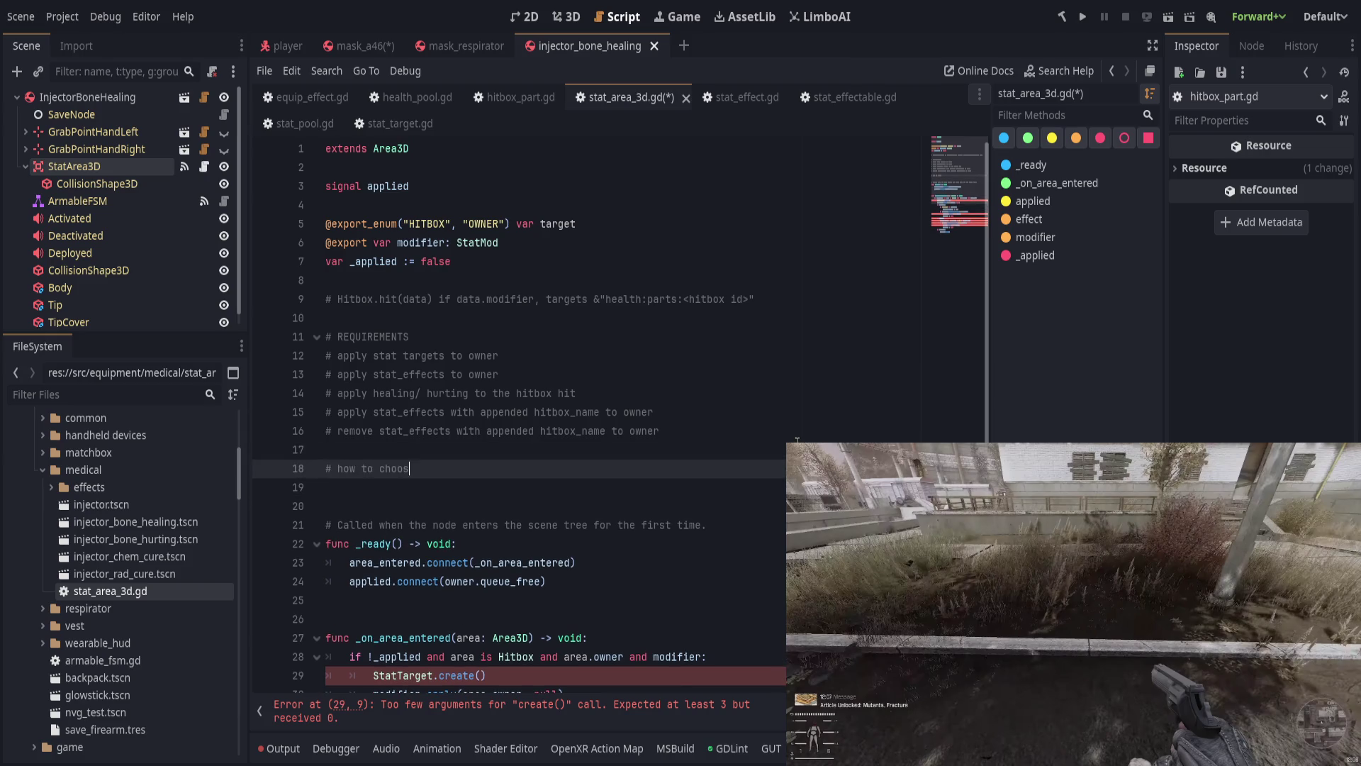
pyautogui.write('ether to ')
pyautogui.write('target the hitbox')
pyautogui.write(' (for mod, effects) or')
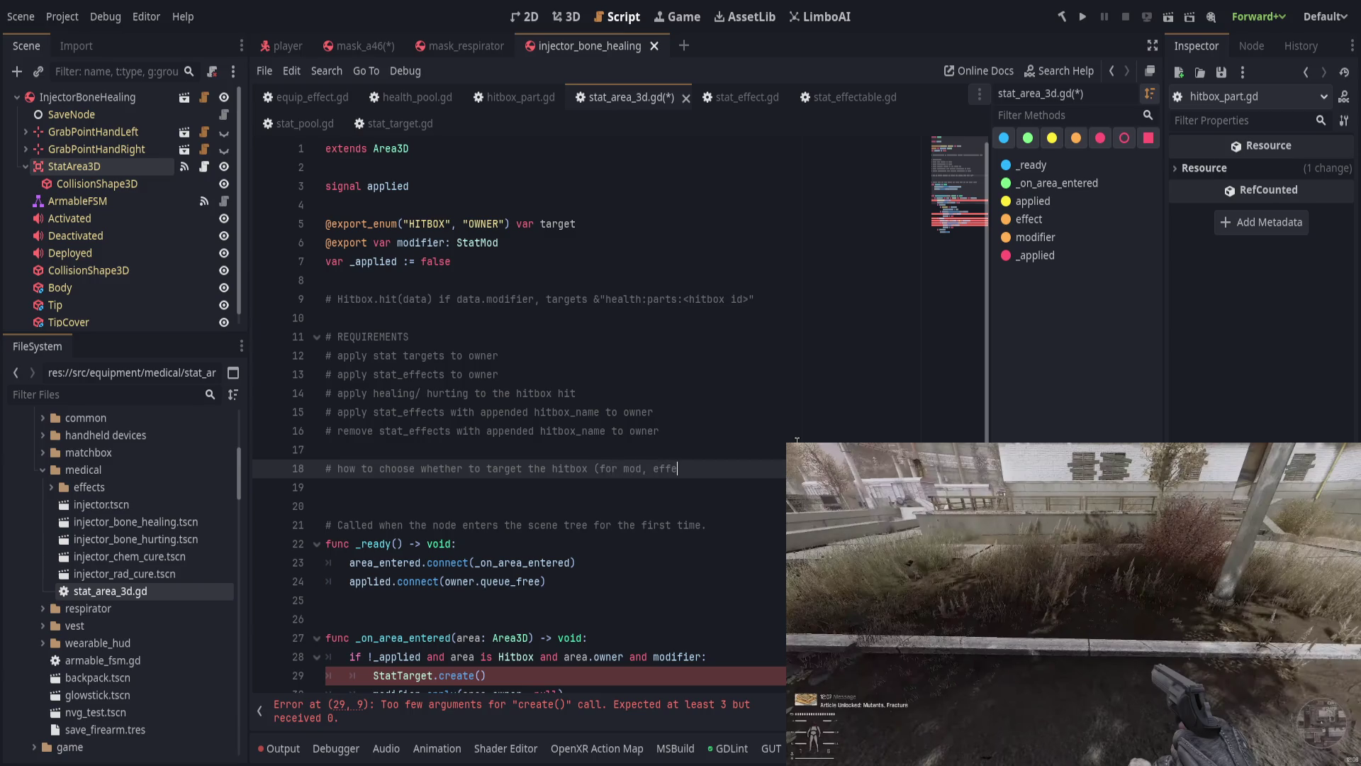
pyautogui.write(' owner')
# Step: Add a '# new classes' option comment below the question
pyautogui.press('Return')
pyautogui.write('# ')
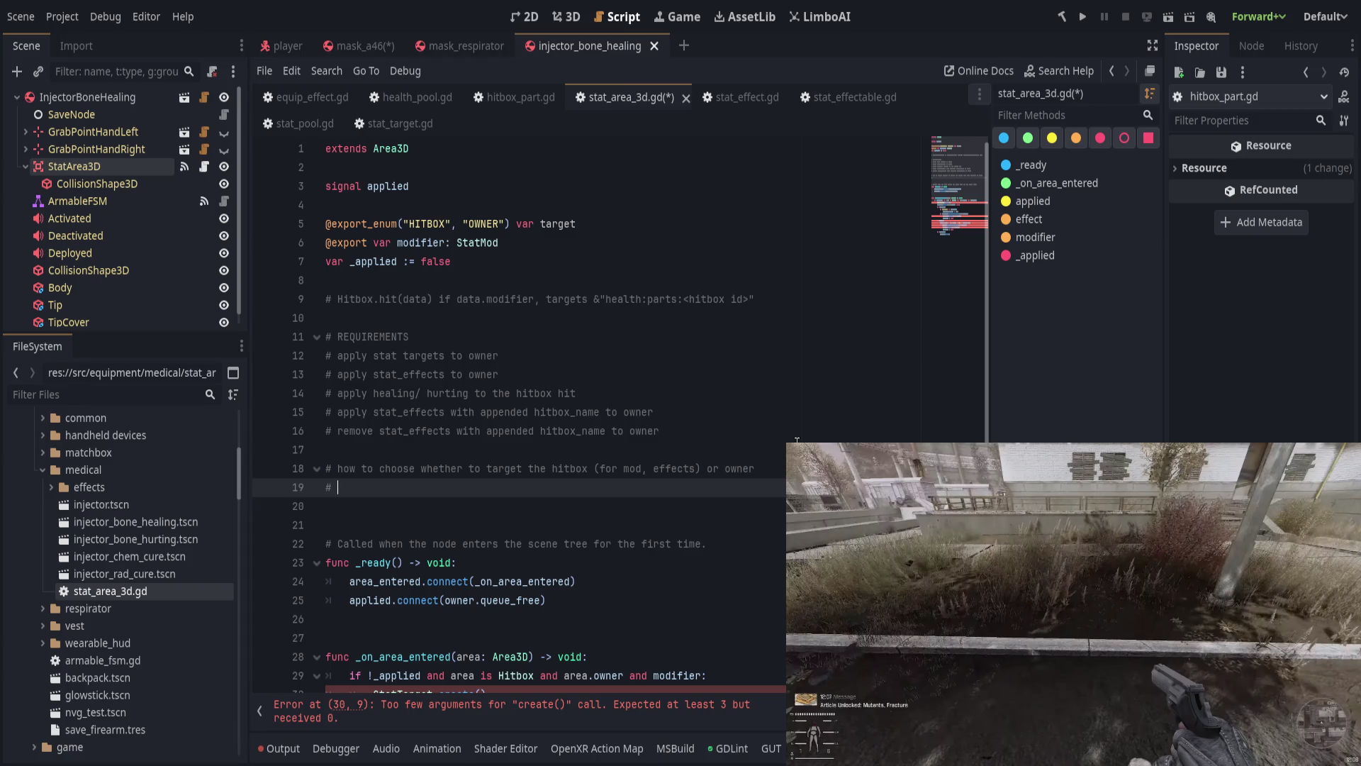
pyautogui.write('new type')
pyautogui.press('BackSpace')
pyautogui.press('BackSpace')
pyautogui.press('BackSpace')
pyautogui.write('class_name')
pyautogui.press('Return')
pyautogui.write('# enum')
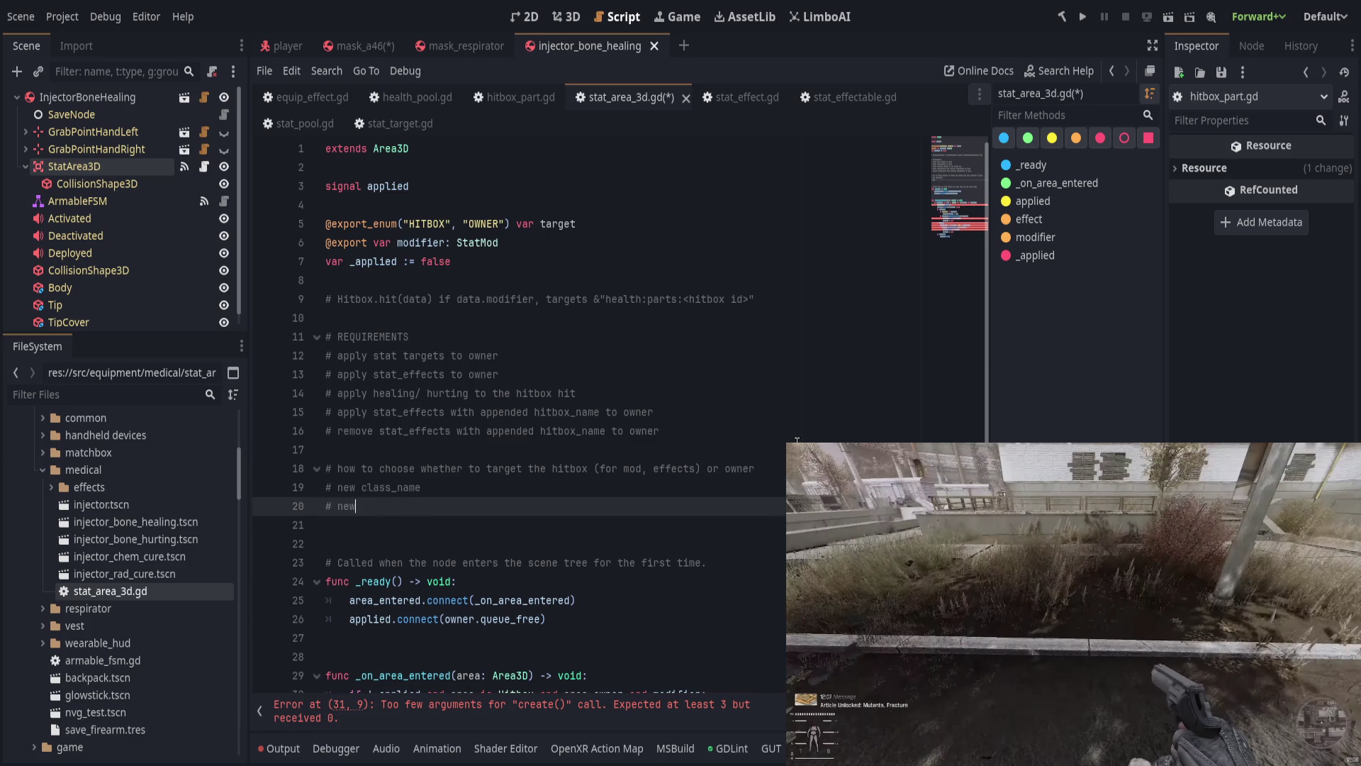
pyautogui.press('BackSpace')
pyautogui.press('BackSpace')
pyautogui.press('BackSpace')
pyautogui.press('Up')
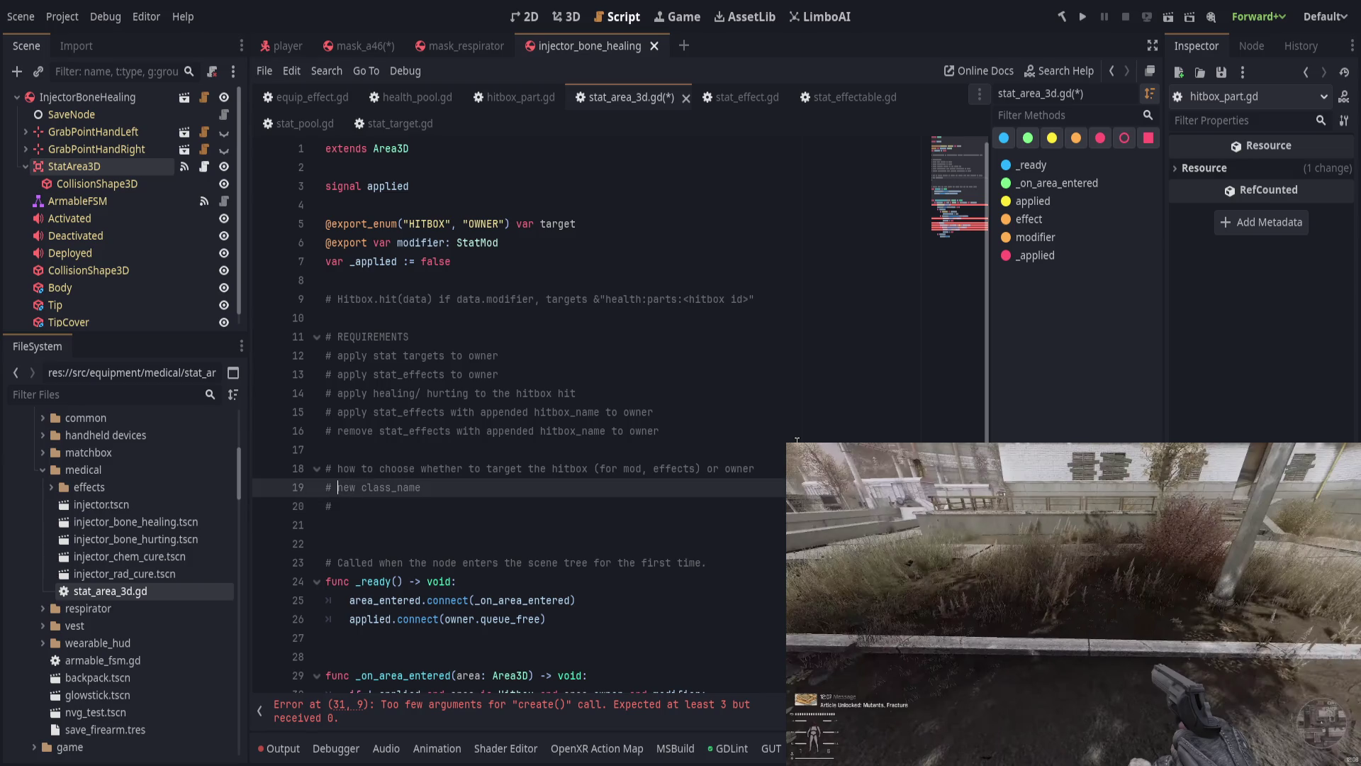
pyautogui.hotkey('ctrl', 'BackSpace')
pyautogui.write('classes')
pyautogui.press('Down')
pyautogui.write('new')
pyautogui.write(' @export')
pyautogui.write('enum')
pyautogui.press('BackSpace')
pyautogui.press('BackSpace')
pyautogui.press('BackSpace')
pyautogui.write('t_en')
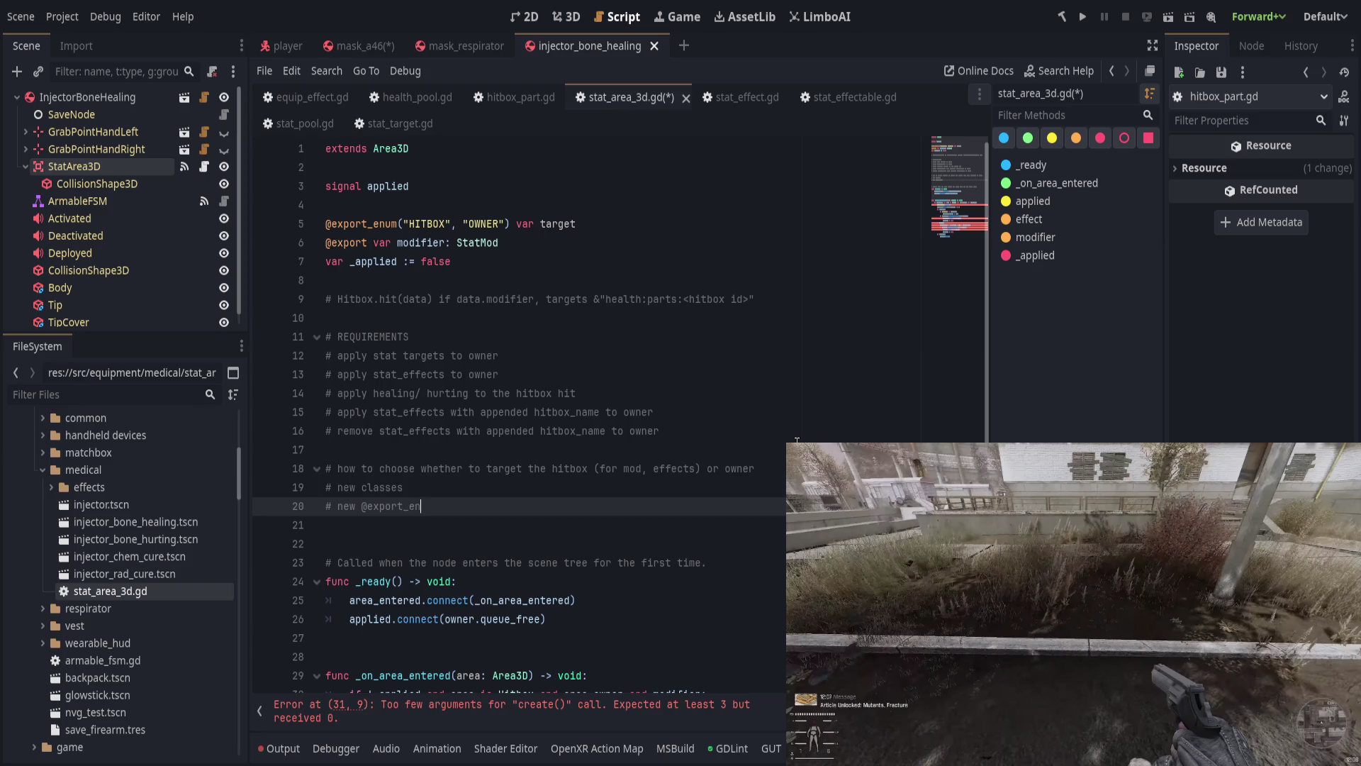
pyautogui.write('um')
pyautogui.press('Return')
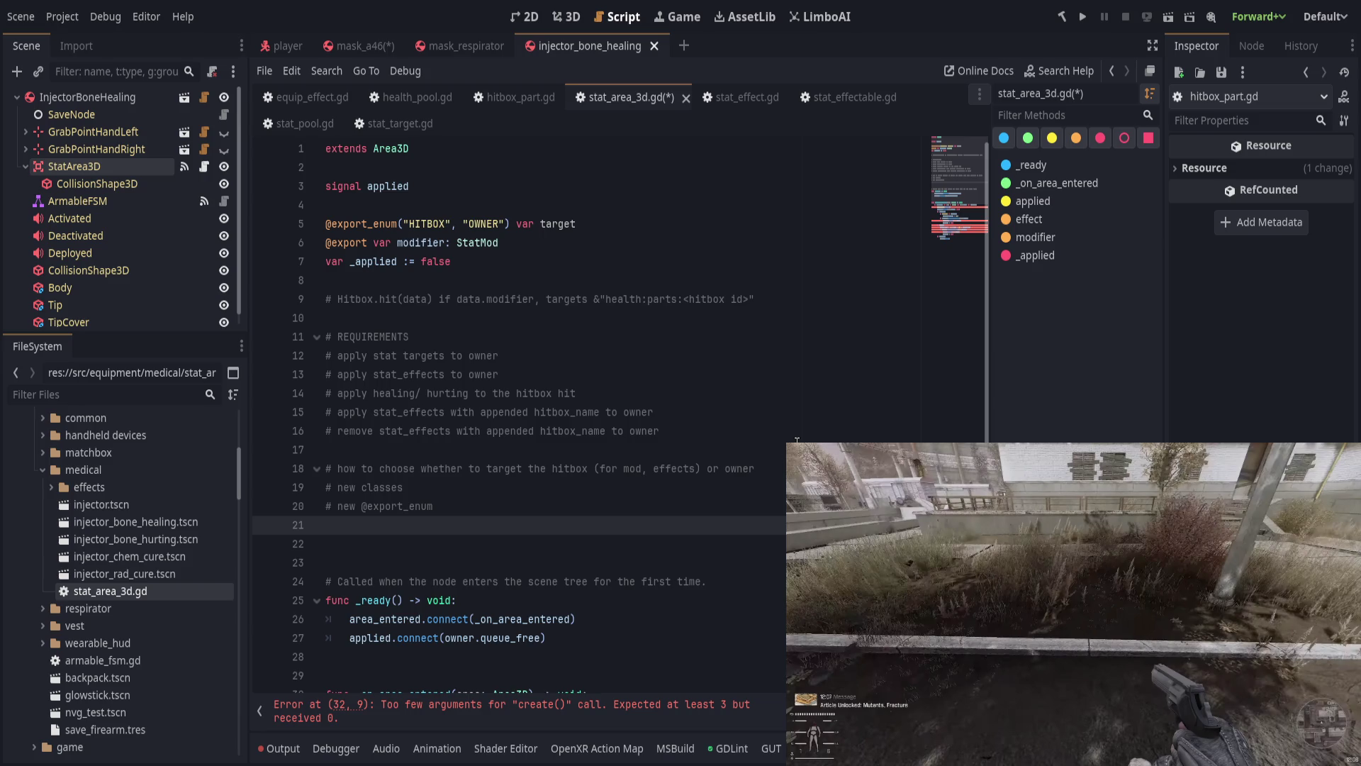
pyautogui.press('Return')
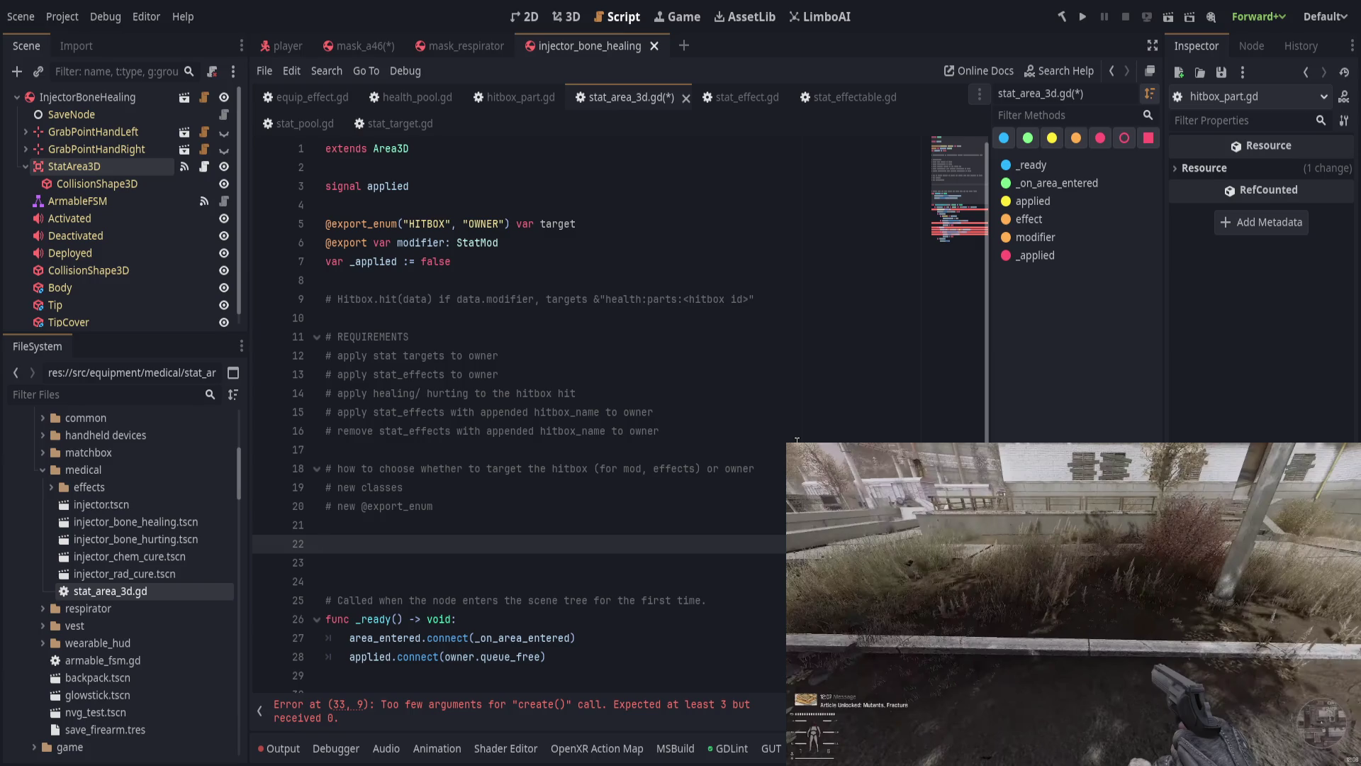
pyautogui.write('# ')
pyautogui.write('@export ')
pyautogui.write('var')
pyautogui.write(' target ')
pyautogui.write('T')
pyautogui.write('tatTarget')
pyautogui.write('()')
# Step: Note a possible StatTargetHitbox() wrapper class for intended hitbox targeting, and save
pyautogui.press('Return')
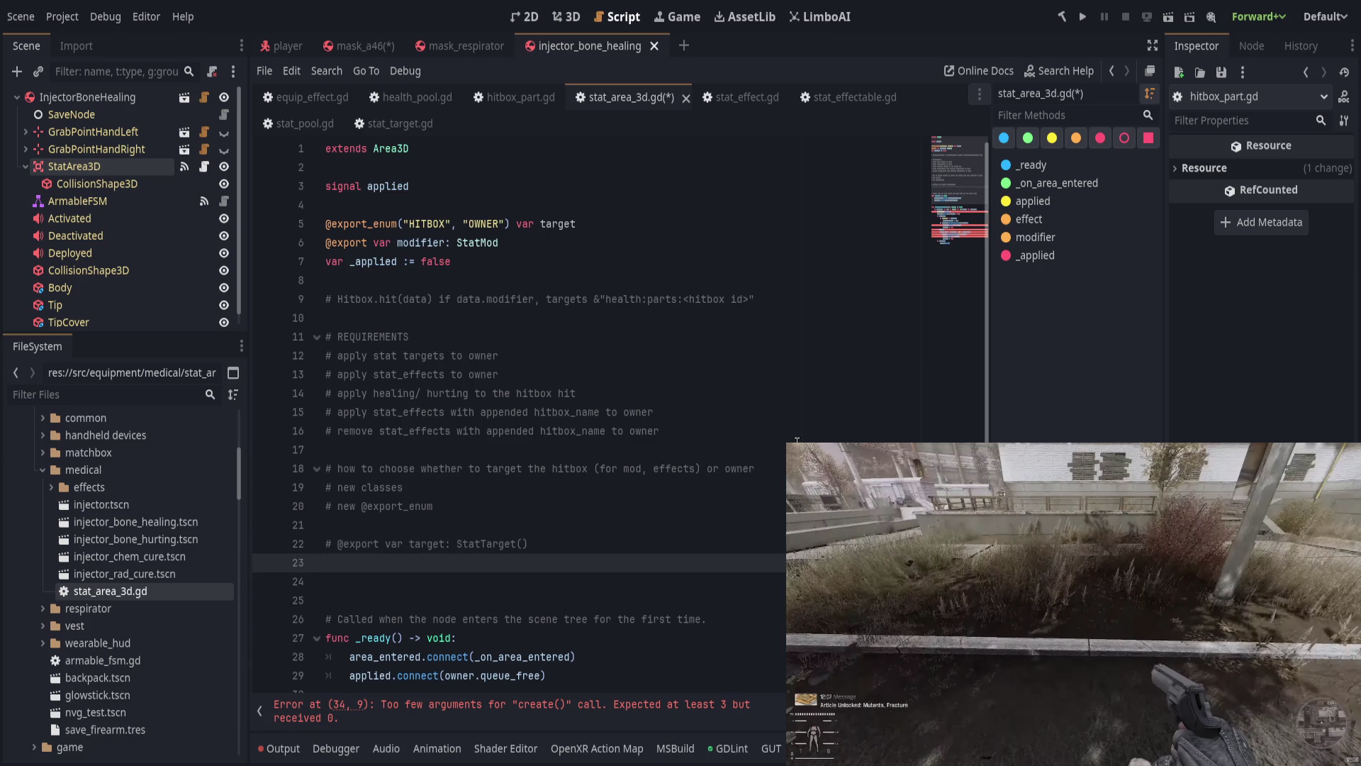
pyautogui.write('#')
pyautogui.write(' new class ')
pyautogui.write('StatTar')
pyautogui.write('get')
pyautogui.write('Hitb')
pyautogui.write('ox()')
pyautogui.write(' as a wrapp')
pyautogui.write('er for when it')
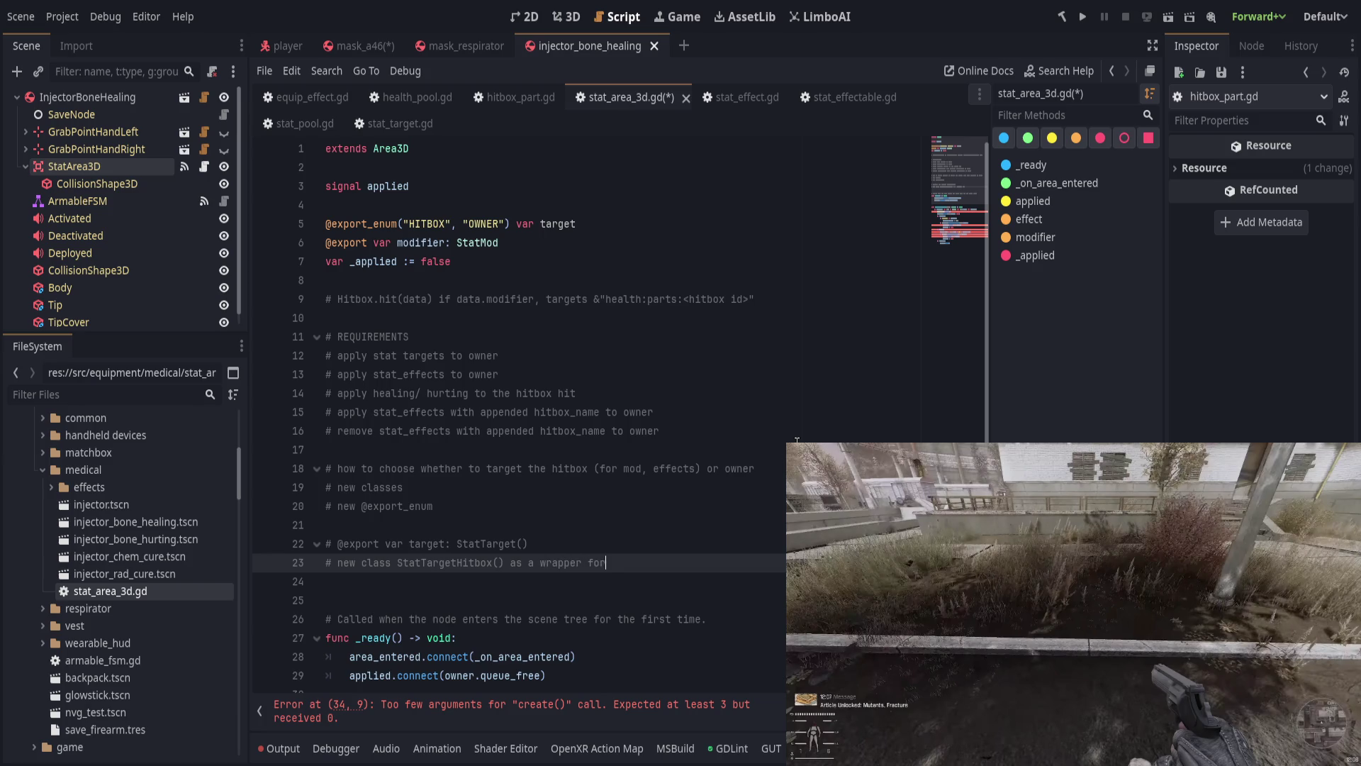
pyautogui.write(' is intende')
pyautogui.write('d?')
pyautogui.hotkey('ctrl', 's')
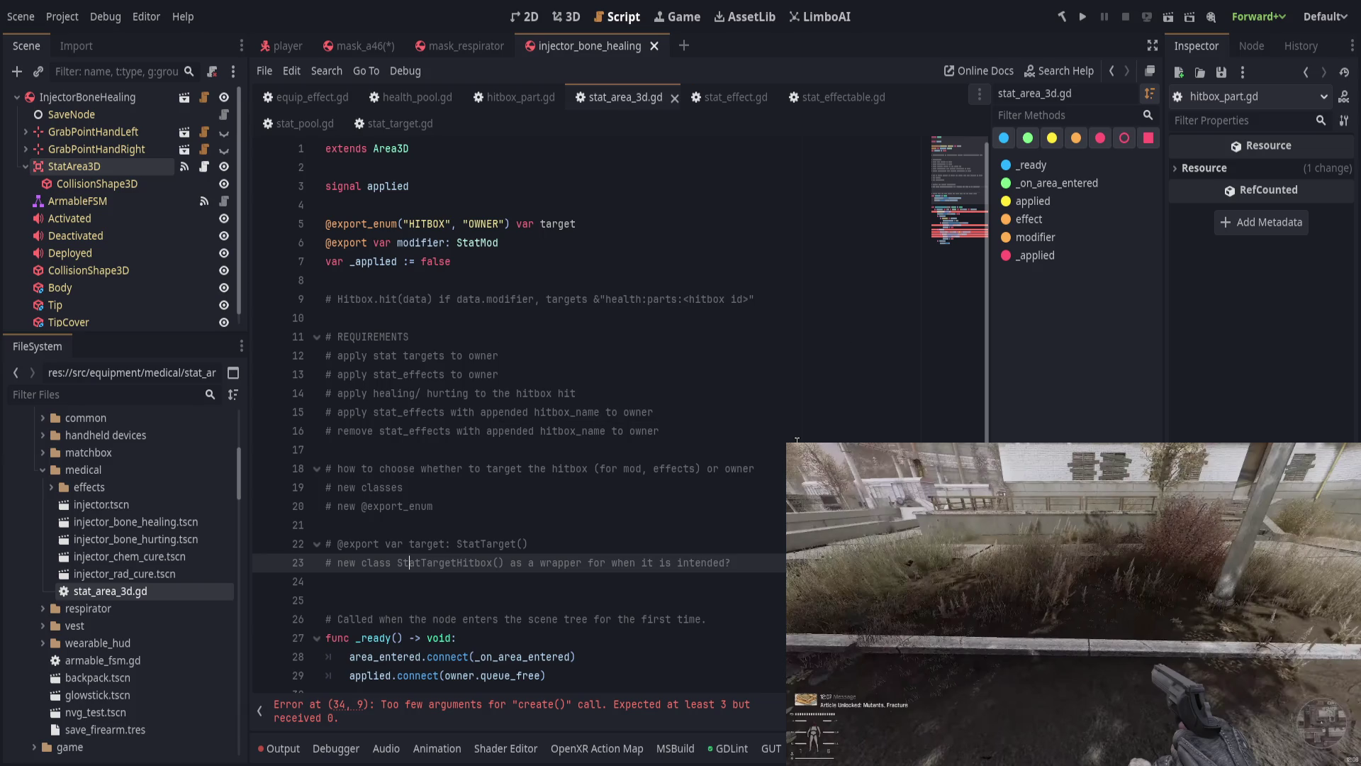
# Step: Note that nested instances would need redirecting to the hitbox, which would be painful
pyautogui.press('Return')
pyautogui.write('# ')
pyautogui.write('nested insta')
pyautogui.write('nces ')
pyautogui.write('would also ')
pyautogui.write('need to target')
pyautogui.hotkey('ctrl', 'BackSpace')
pyautogui.hotkey('ctrl', 'BackSpace')
pyautogui.write('be re')
pyautogui.write('ected to the hitbox')
pyautogui.press('Return')
pyautogui.write('#')
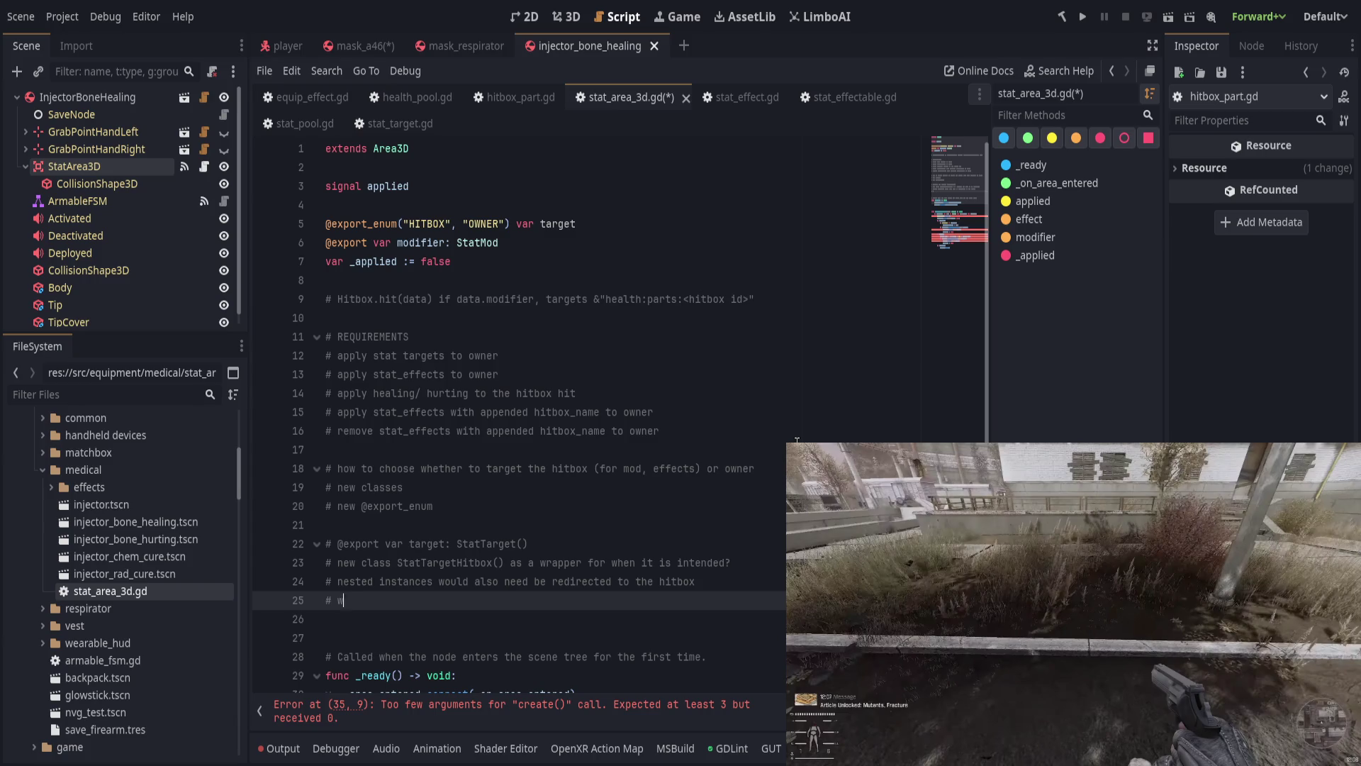
pyautogui.press('BackSpace')
pyautogui.write('which w')
pyautogui.write('ould be incredibly ')
pyautogui.write('pain')
pyautogui.hotkey('ctrl', 's')
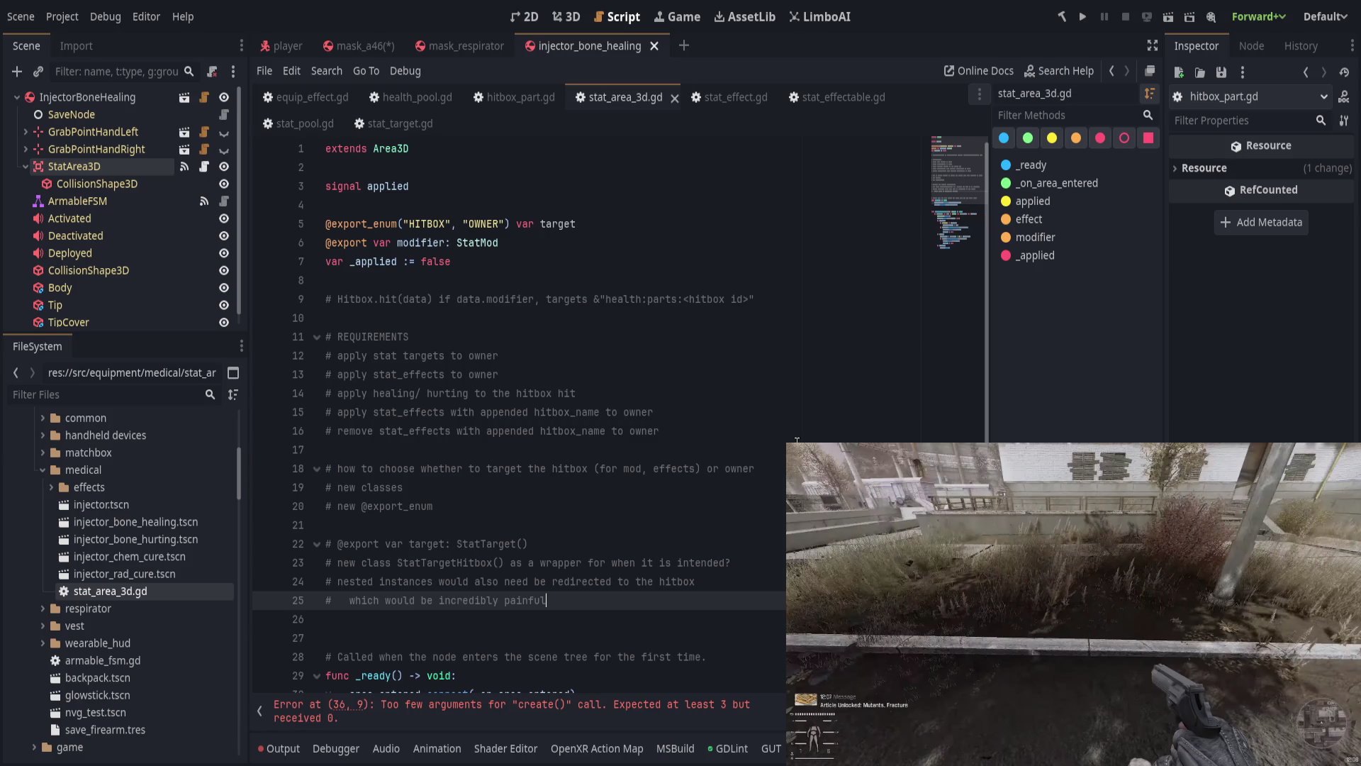
# Step: Add a note about a recursive function to propagate down stat mods, and save
pyautogui.press('Return')
pyautogui.write('ecu')
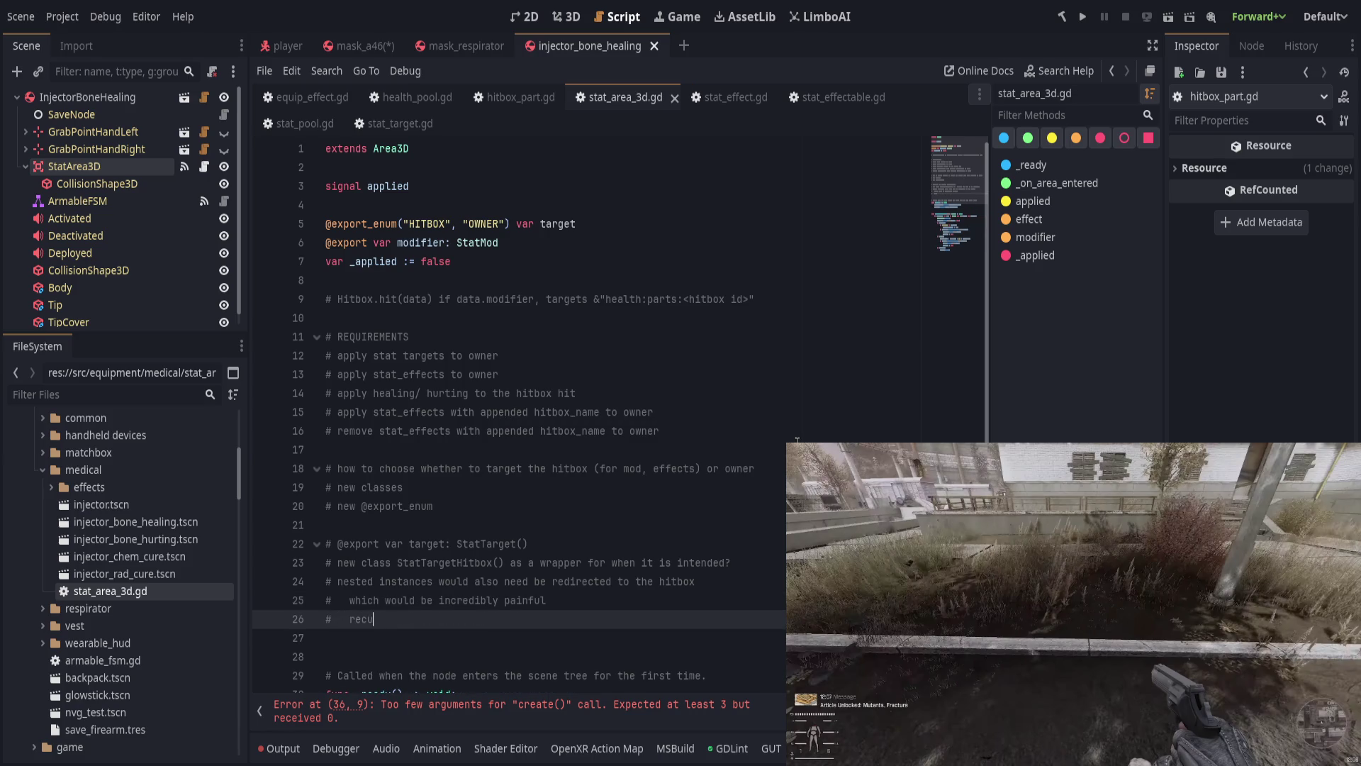
pyautogui.write('iz')
pyautogui.write('function to propa')
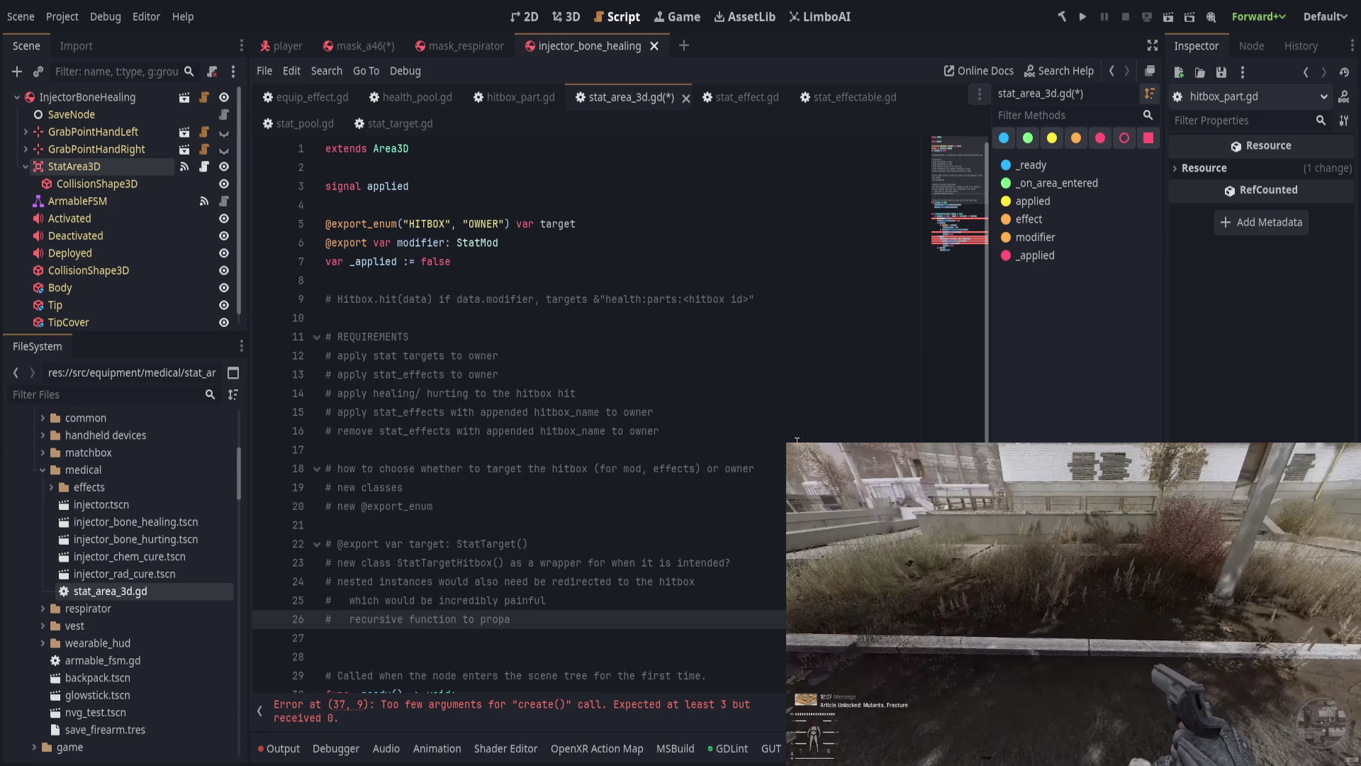
pyautogui.write('te down stat mo')
pyautogui.write('ds')
pyautogui.hotkey('ctrl', 's')
pyautogui.scroll(-4, 507, 516)
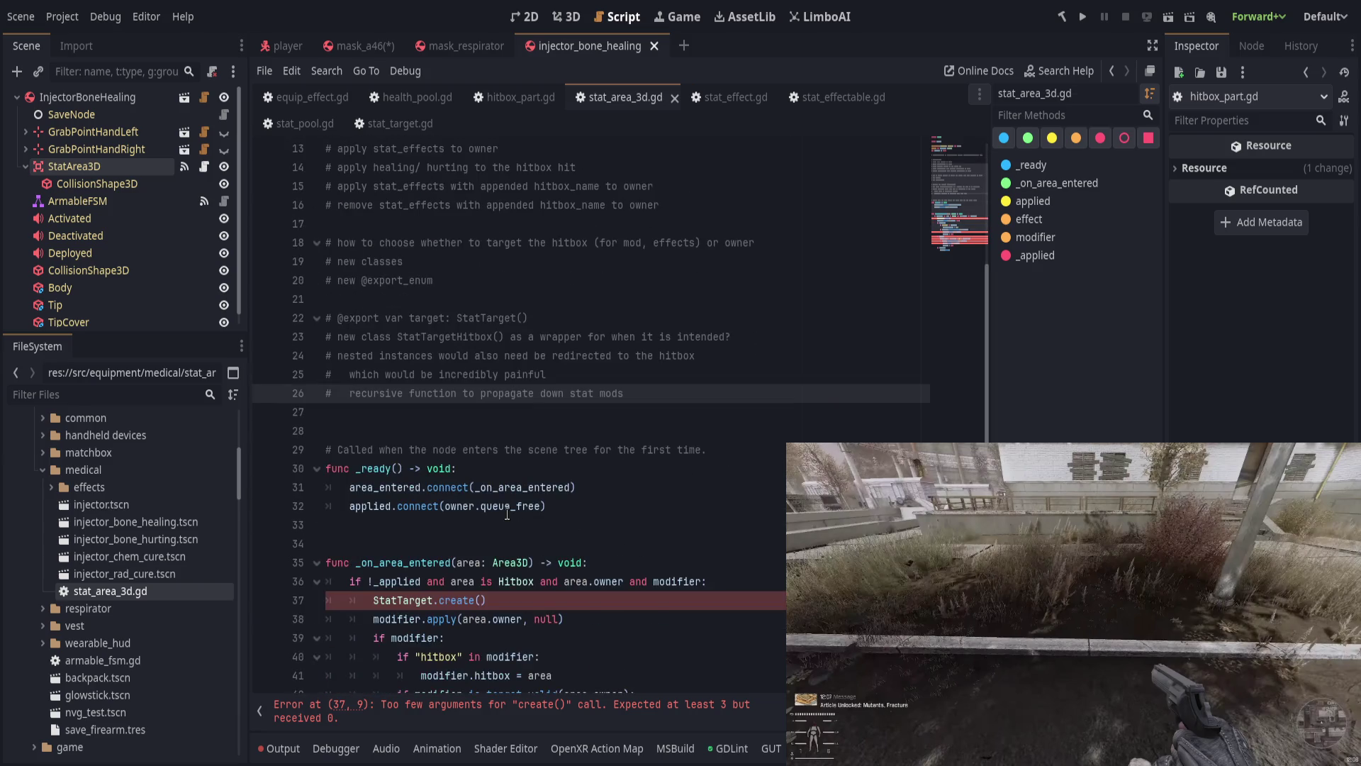
# Step: Collapse the medical, stats base and stat_effects folders and open traits in the FileSystem dock
pyautogui.scroll(-2, 507, 515)
pyautogui.scroll(6, 407, 426)
pyautogui.scroll(2, 142, 602)
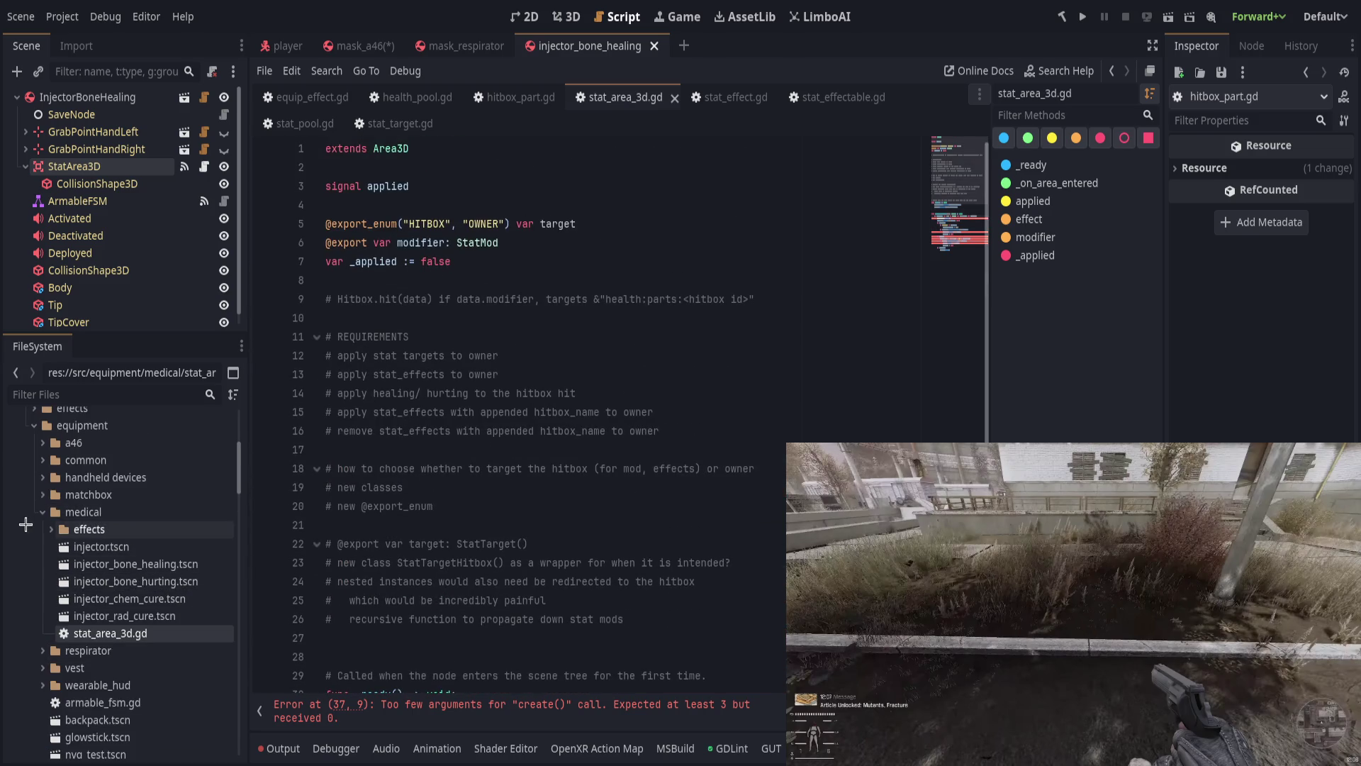
pyautogui.click(43, 512)
pyautogui.click(27, 535)
pyautogui.scroll(2, 26, 567)
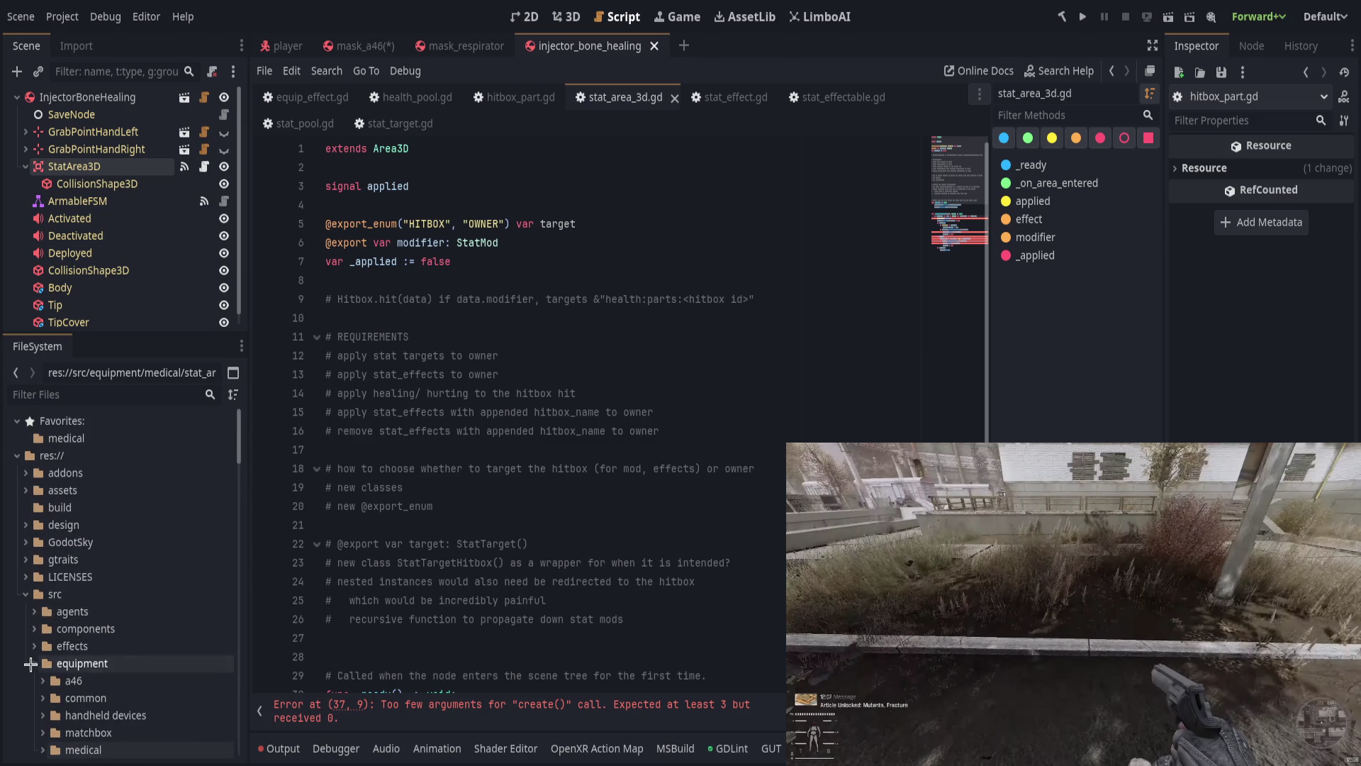
pyautogui.click(25, 594)
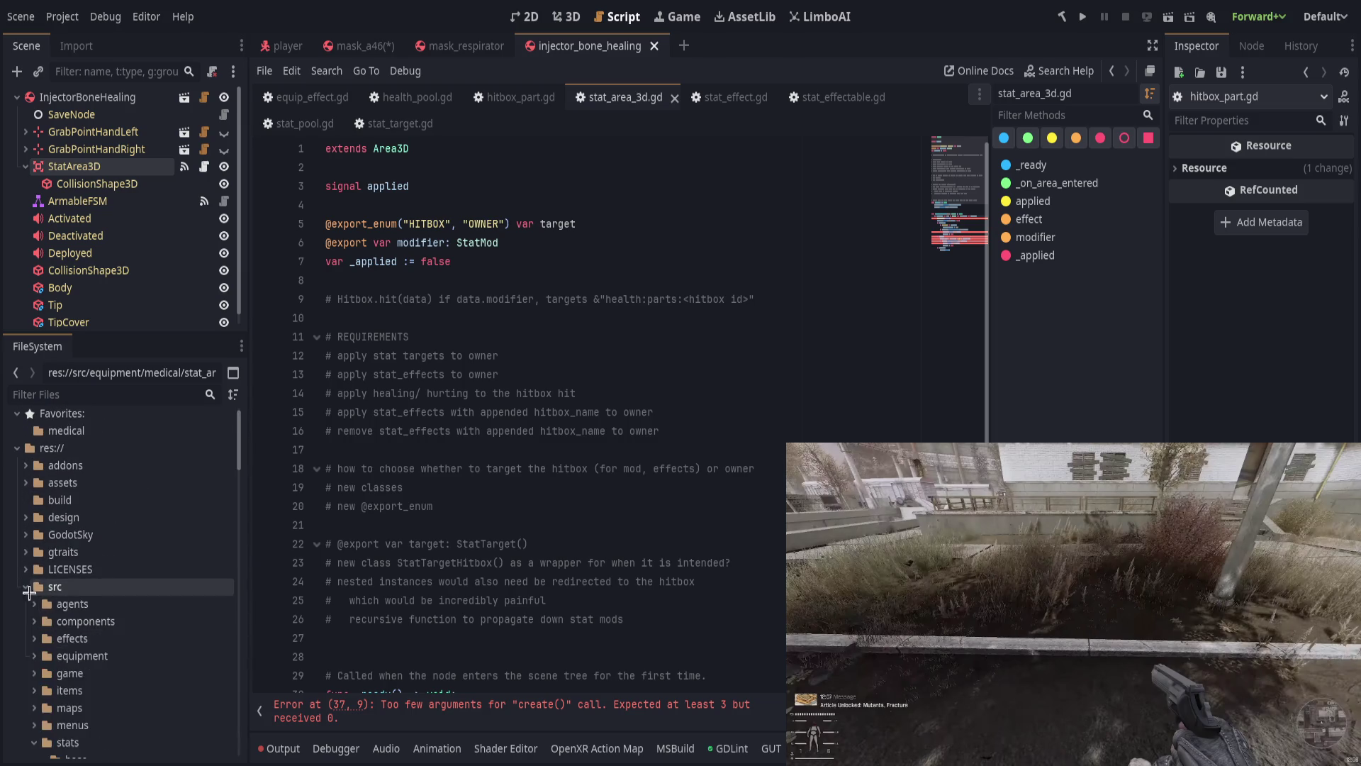
pyautogui.scroll(-4, 42, 603)
pyautogui.click(42, 590)
pyautogui.scroll(-3, 31, 510)
pyautogui.click(43, 497)
pyautogui.click(71, 515)
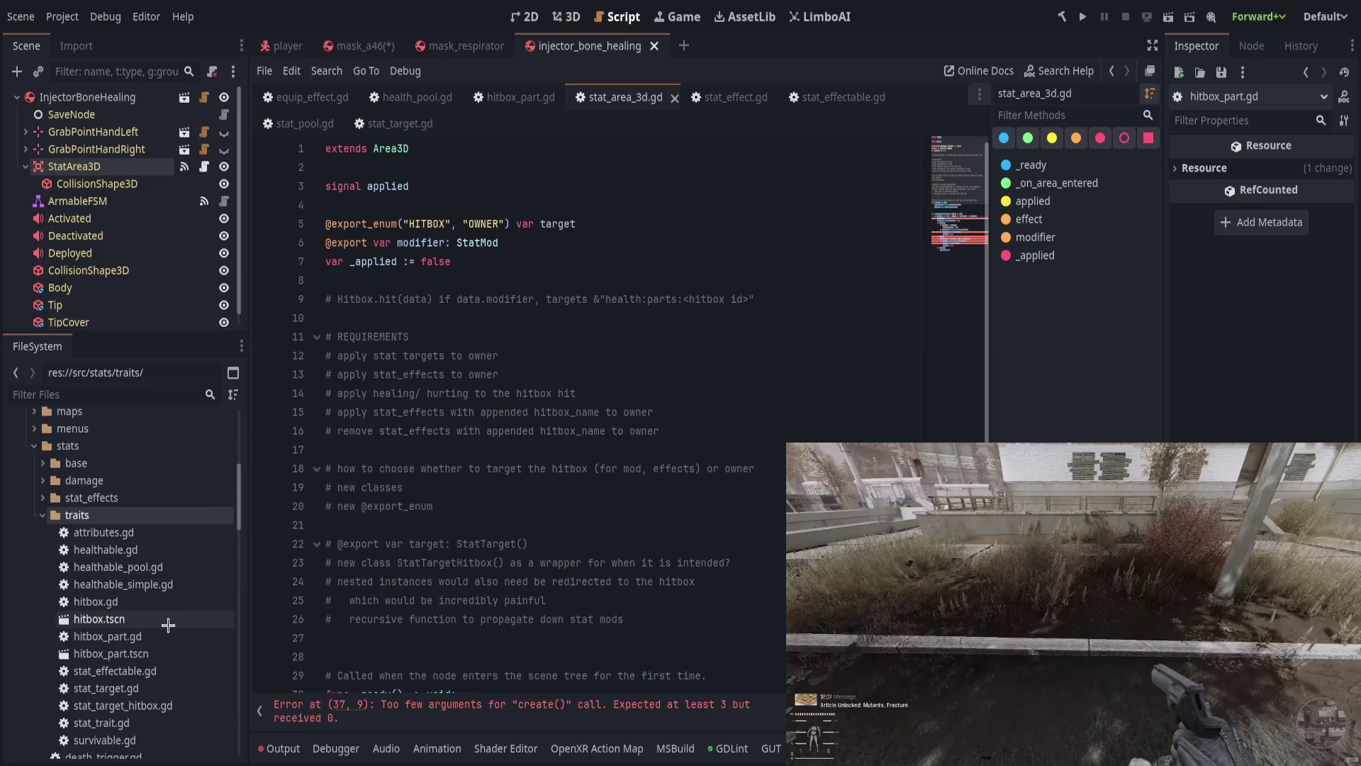
pyautogui.scroll(-2, 168, 625)
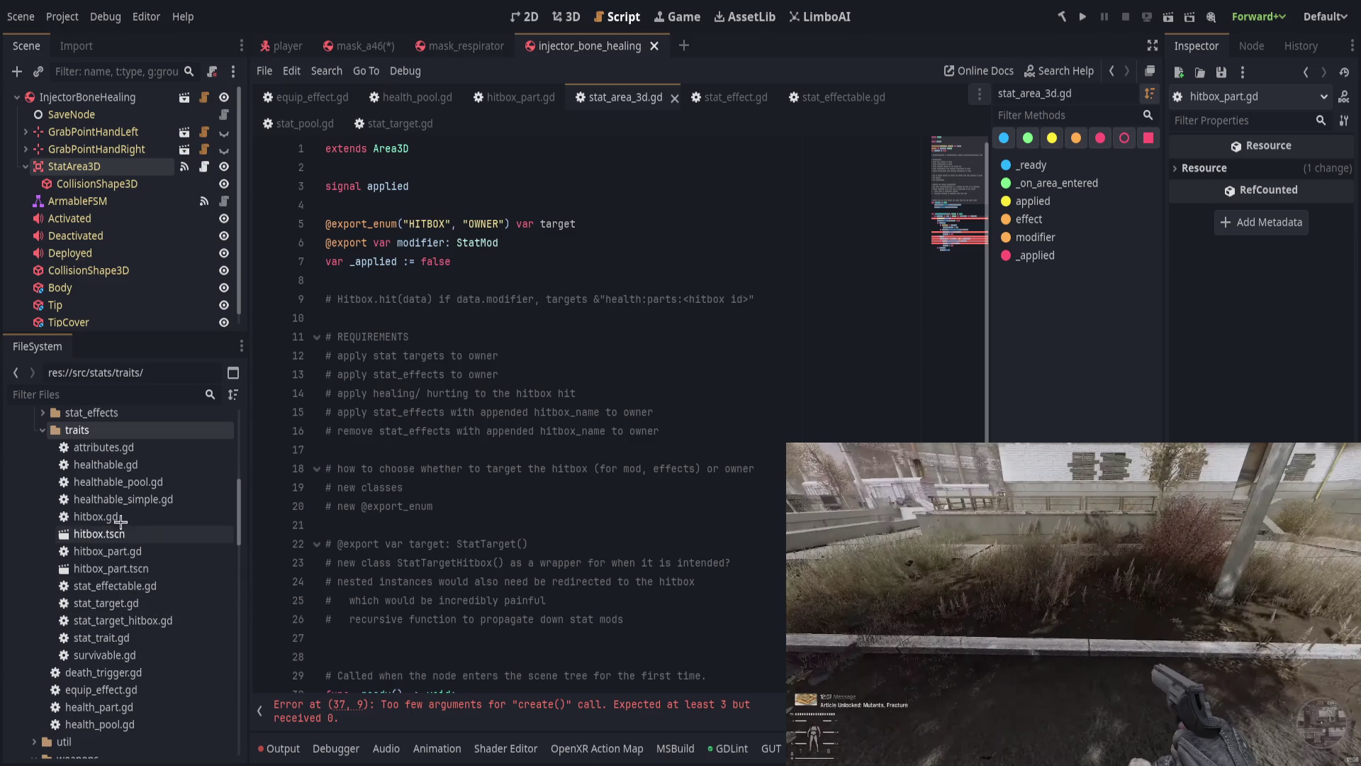
# Step: Declare stat_target_hitbox.gd as class_name StatTargetHitbox and save it
pyautogui.doubleClick(155, 623)
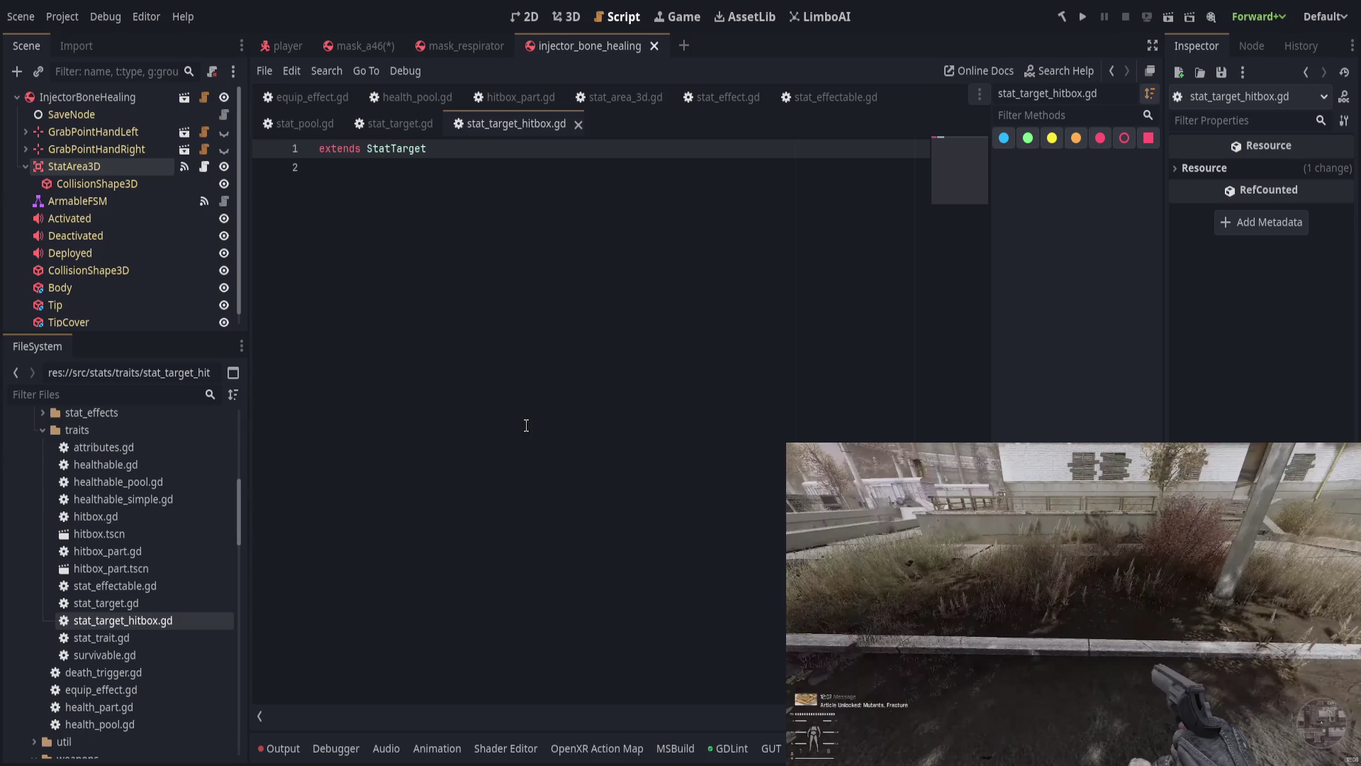
pyautogui.write('class_na')
pyautogui.write('me')
pyautogui.press('Escape')
pyautogui.write('Stat')
pyautogui.write('TargetHitbox')
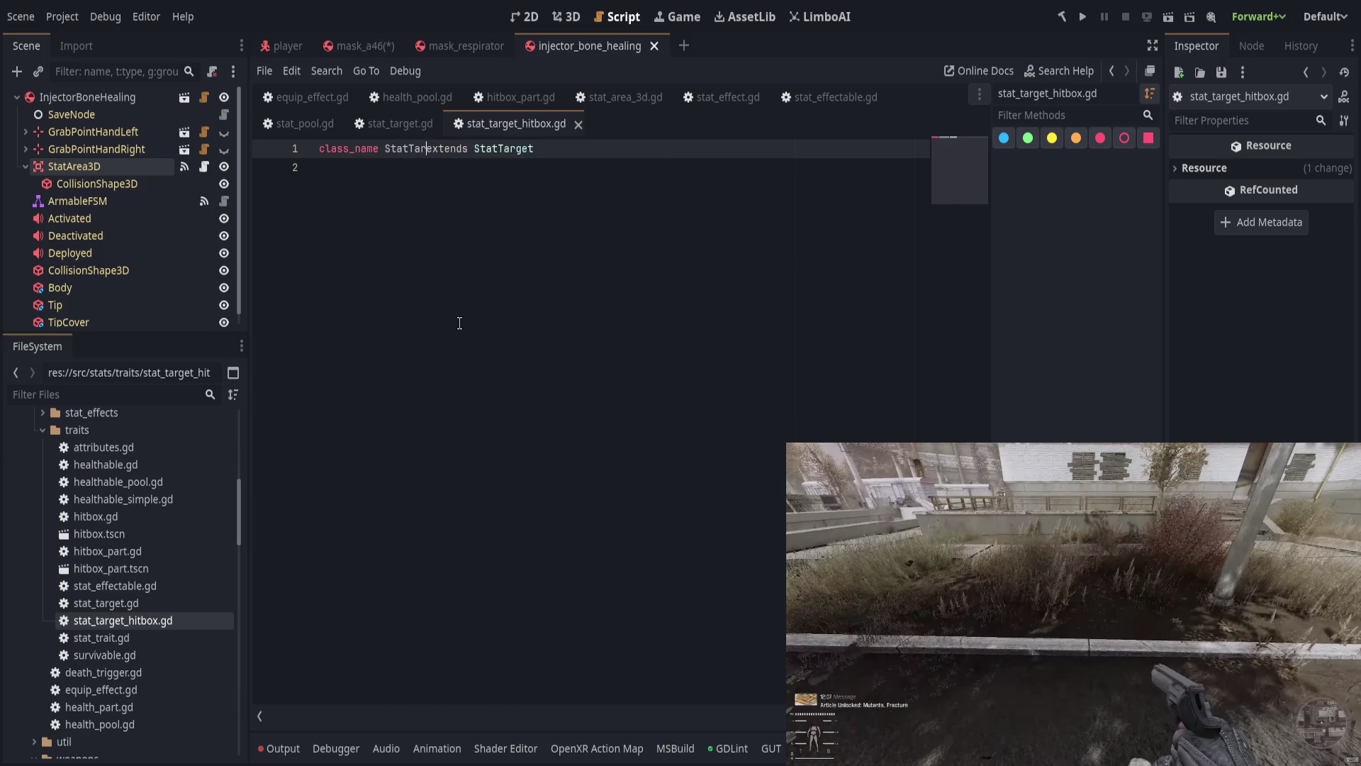
pyautogui.hotkey('ctrl', 's')
# Step: Open the StatArea3D node's script, stat_area_3d.gd, from the Scene tree
pyautogui.click(761, 167)
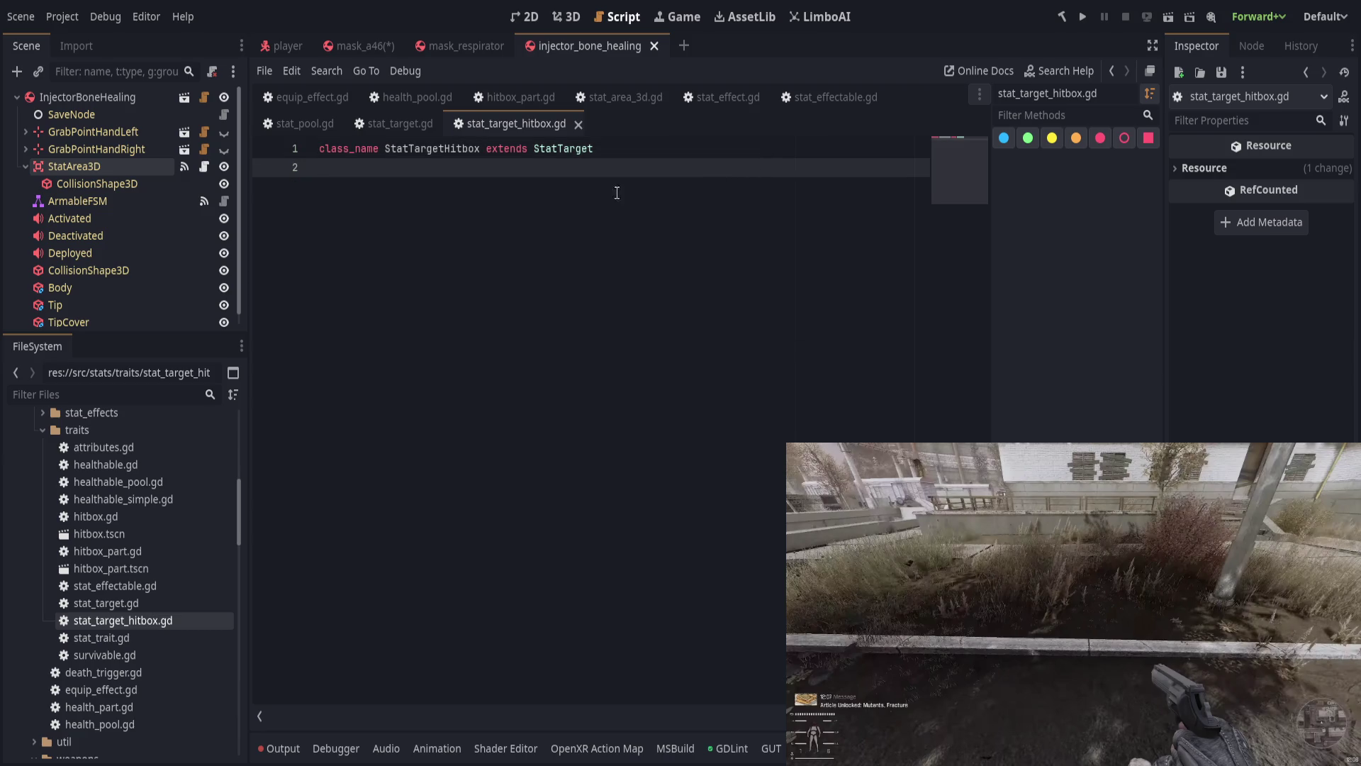
pyautogui.click(85, 166)
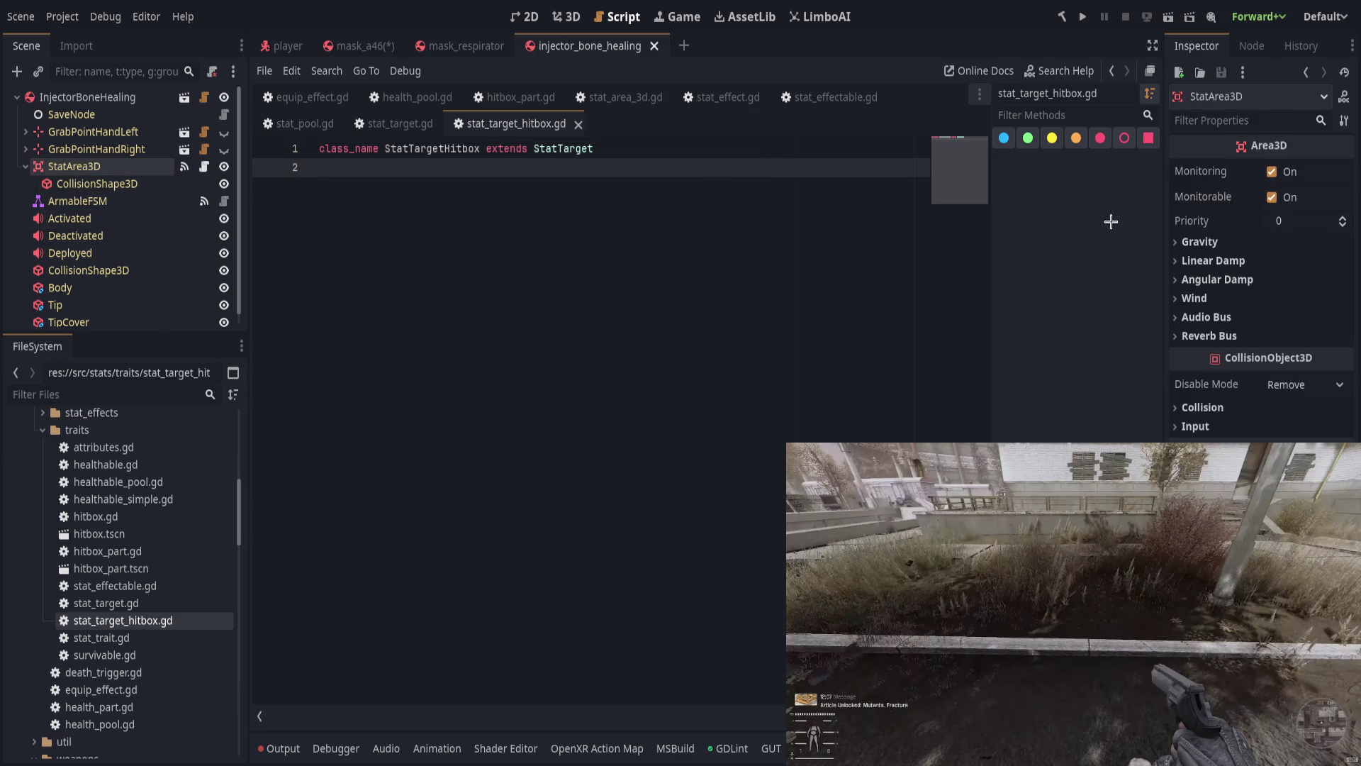
pyautogui.click(204, 166)
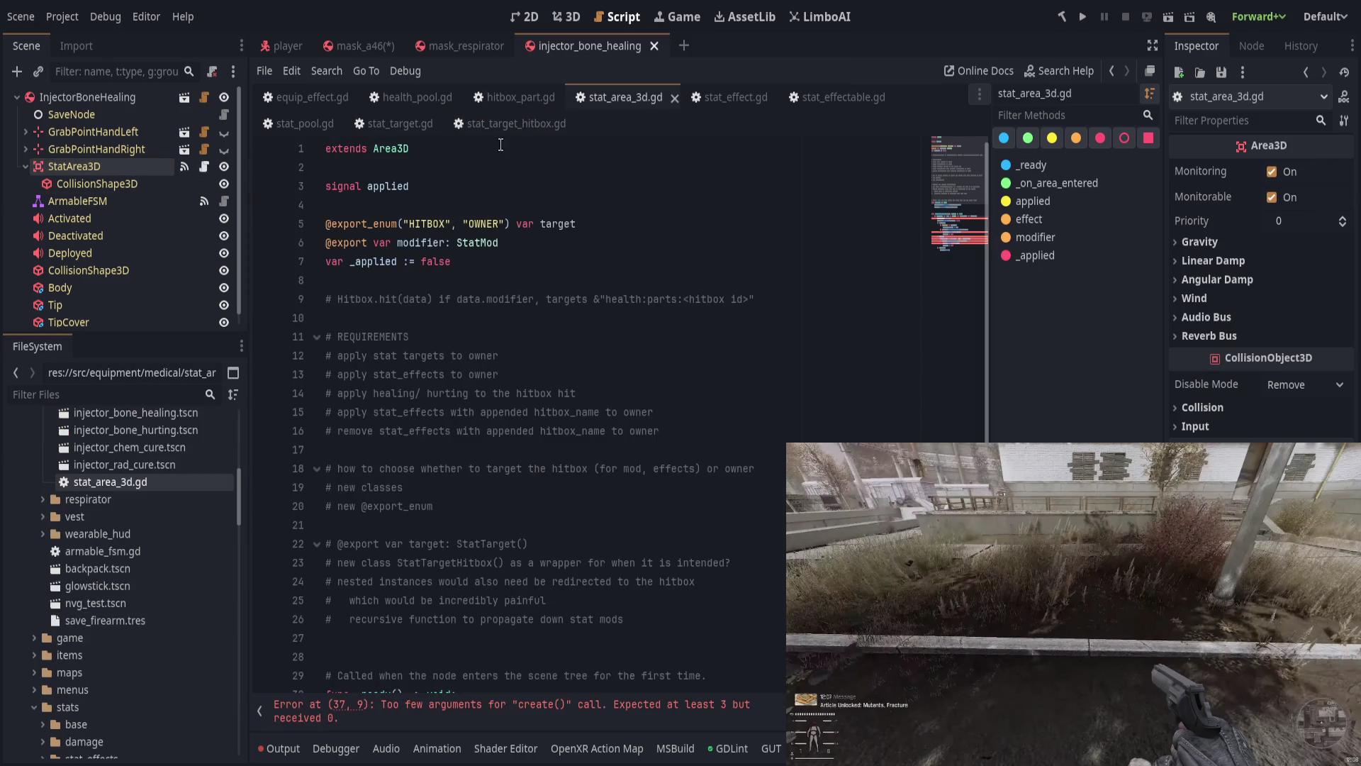
# Step: Delete the enum target line and change the modifier export to target: StatTarget, then save
pyautogui.click(650, 221)
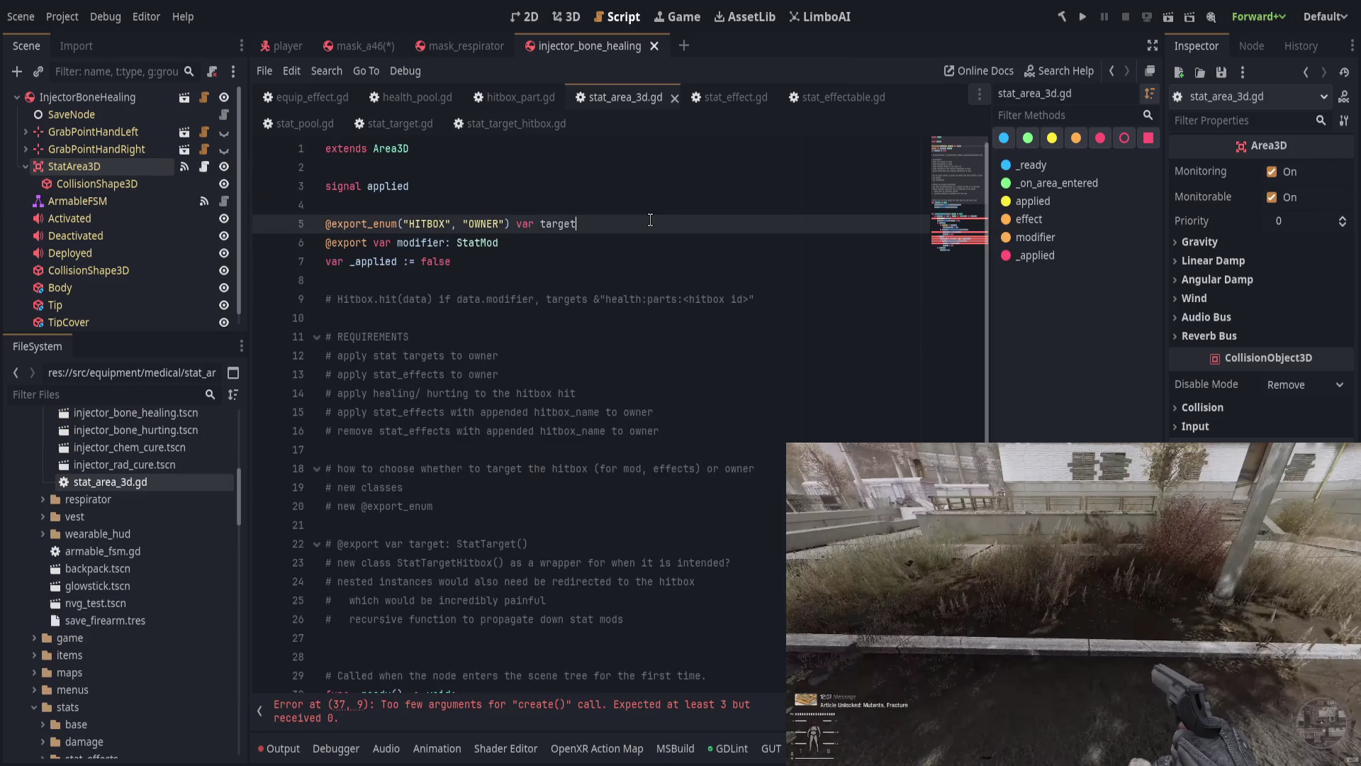
pyautogui.hotkey('ctrl', 'shift', 'k')
pyautogui.hotkey('ctrl', 'shift', 'Left')
pyautogui.hotkey('ctrl', 'shift', 'Left')
pyautogui.hotkey('ctrl', 'shift', 'Left')
pyautogui.write('target: StatTarget')
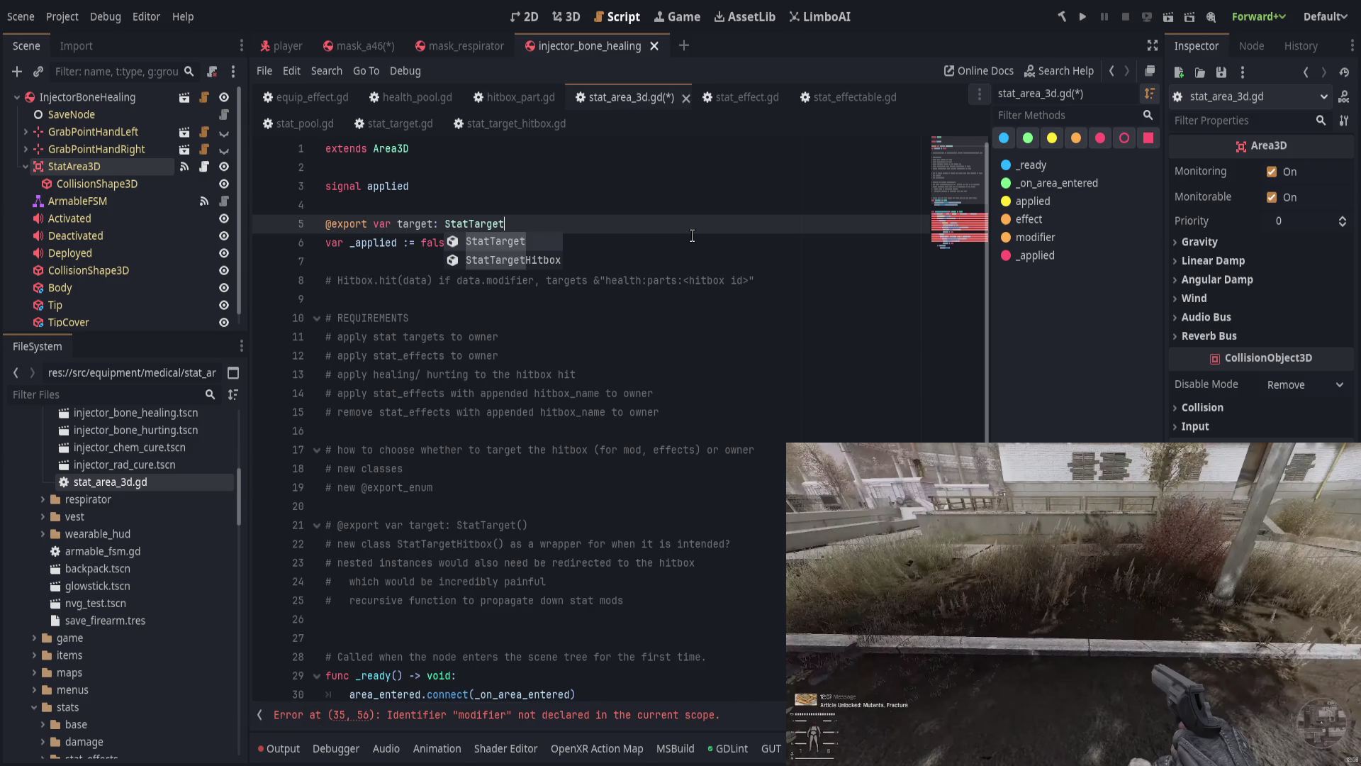
pyautogui.press('Escape')
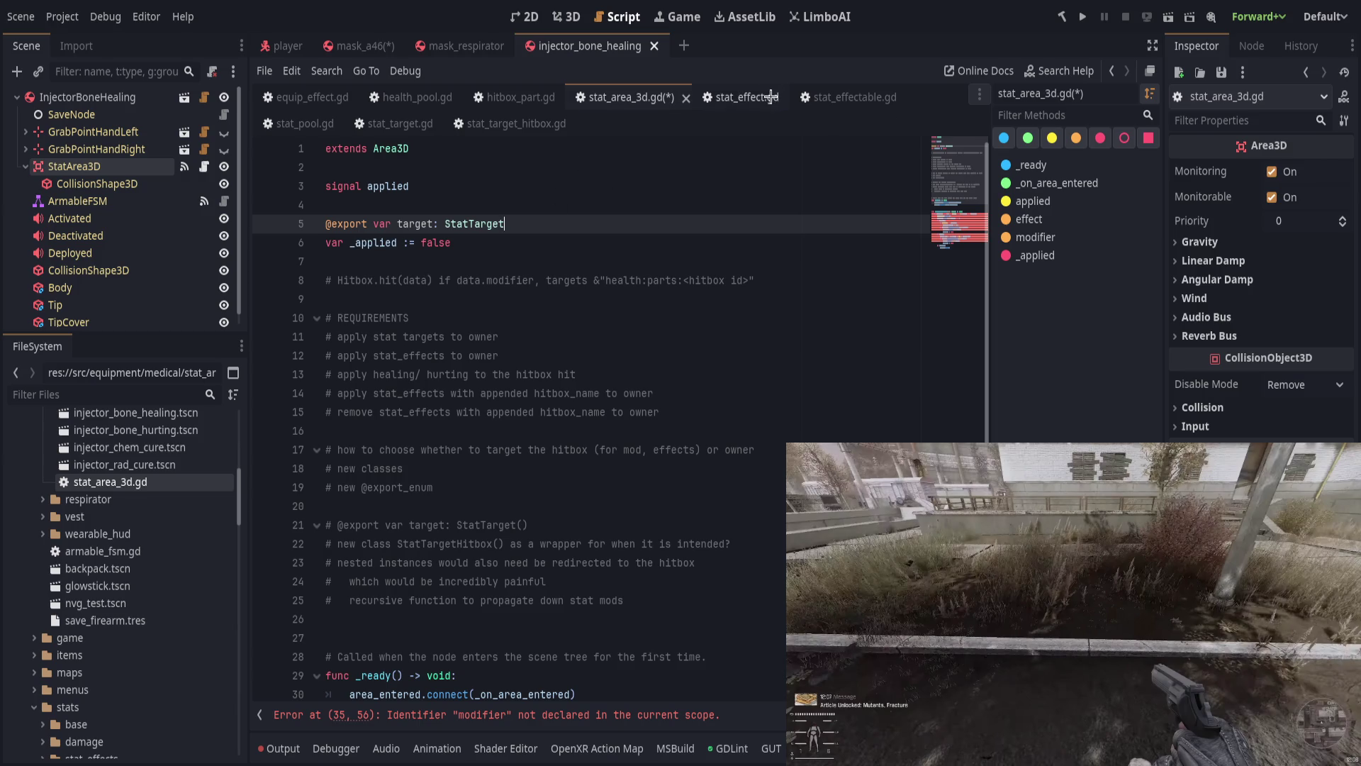
pyautogui.hotkey('ctrl', 's')
pyautogui.click(744, 96)
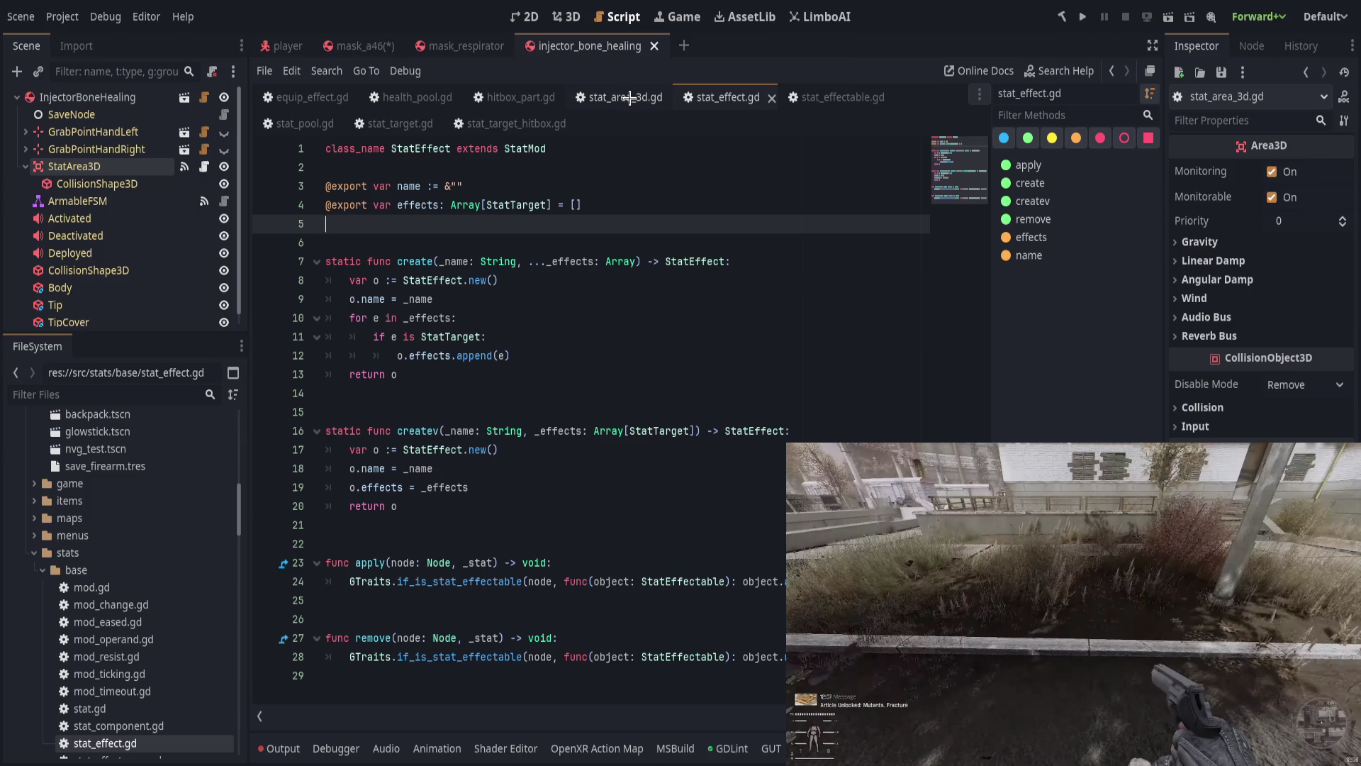
pyautogui.scroll(-2, 141, 536)
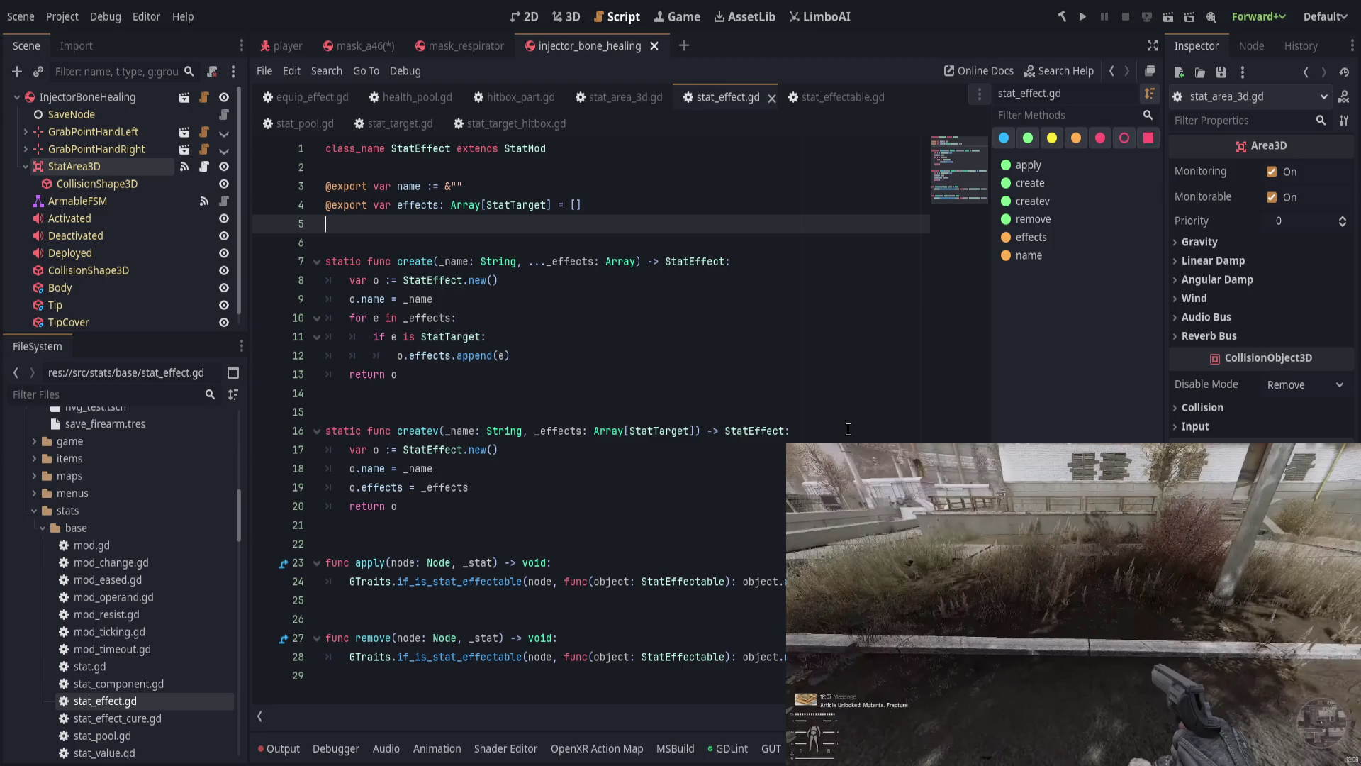
pyautogui.click(106, 184)
pyautogui.click(204, 165)
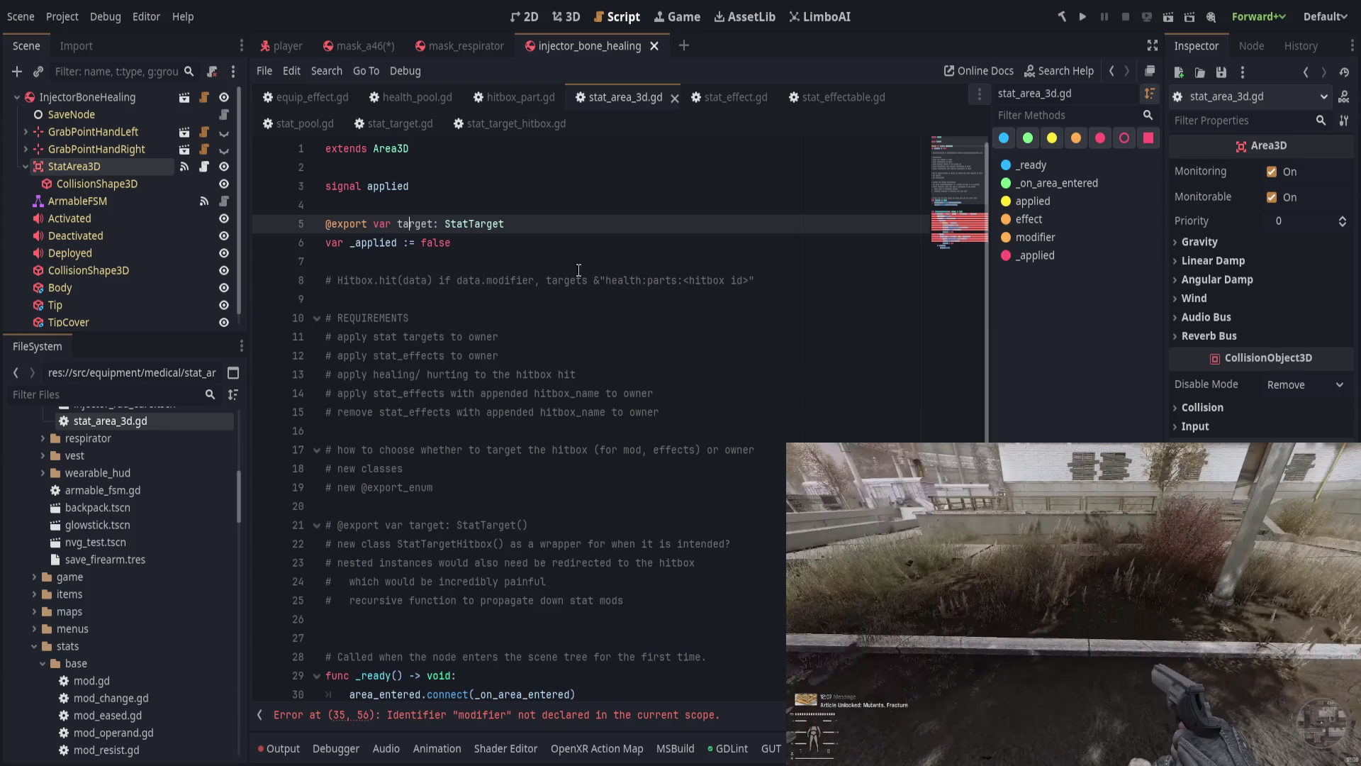
pyautogui.press('Return')
pyautogui.write('@export var e')
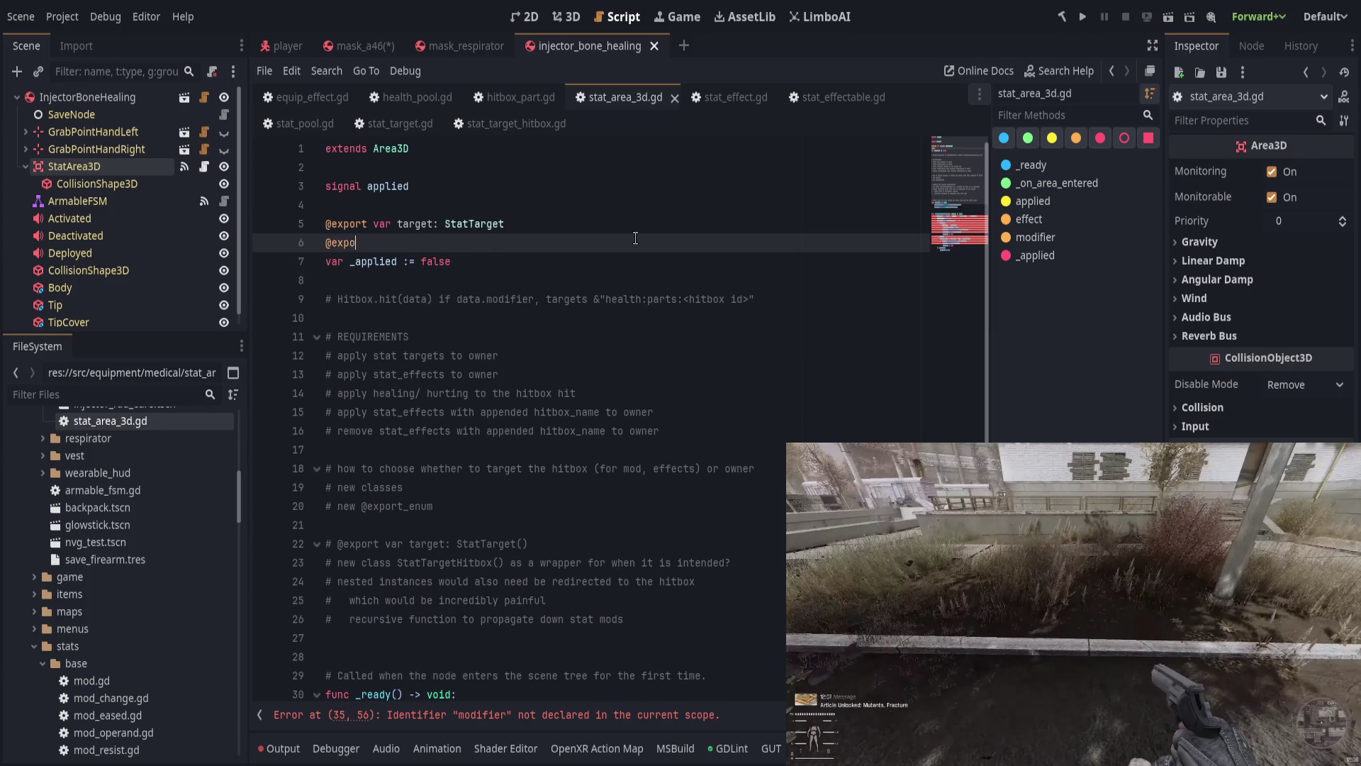
pyautogui.write('ffect:')
pyautogui.write(' StatEf')
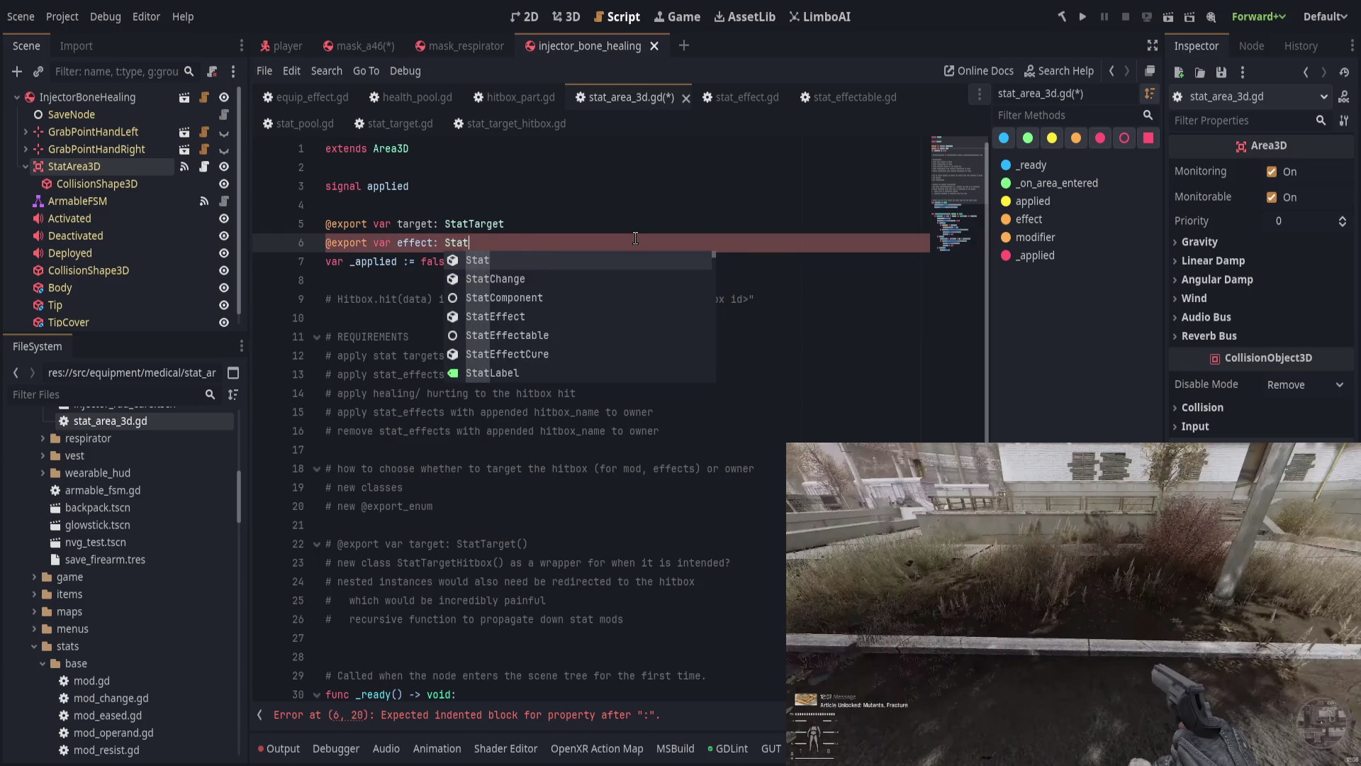
pyautogui.write('fect')
pyautogui.press('Return')
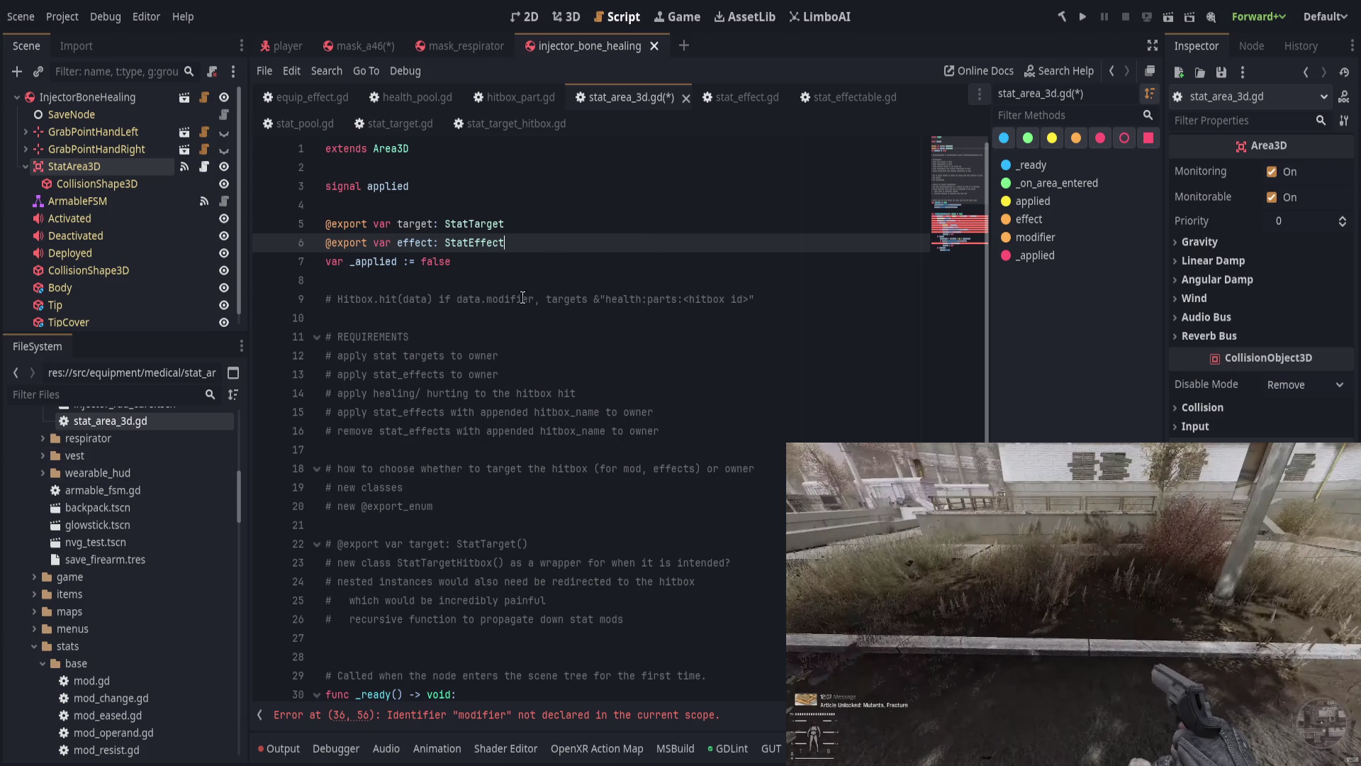
pyautogui.scroll(2, 177, 554)
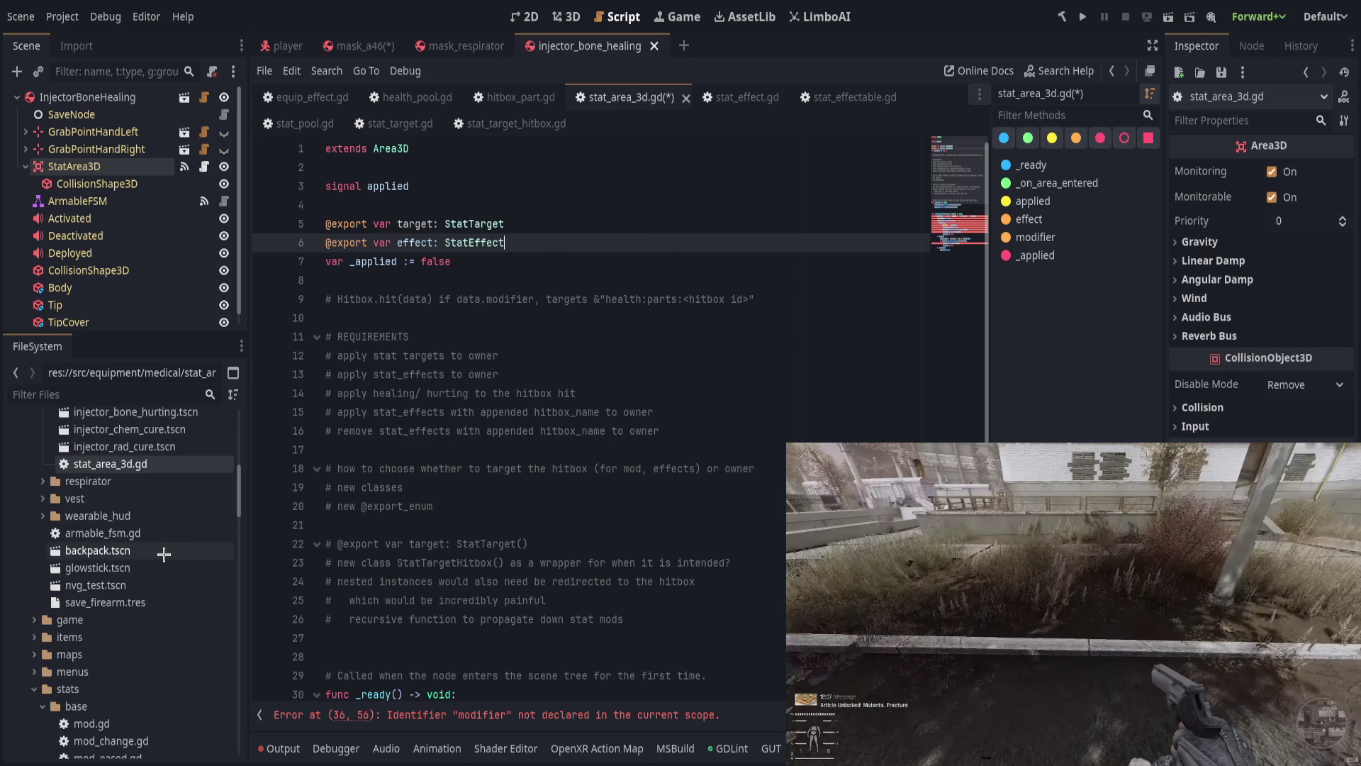
# Step: Collapse stats/base and expand the traits folder to find the new script
pyautogui.scroll(4, 167, 550)
pyautogui.scroll(-4, 128, 560)
pyautogui.scroll(5, 135, 590)
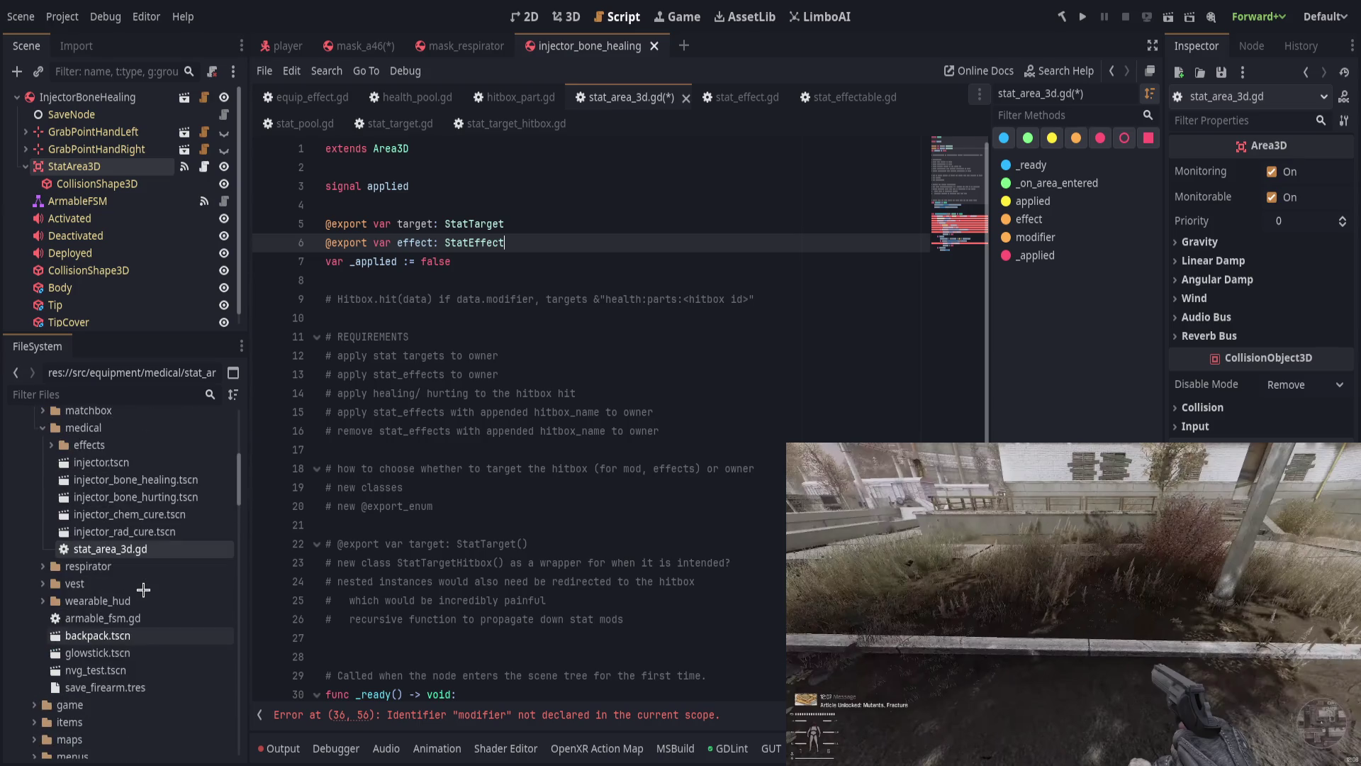
pyautogui.scroll(-8, 117, 590)
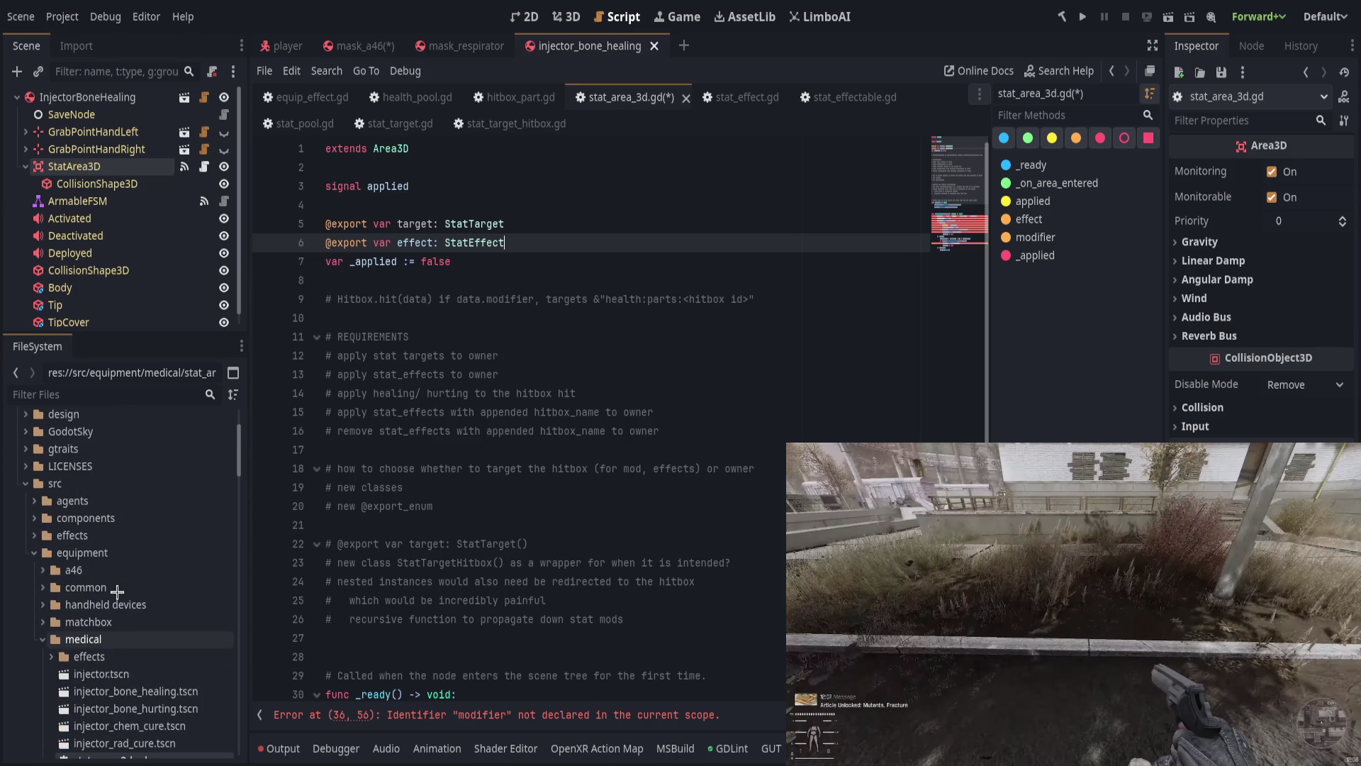
pyautogui.click(42, 579)
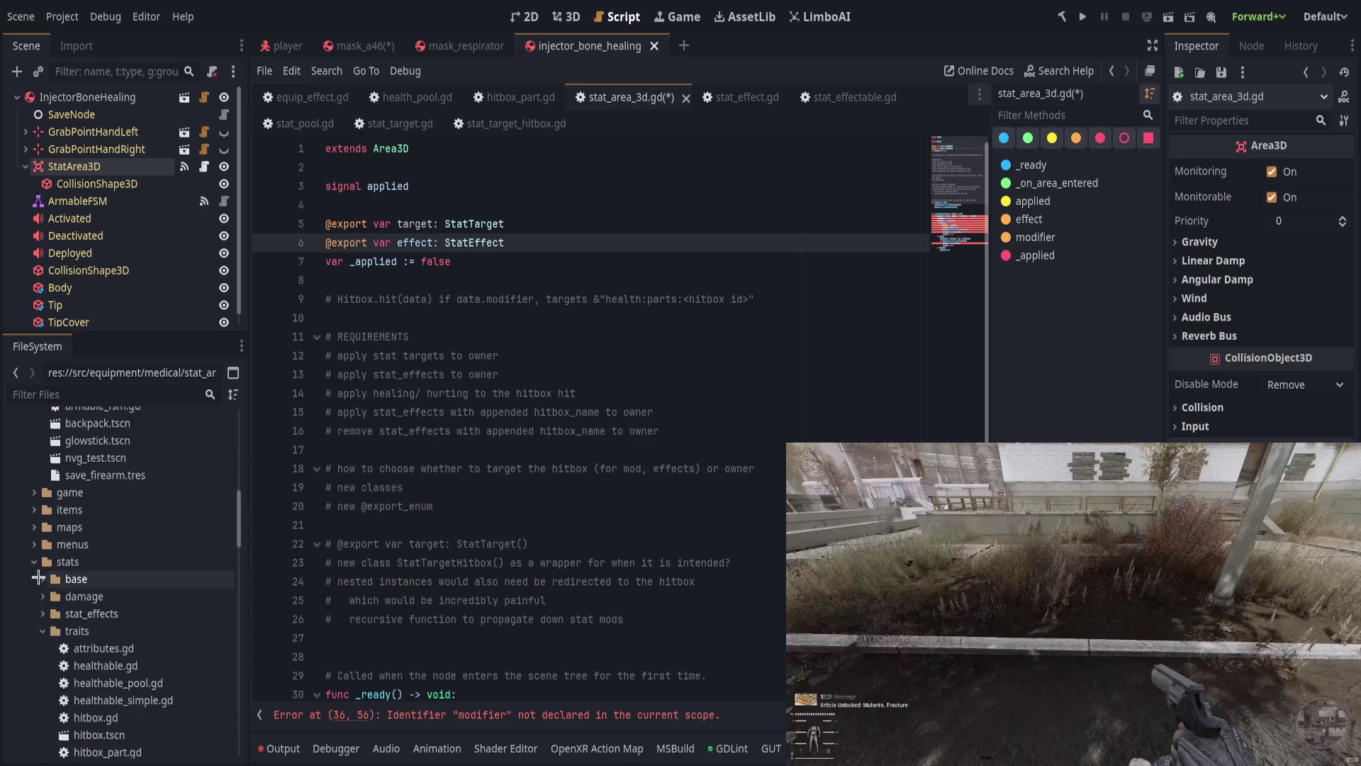
pyautogui.click(43, 631)
pyautogui.click(155, 464)
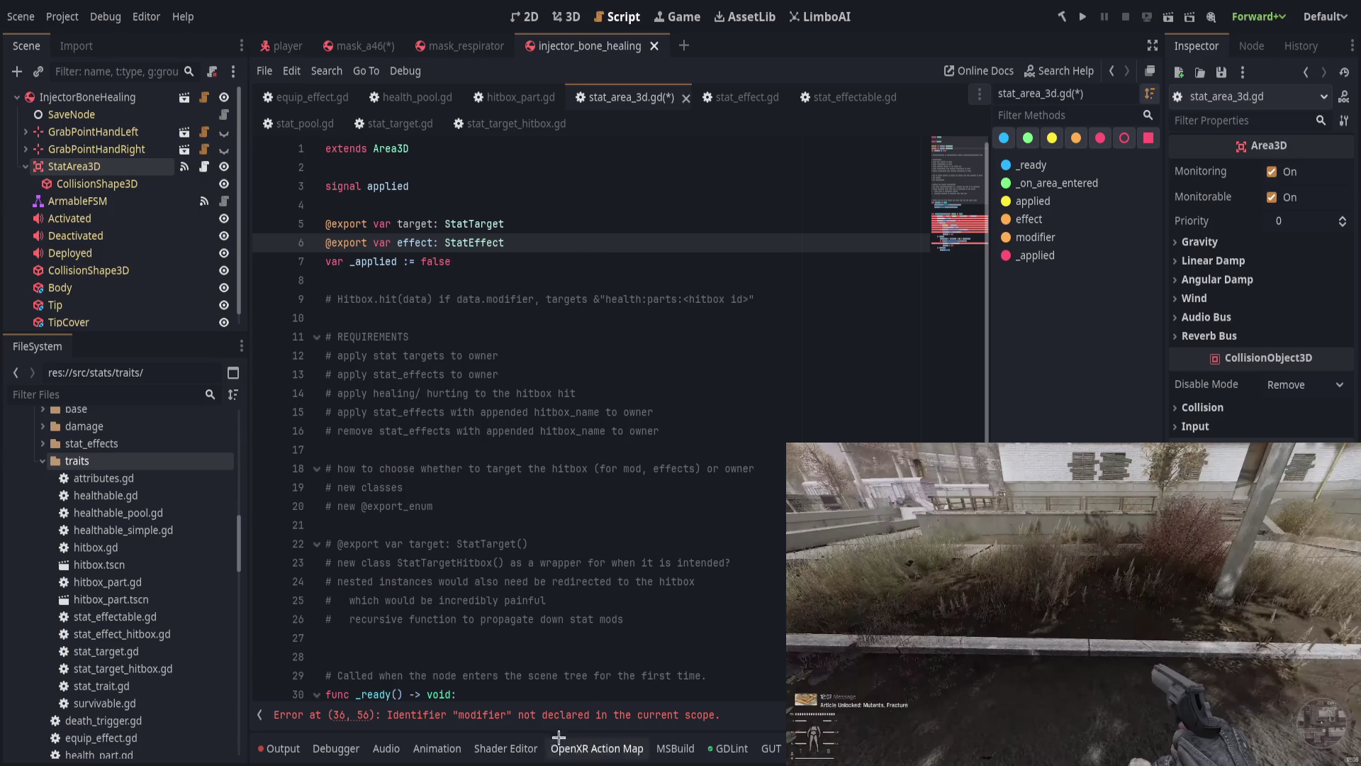
pyautogui.click(568, 715)
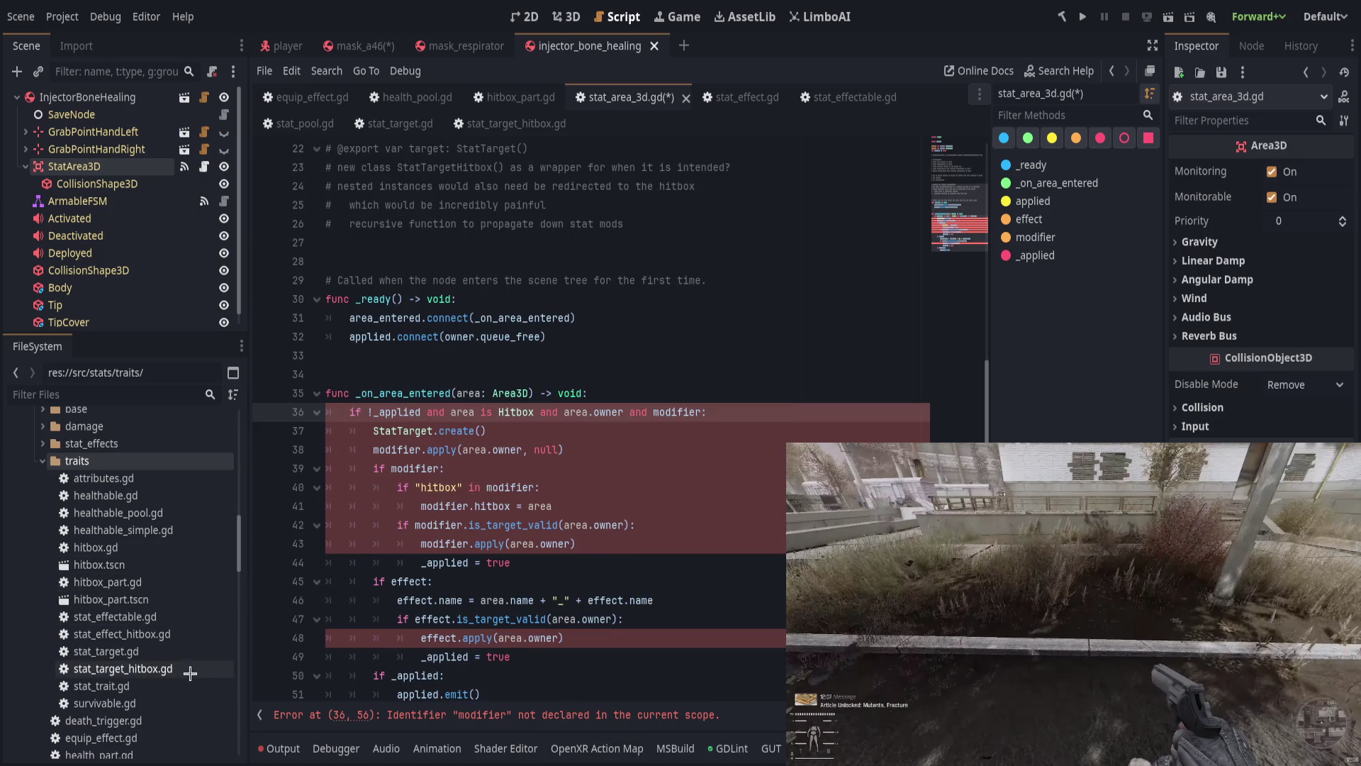
# Step: Open stat_effect_hitbox.gd and move it into the base folder
pyautogui.click(169, 635)
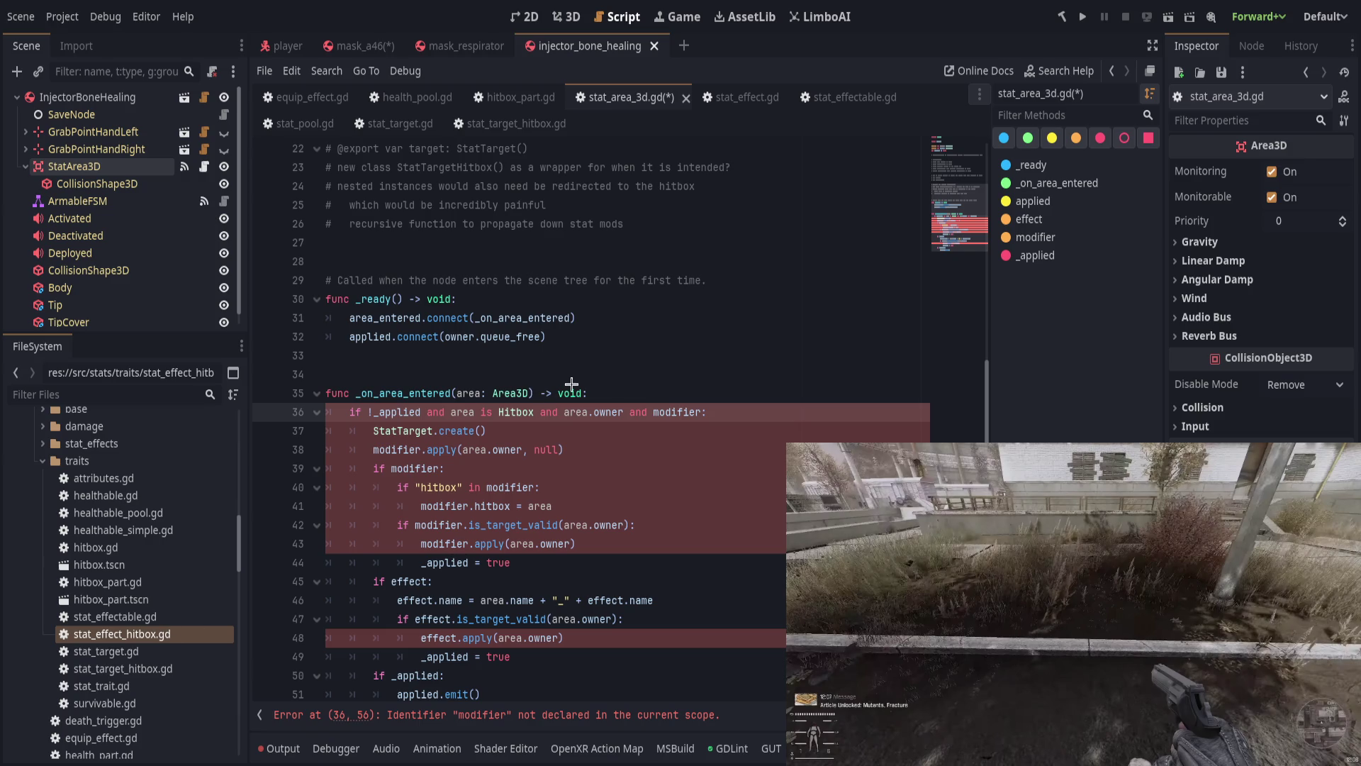
pyautogui.press('Return')
pyautogui.click(151, 678)
pyautogui.moveTo(151, 678); pyautogui.dragTo(131, 452)
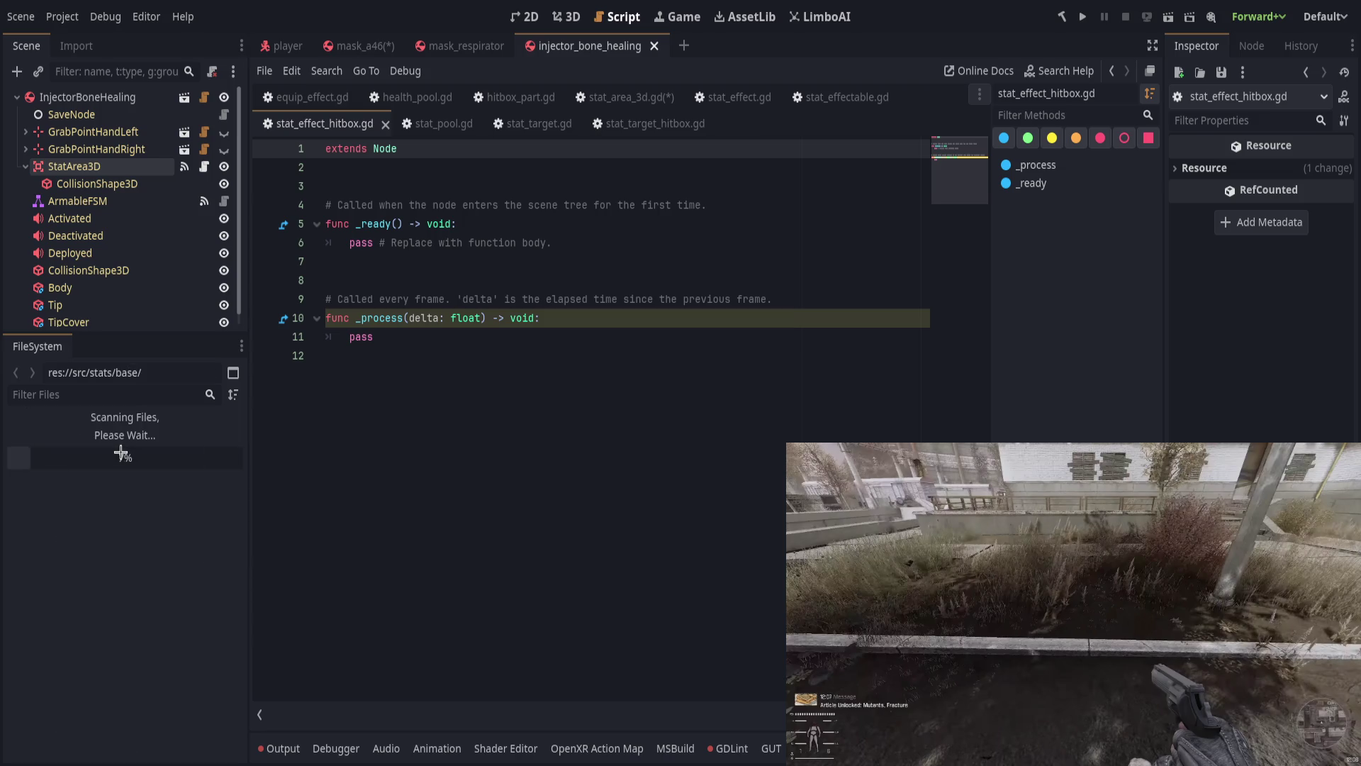
# Step: Replace the stat_effect_hitbox.gd template with 'class_name StatEffectHitbox extends StatEffect' and save
pyautogui.click(37, 455)
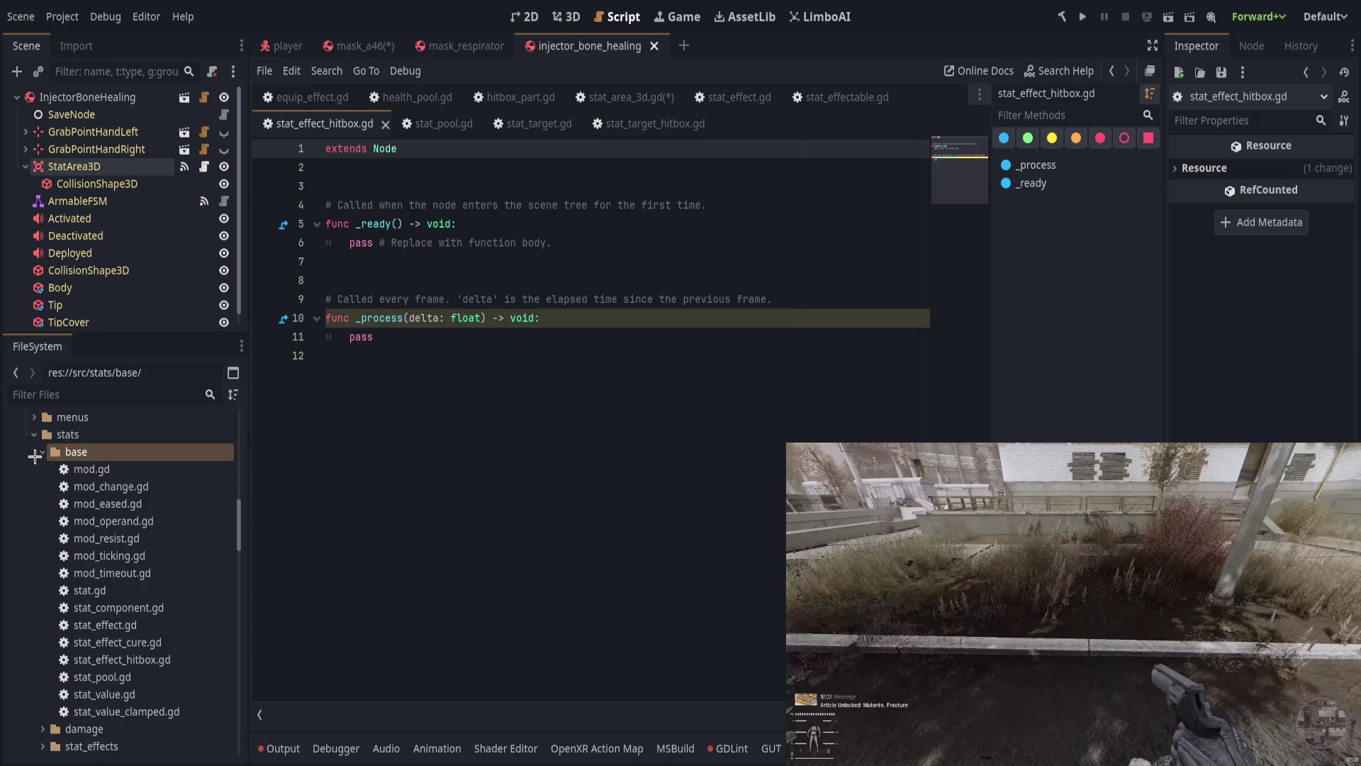
pyautogui.click(35, 456)
pyautogui.click(546, 407)
pyautogui.hotkey('ctrl', 'a')
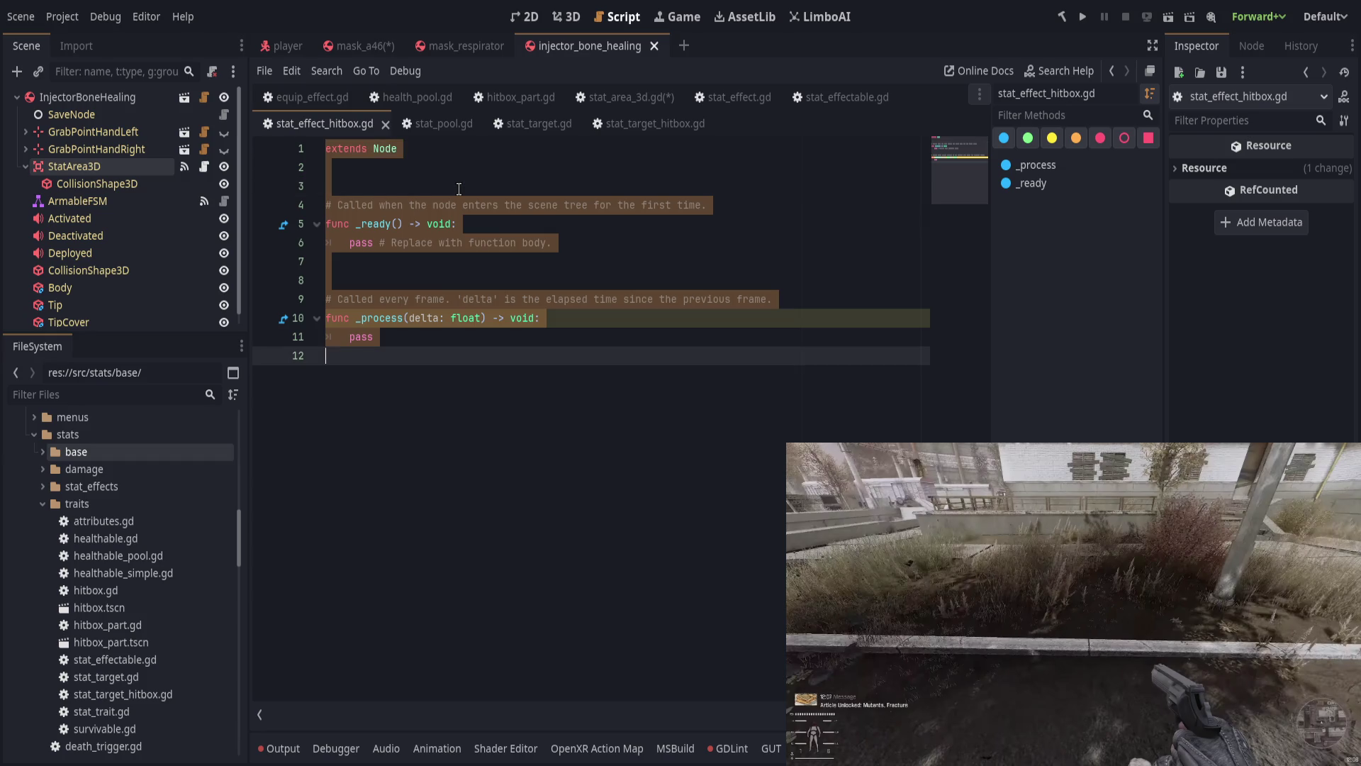
pyautogui.press('BackSpace')
pyautogui.write('class_name StatEffectHitbox extends S')
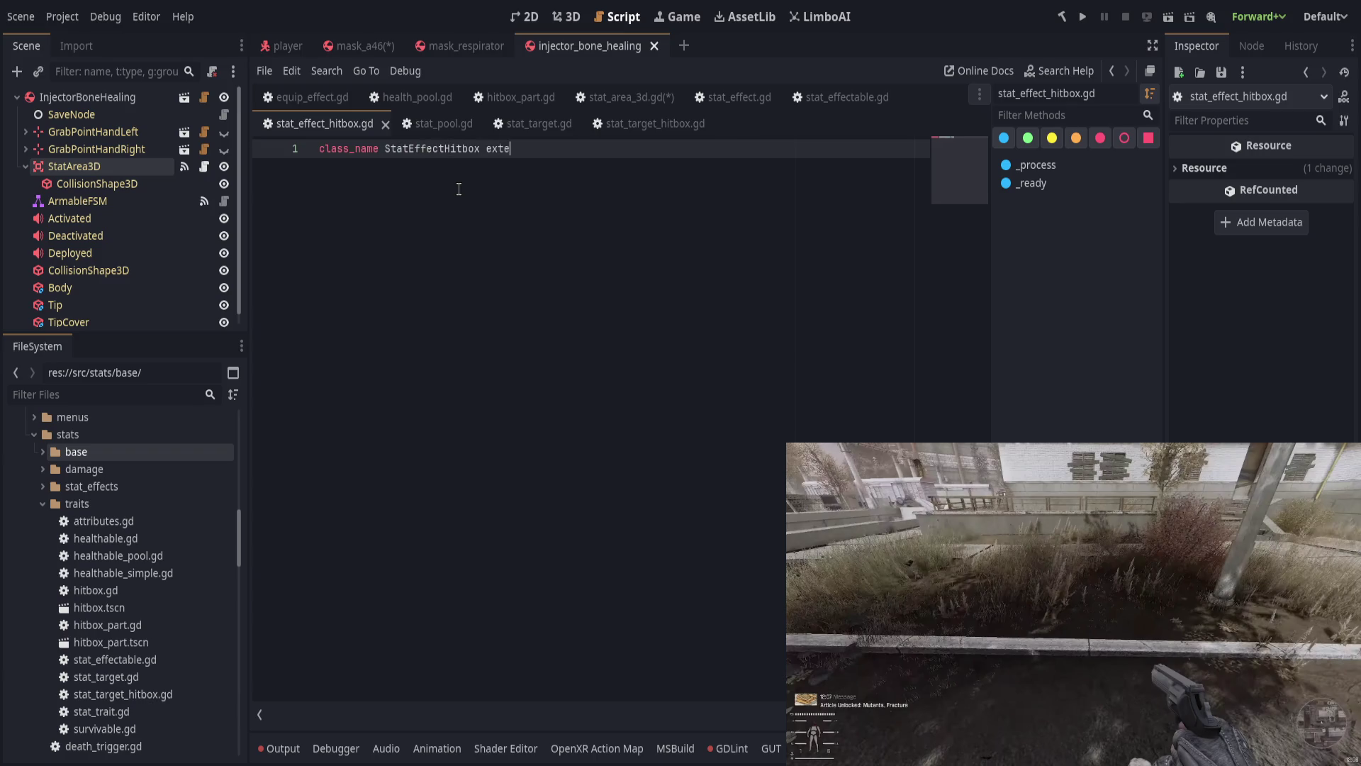
pyautogui.write('tatEffect')
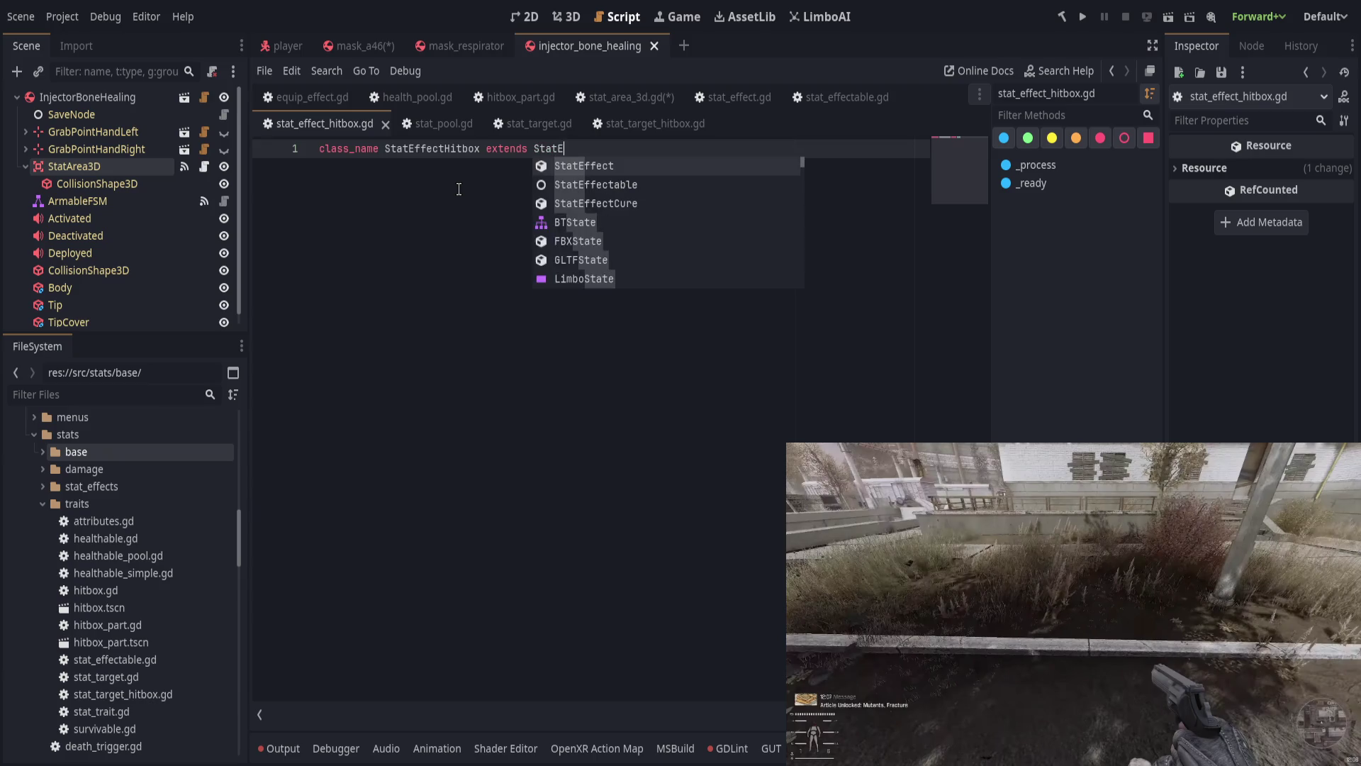
pyautogui.hotkey('ctrl', 's')
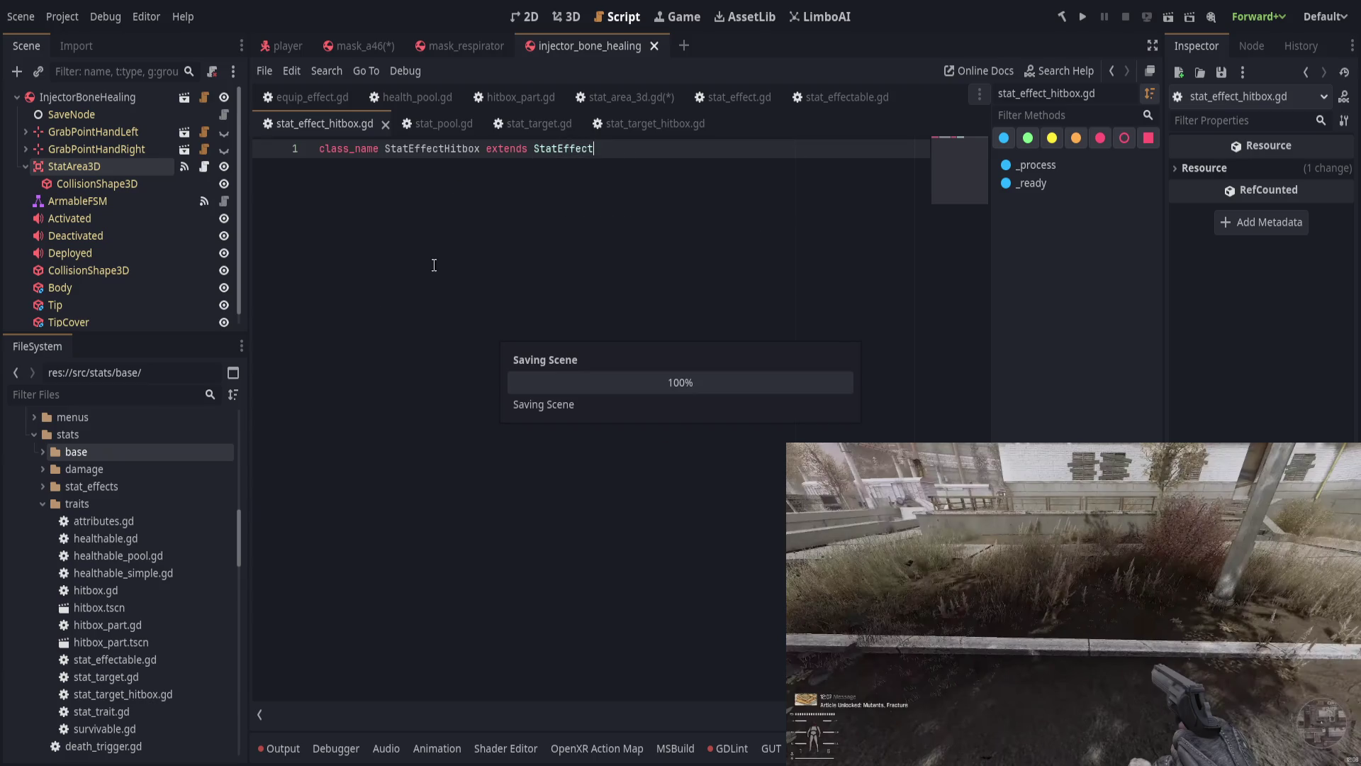
pyautogui.press('Return')
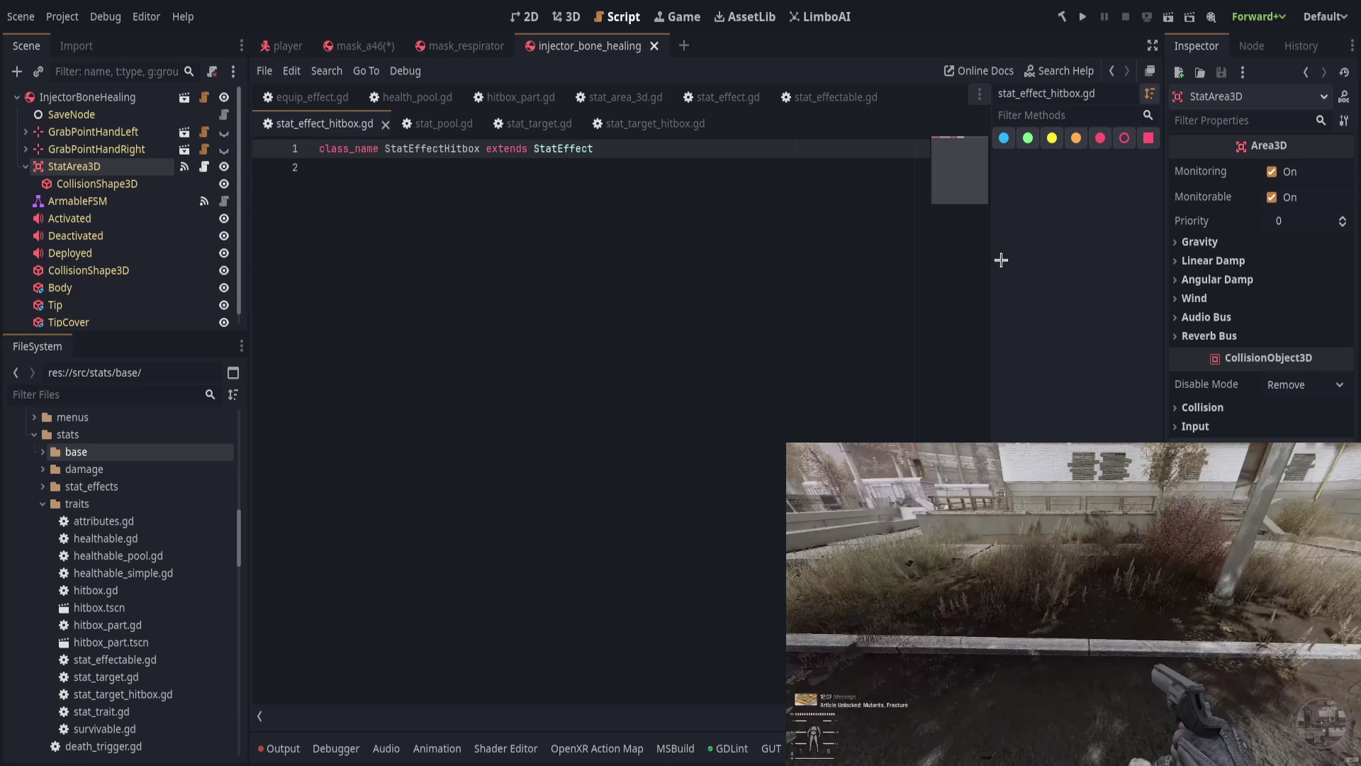
pyautogui.click(204, 166)
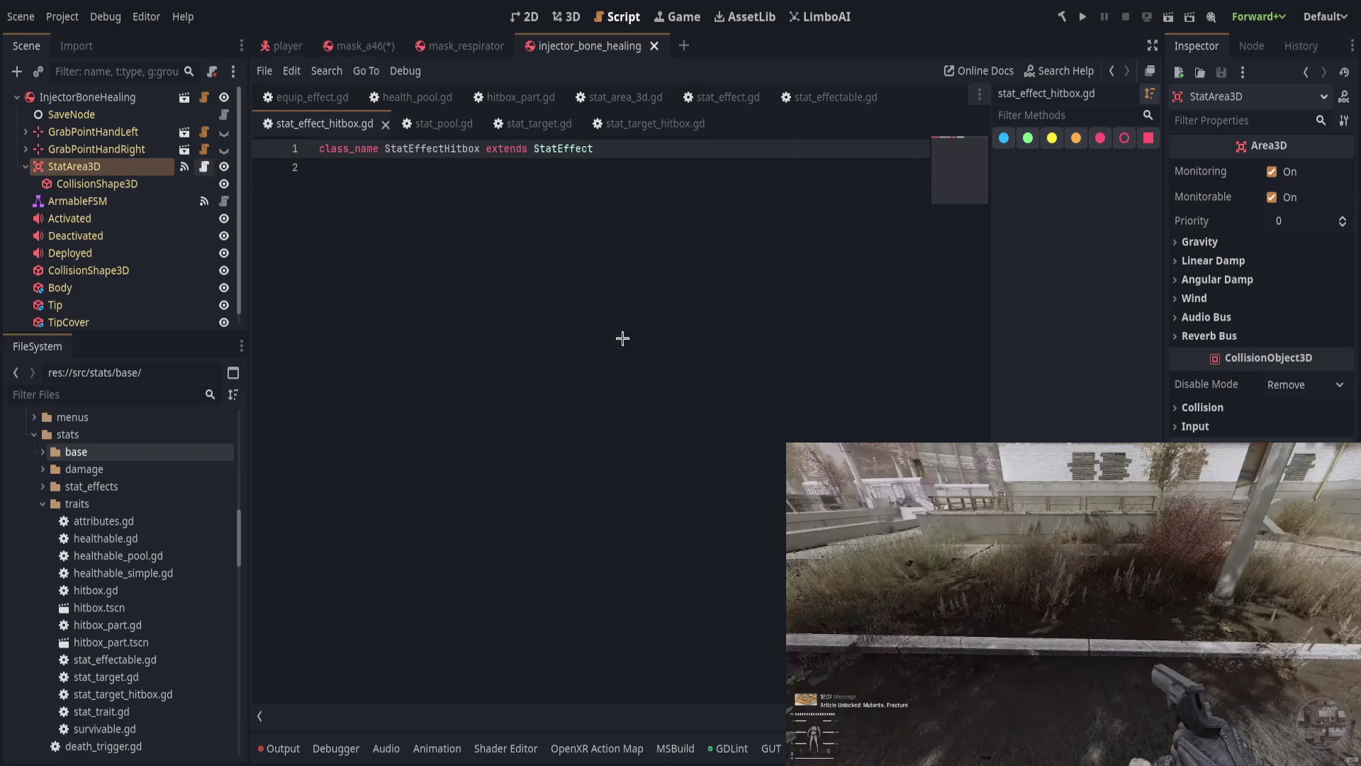
pyautogui.scroll(-1, 609, 339)
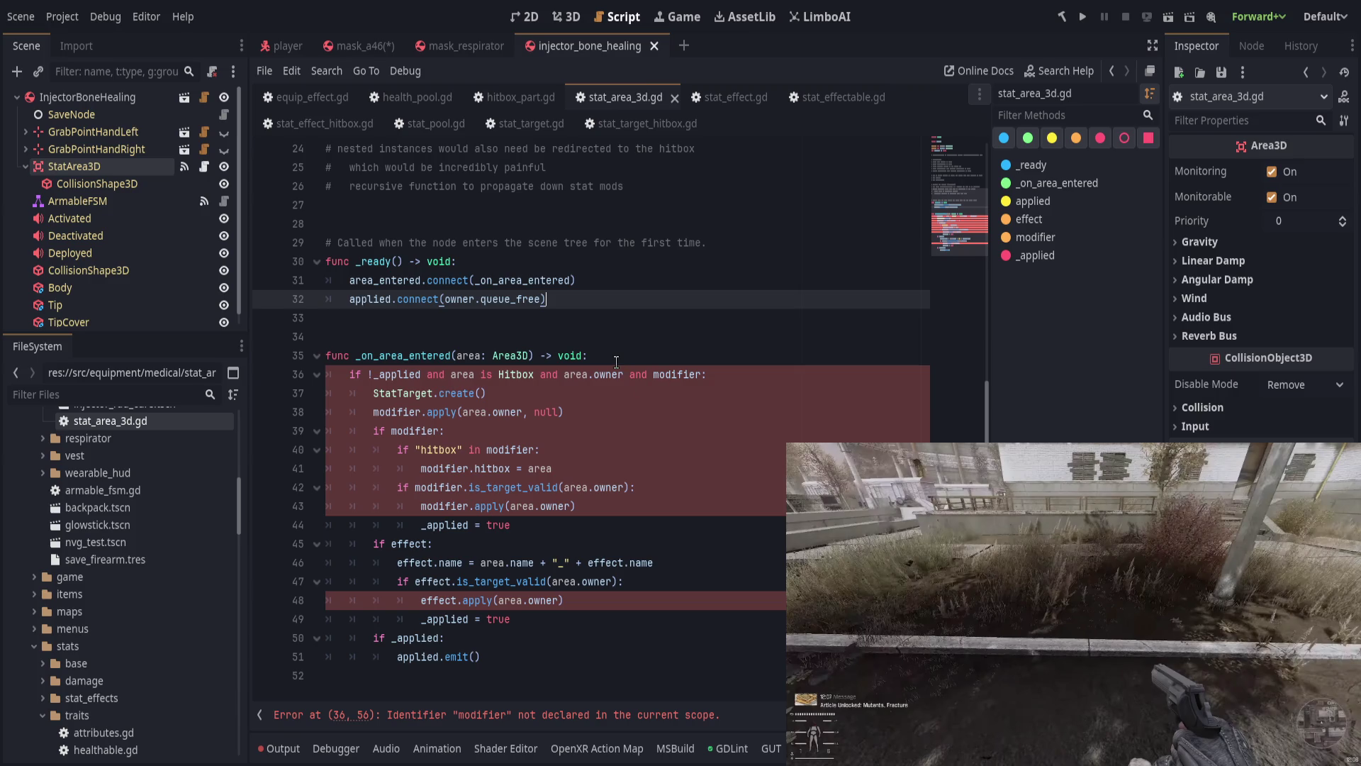
# Step: Drop the modifier check from the line 36 condition and open a blank line above StatTarget.create()
pyautogui.click(428, 373)
pyautogui.hotkey('ctrl', 'Right')
pyautogui.hotkey('ctrl', 'Right')
pyautogui.hotkey('ctrl', 'Right')
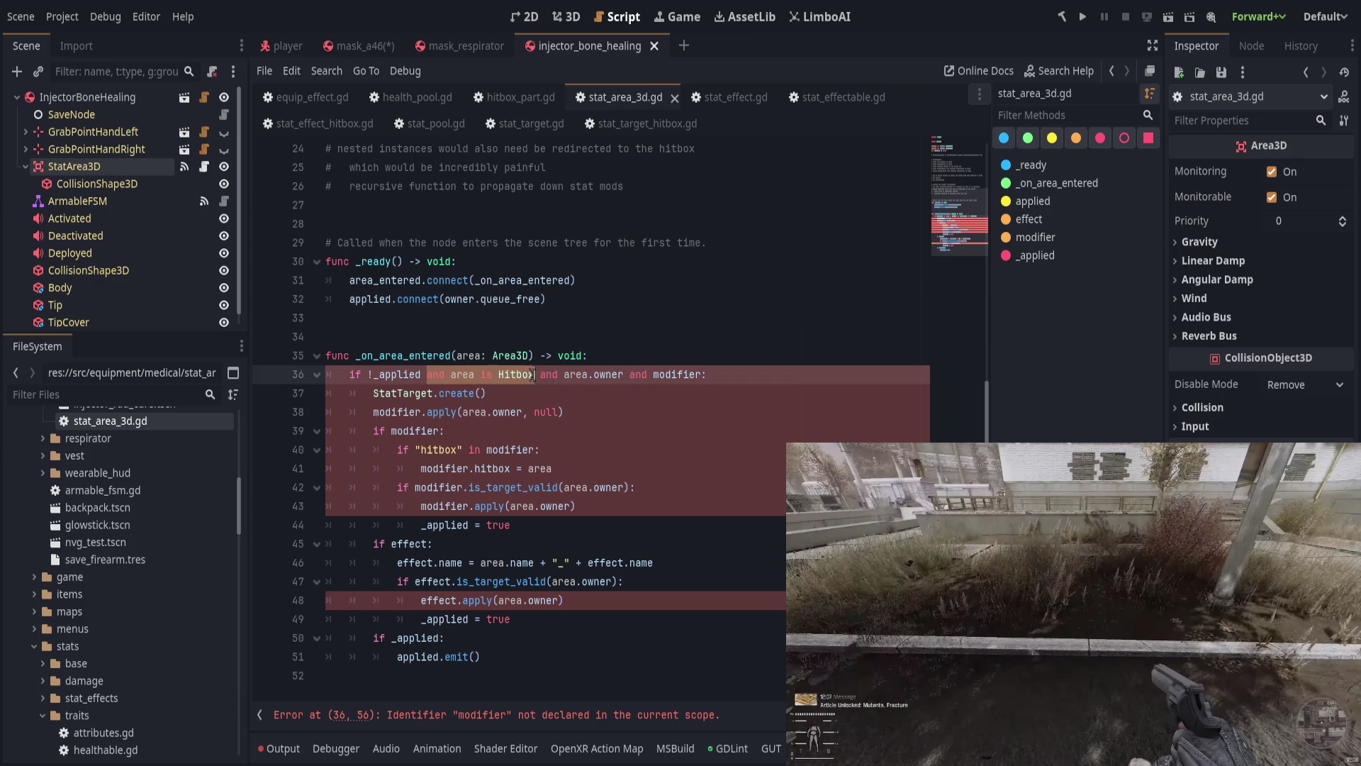
pyautogui.doubleClick(689, 373)
pyautogui.press('BackSpace')
pyautogui.press('BackSpace')
pyautogui.press('BackSpace')
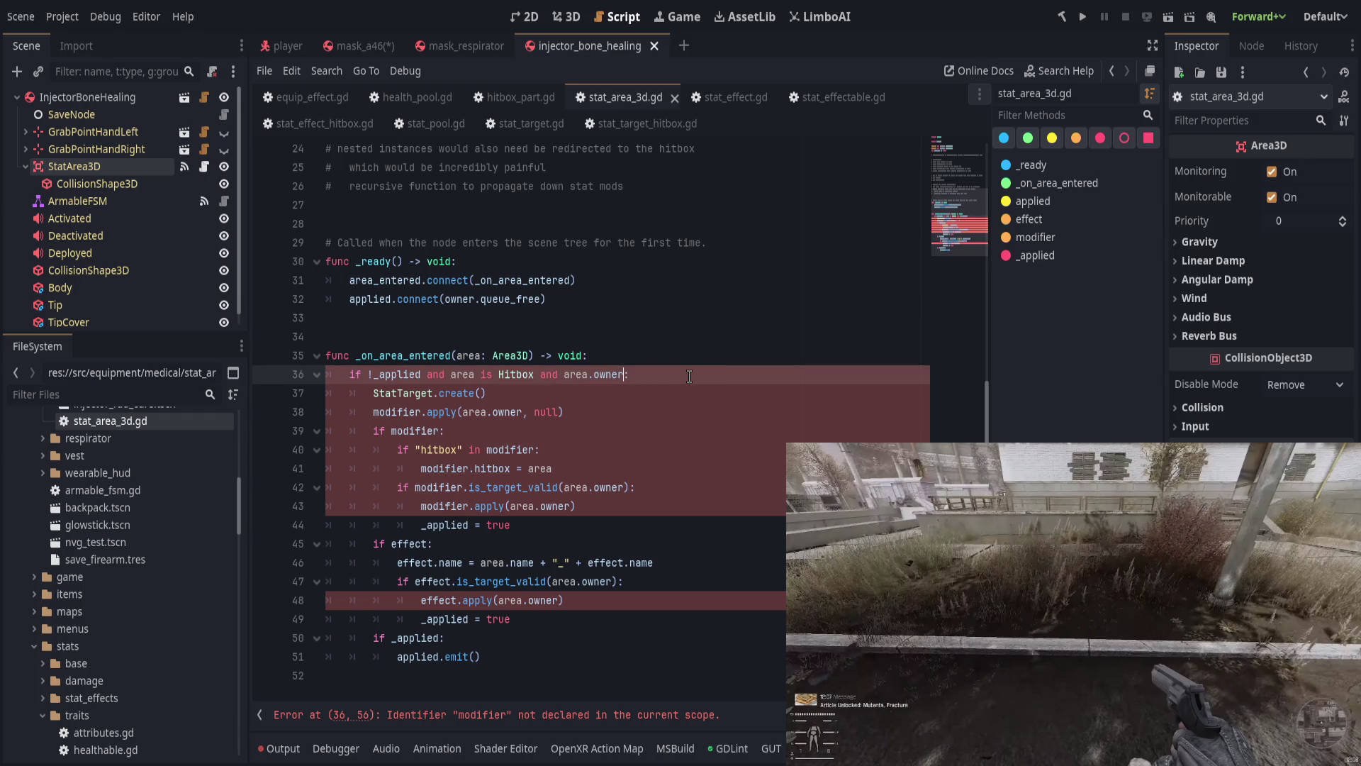
pyautogui.press('Down')
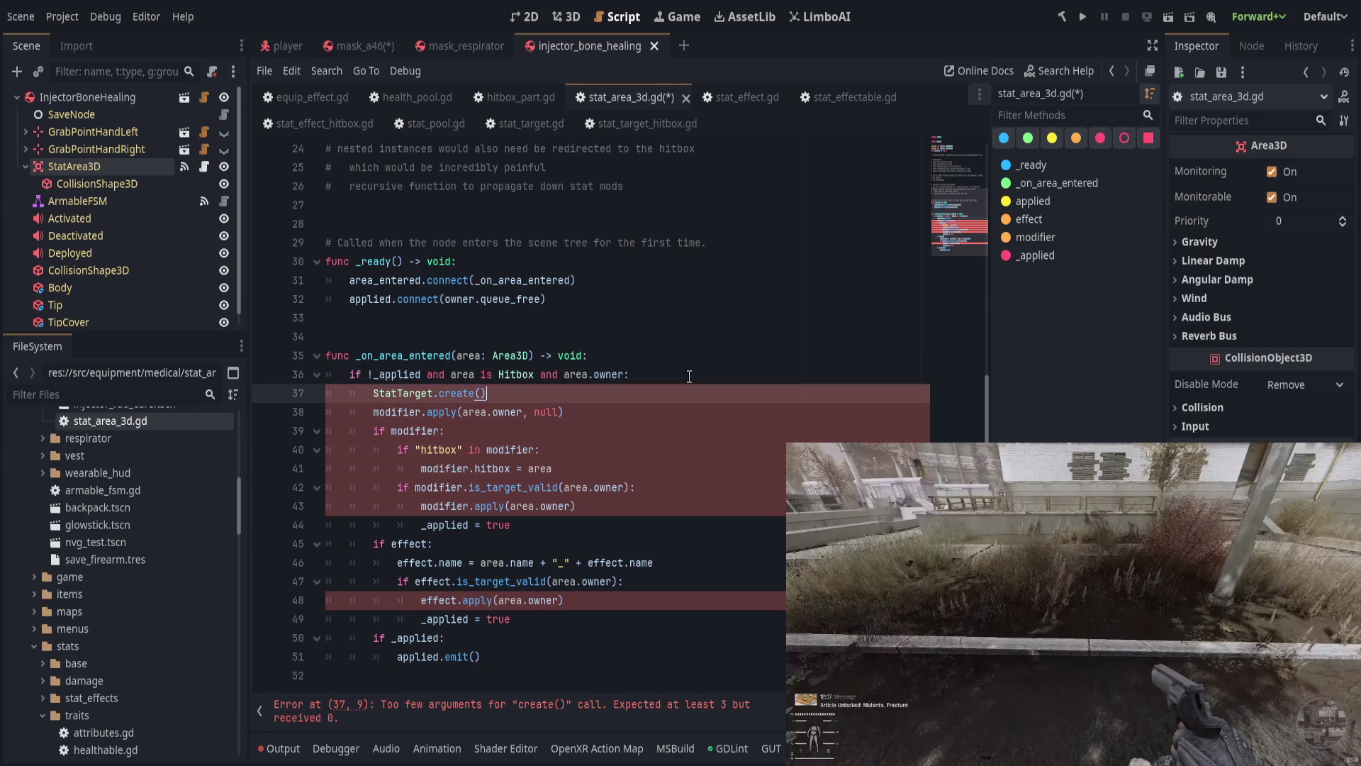
pyautogui.hotkey('ctrl', 'shift', 'Return')
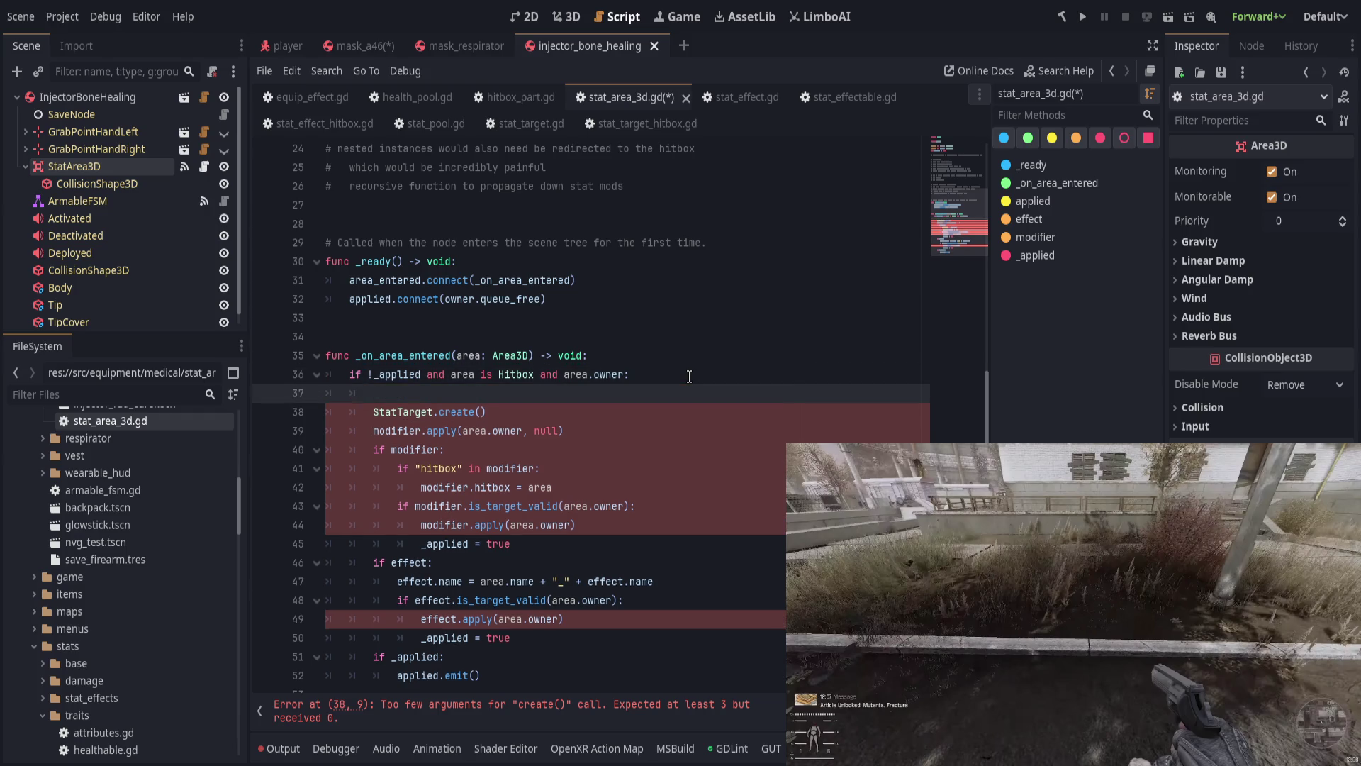
# Step: Append stub functions 'func mod(): pass' and 'func effect()' at the end of the script
pyautogui.scroll(-1, 701, 382)
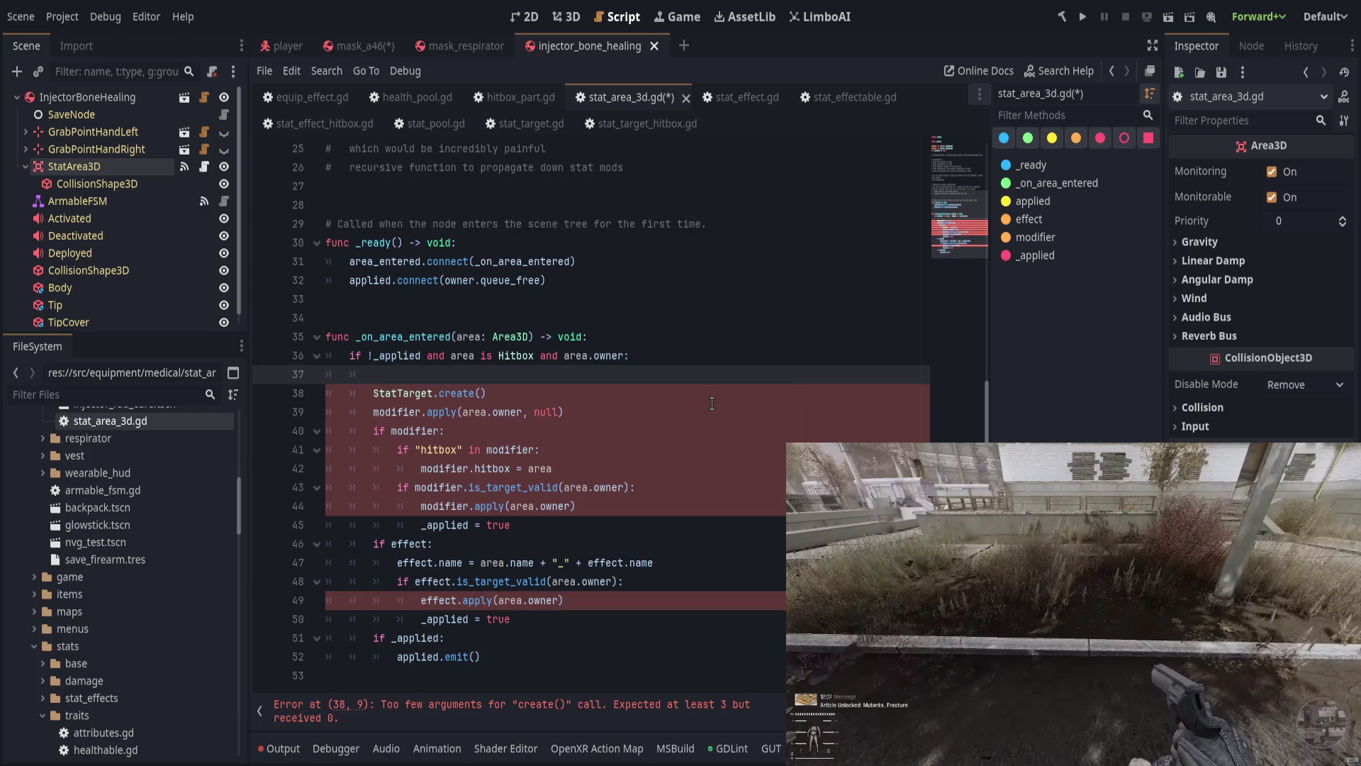
pyautogui.hotkey('ctrl', 'End')
pyautogui.write('func')
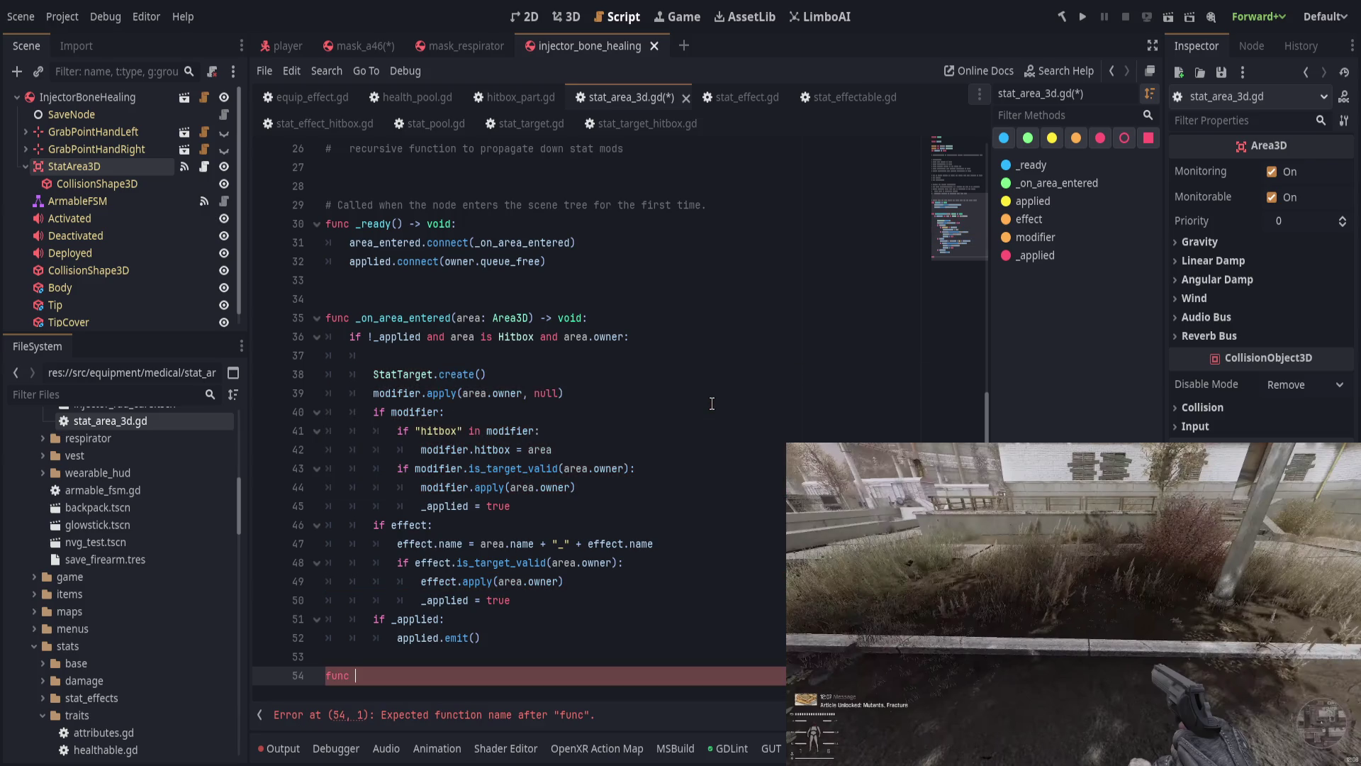
pyautogui.write(' mod():')
pyautogui.press('Return')
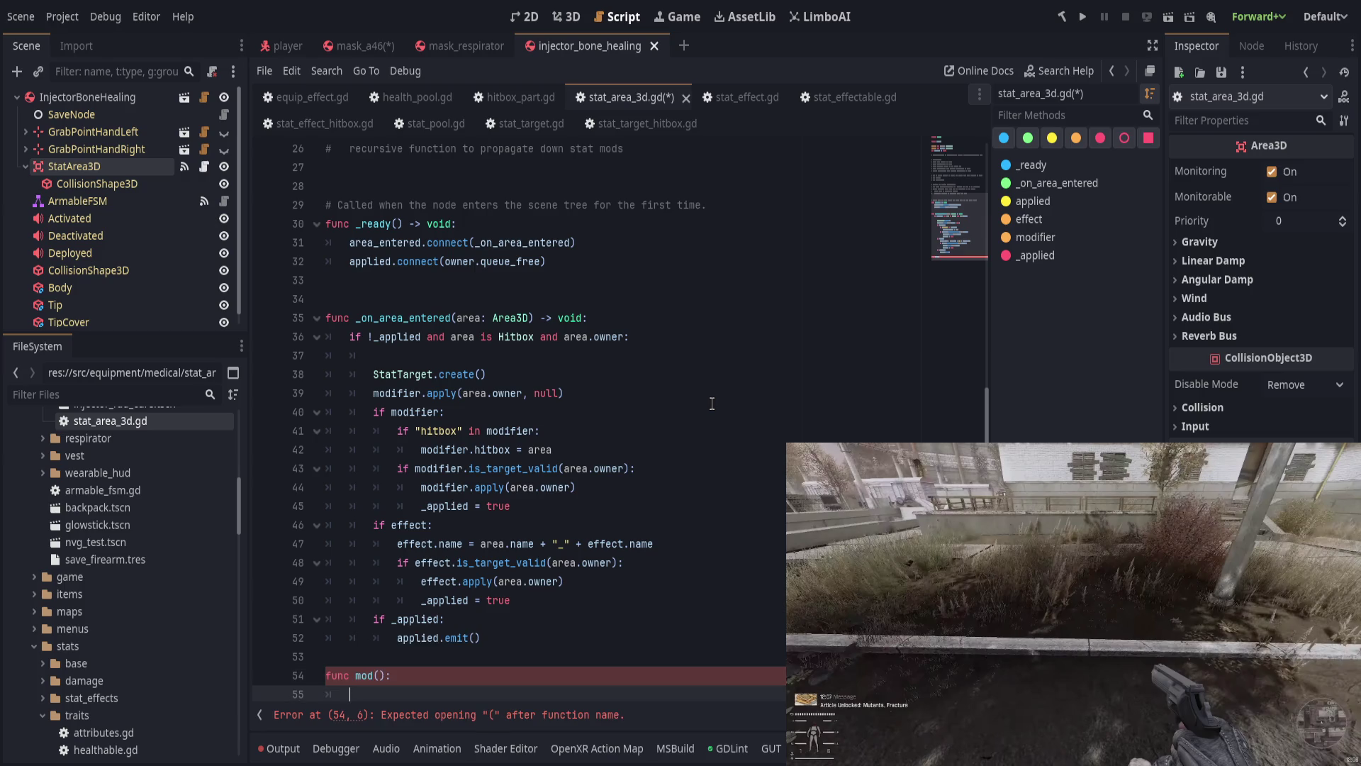
pyautogui.write('pass')
pyautogui.press('Return')
pyautogui.press('Return')
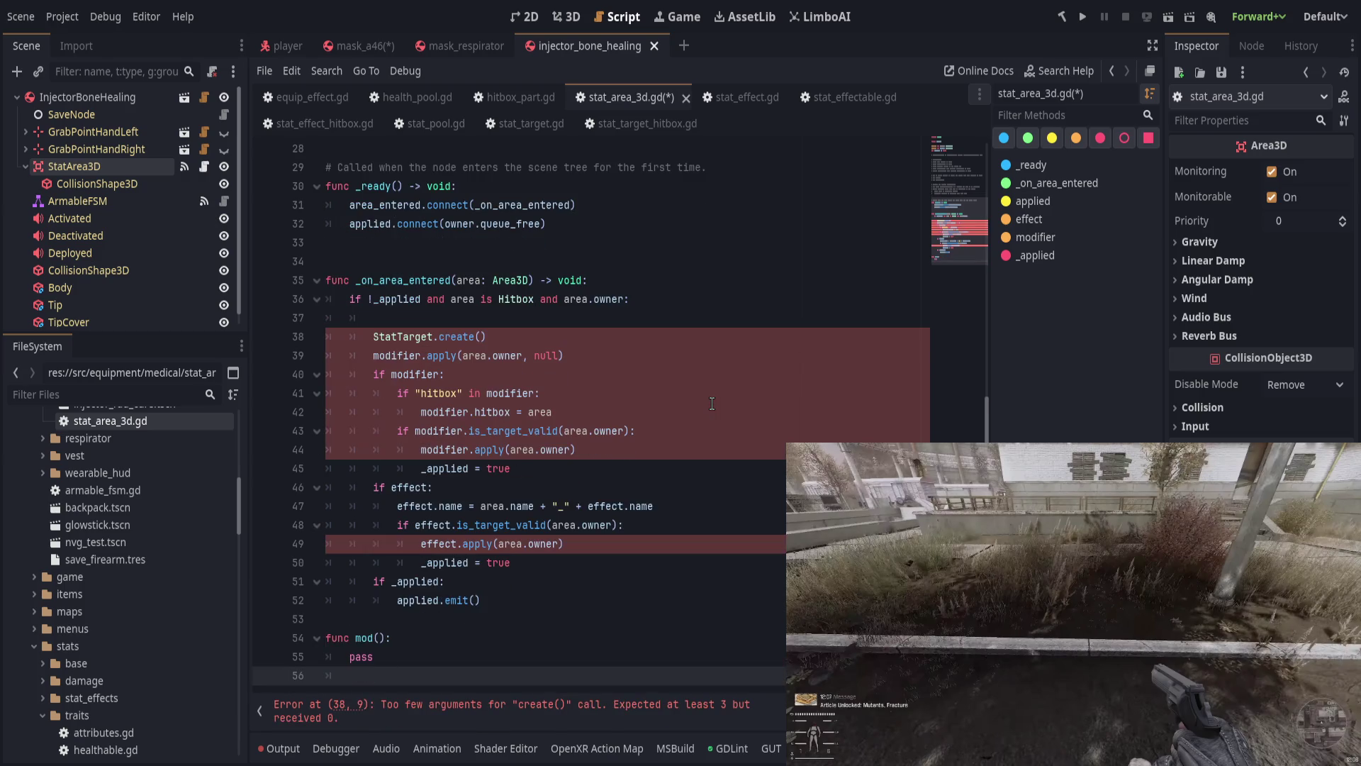
pyautogui.press('Return')
pyautogui.write('func effect')
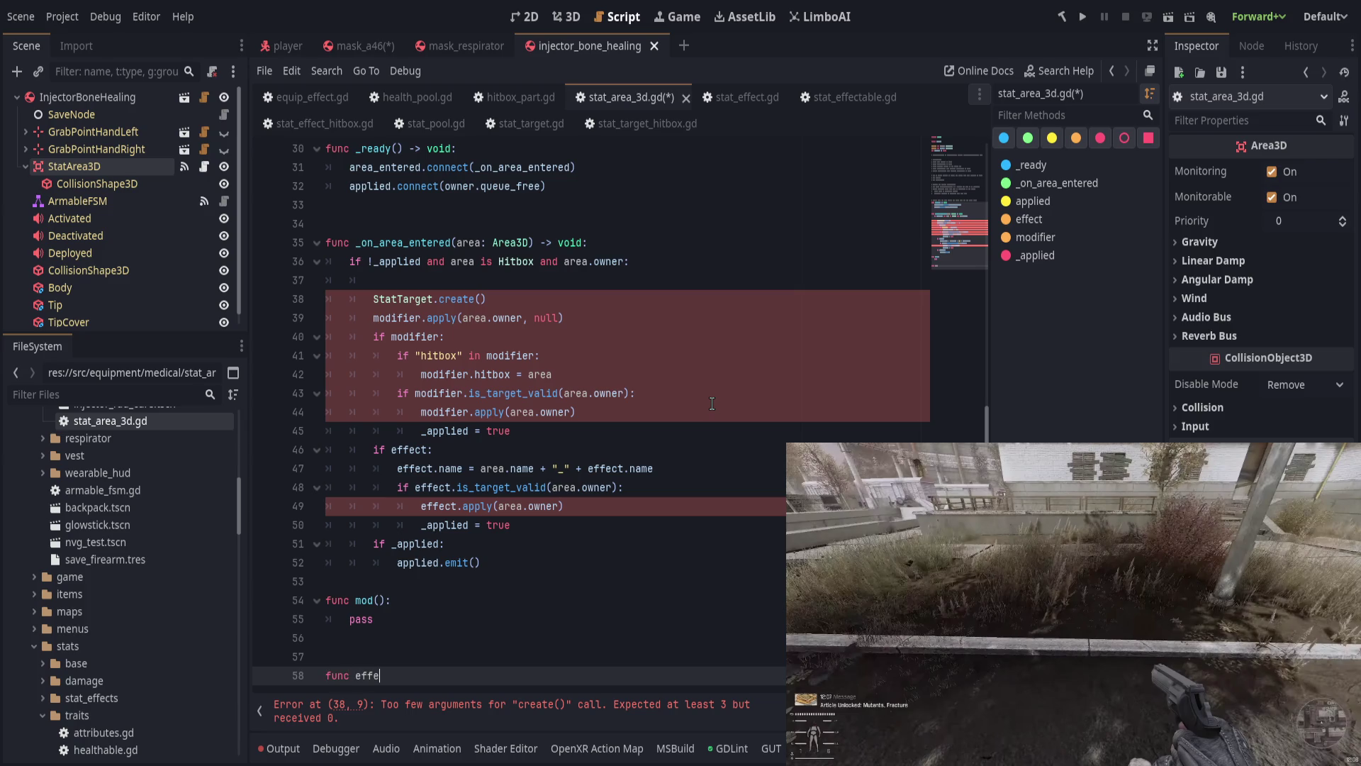
pyautogui.write('()')
# Step: Rename the stubs to _modify and _effect
pyautogui.click(355, 599)
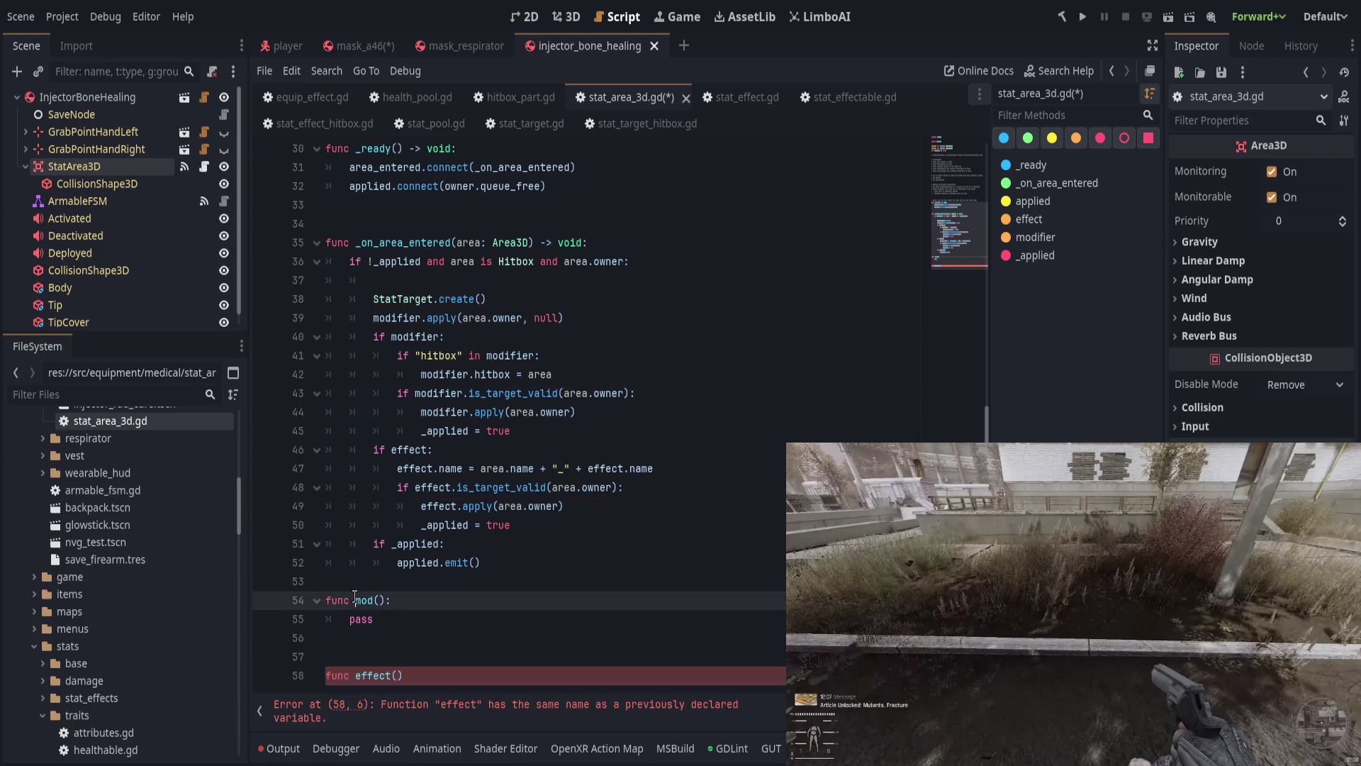
pyautogui.write('_')
pyautogui.press('Escape')
pyautogui.click(355, 677)
pyautogui.write('_')
pyautogui.press('Escape')
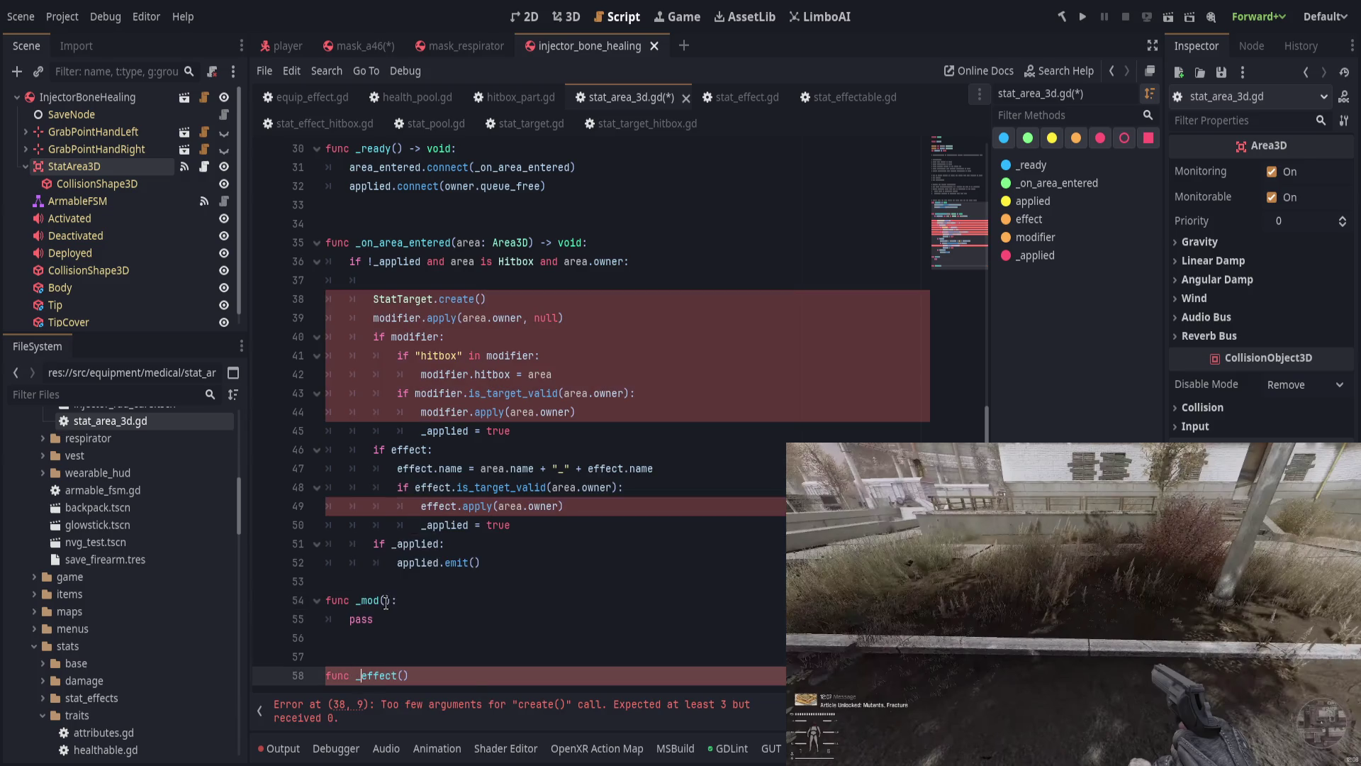
pyautogui.click(380, 600)
pyautogui.write('ify')
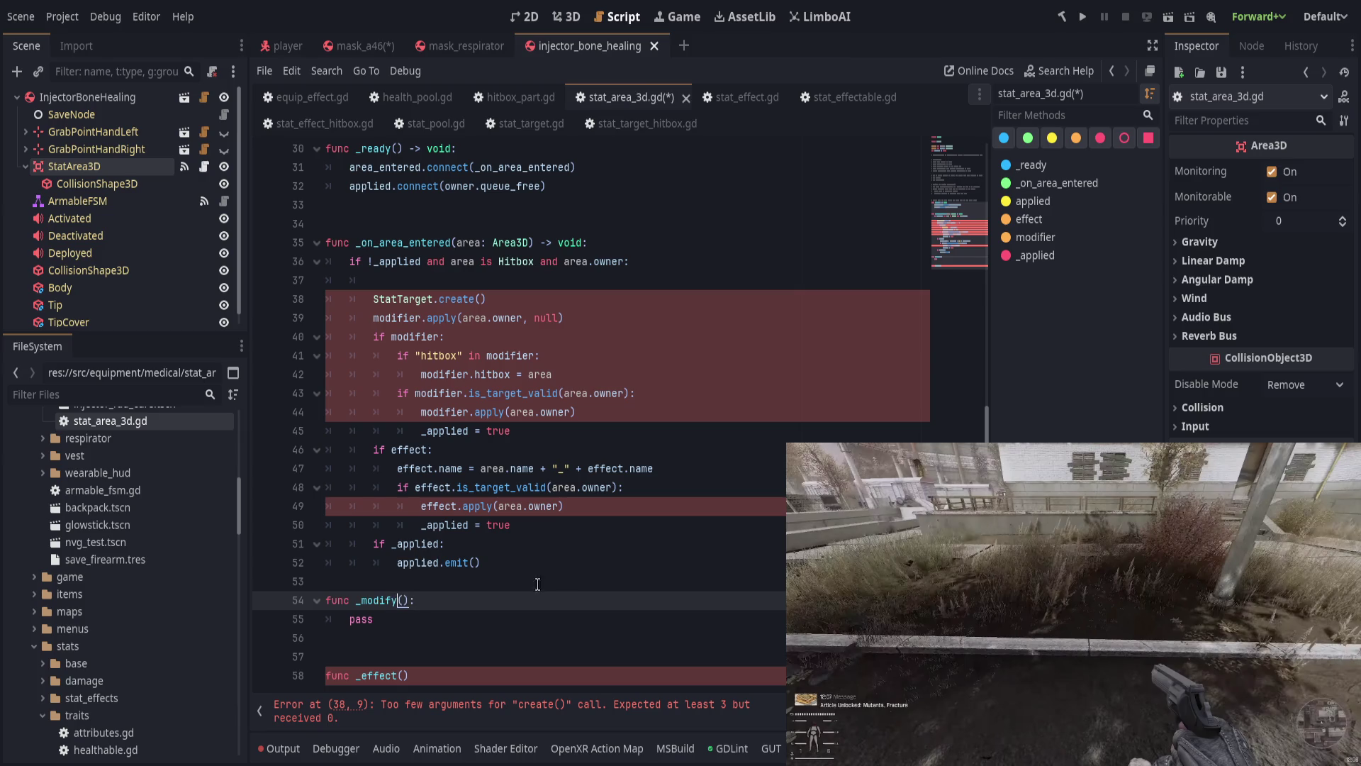
pyautogui.scroll(1, 553, 570)
pyautogui.click(572, 336)
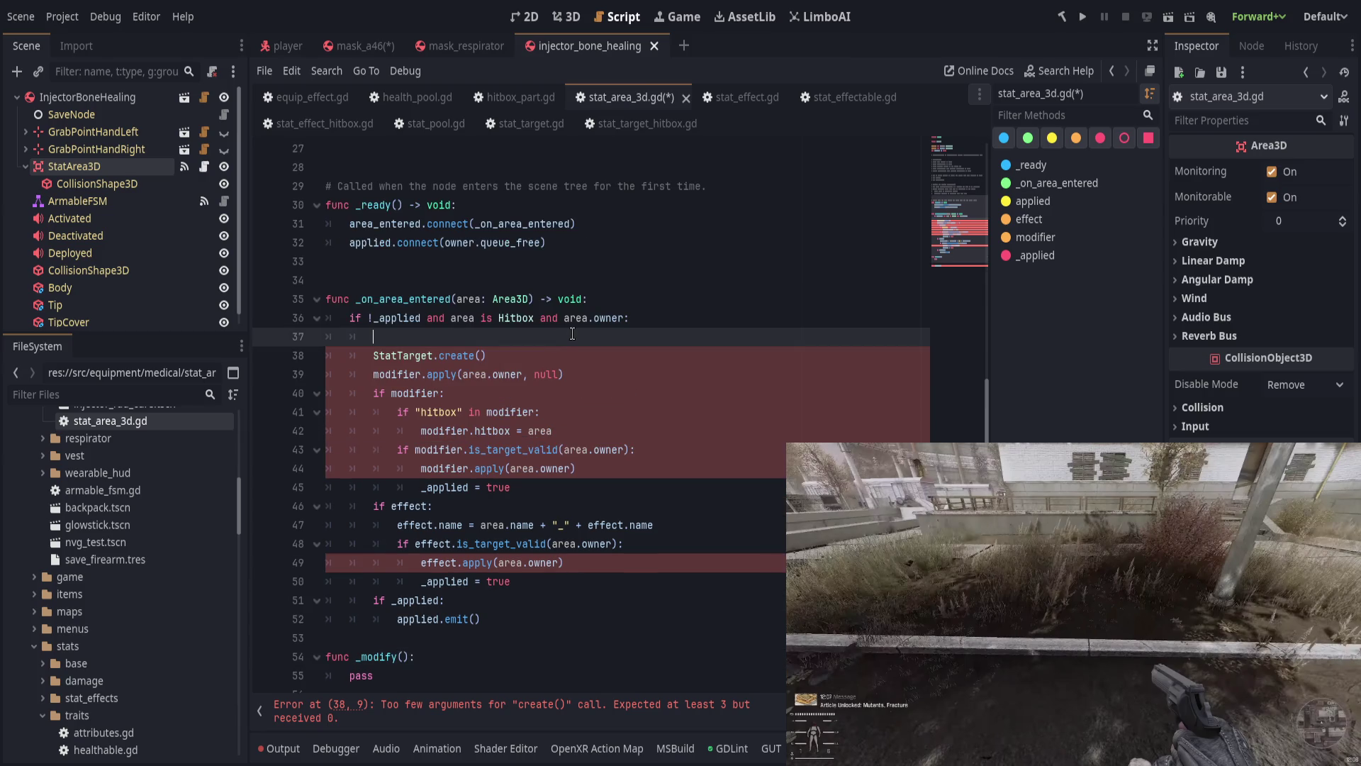
# Step: Clear away the mistyped _modify text and the unfinished if target line
pyautogui.write('_mo')
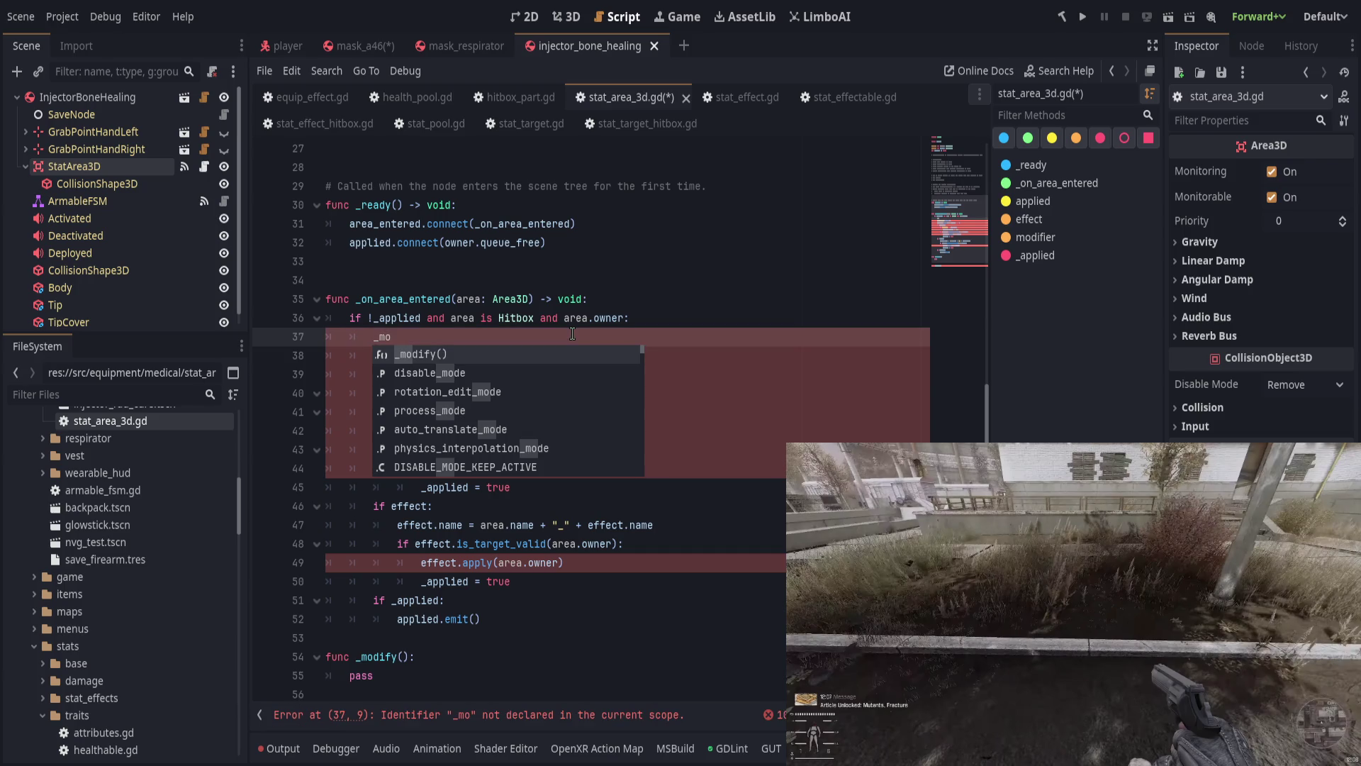
pyautogui.write('if modi')
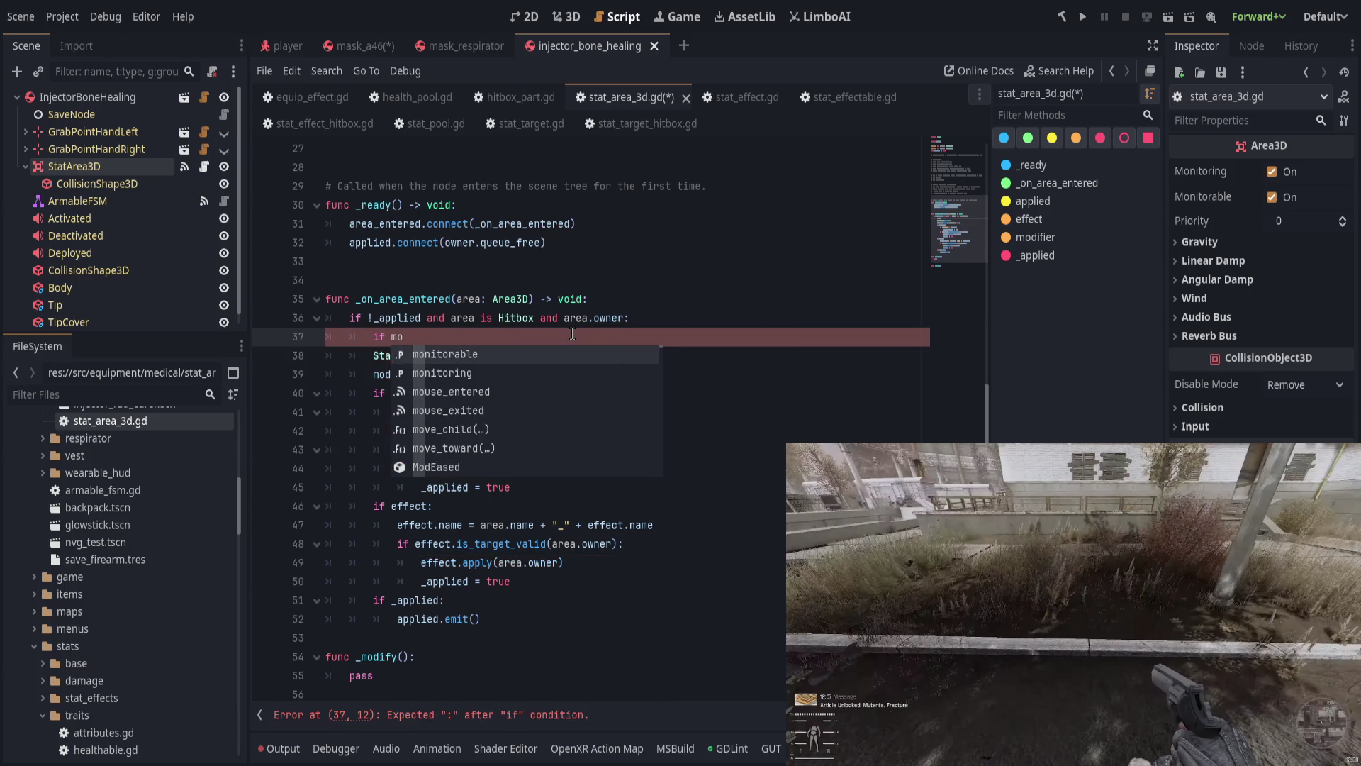
pyautogui.write('fier')
pyautogui.hotkey('ctrl', 'BackSpace')
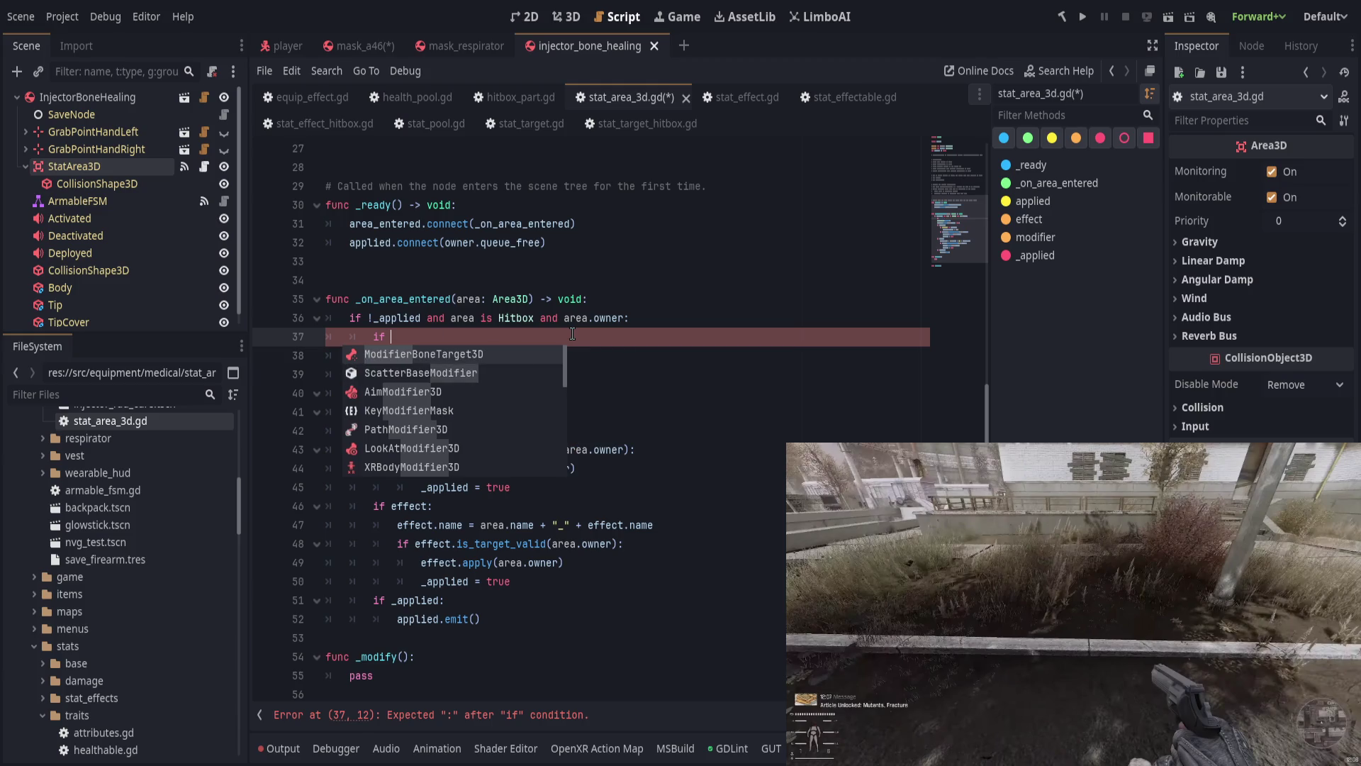
pyautogui.scroll(5, 645, 324)
pyautogui.write('target')
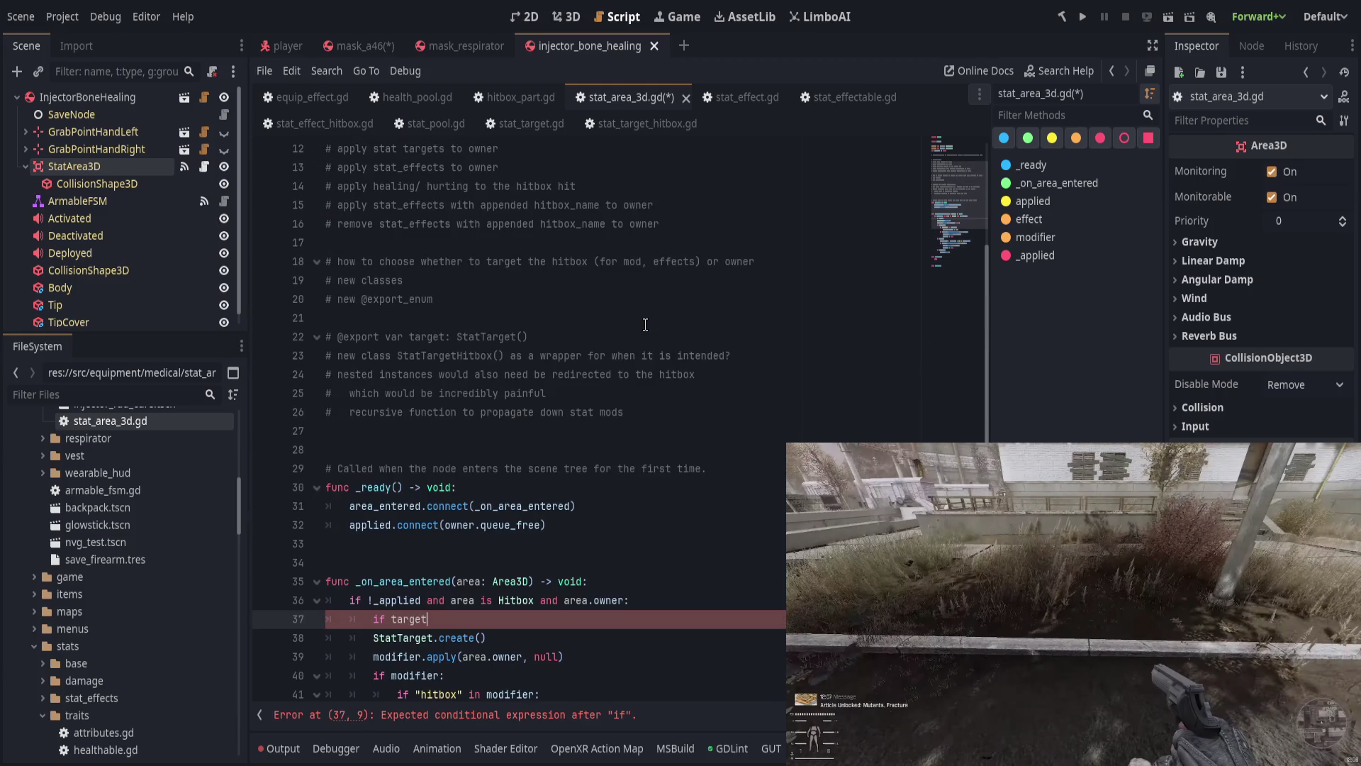
pyautogui.press('Escape')
pyautogui.hotkey('ctrl', 'shift', 'k')
pyautogui.scroll(-5, 624, 312)
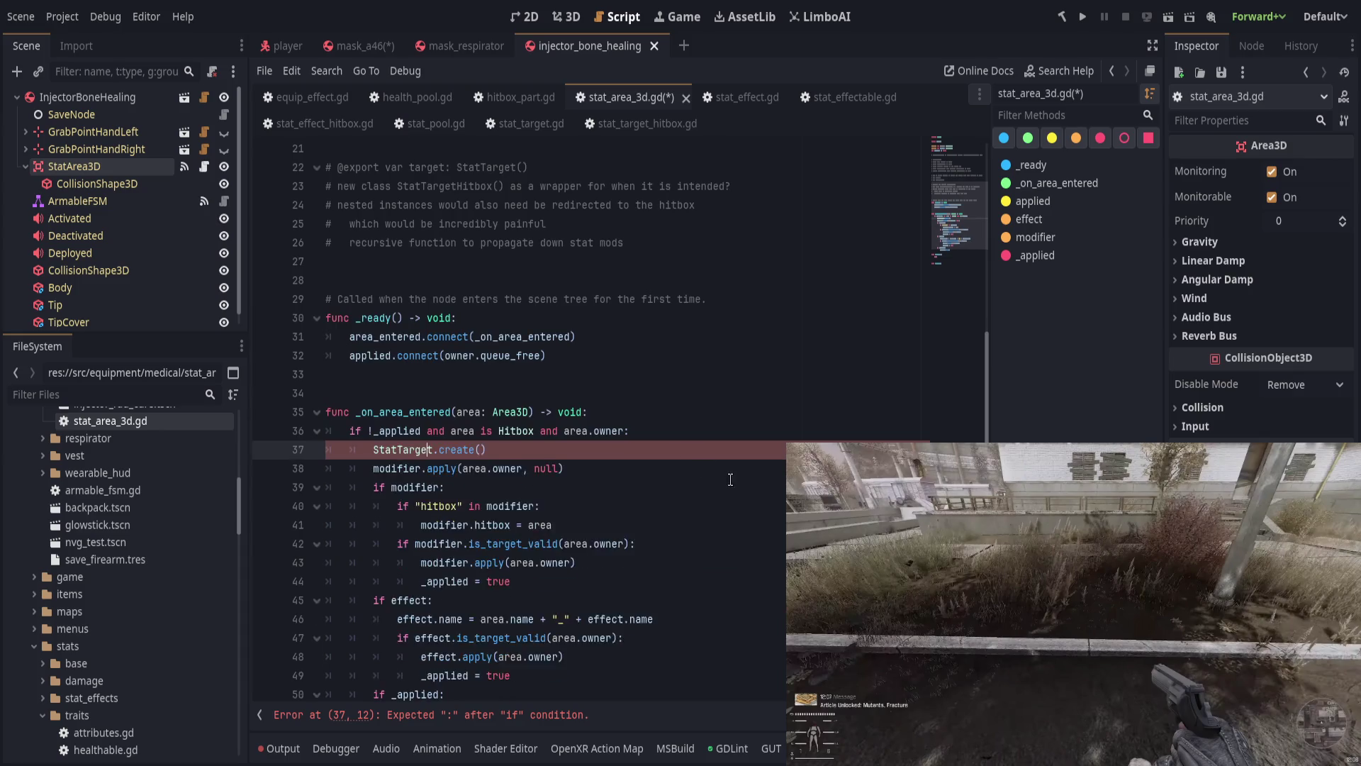
# Step: Add _modify() and _effect() calls in the area-entered handler under line 36
pyautogui.click(660, 284)
pyautogui.press('Return')
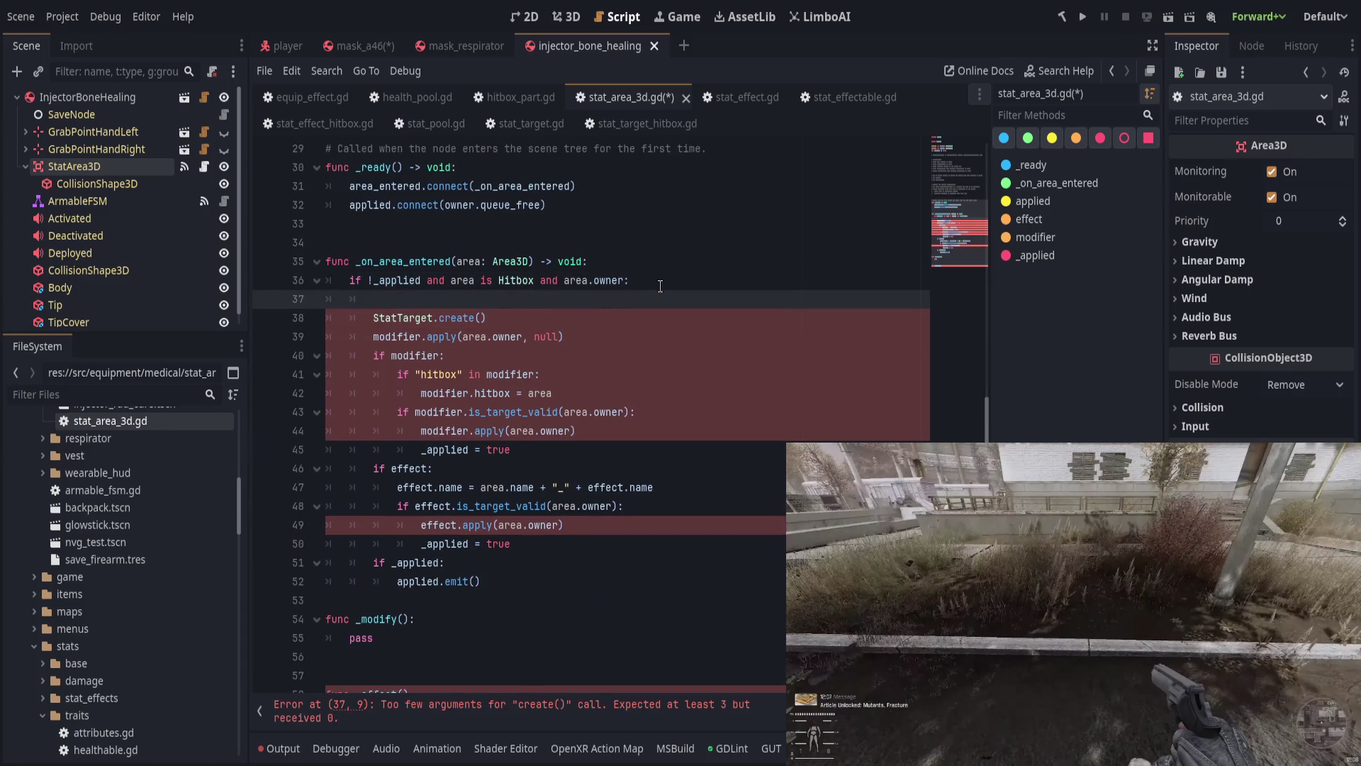
pyautogui.write('_mo')
pyautogui.press('Return')
pyautogui.press('Return')
pyautogui.write('_e')
pyautogui.press('Return')
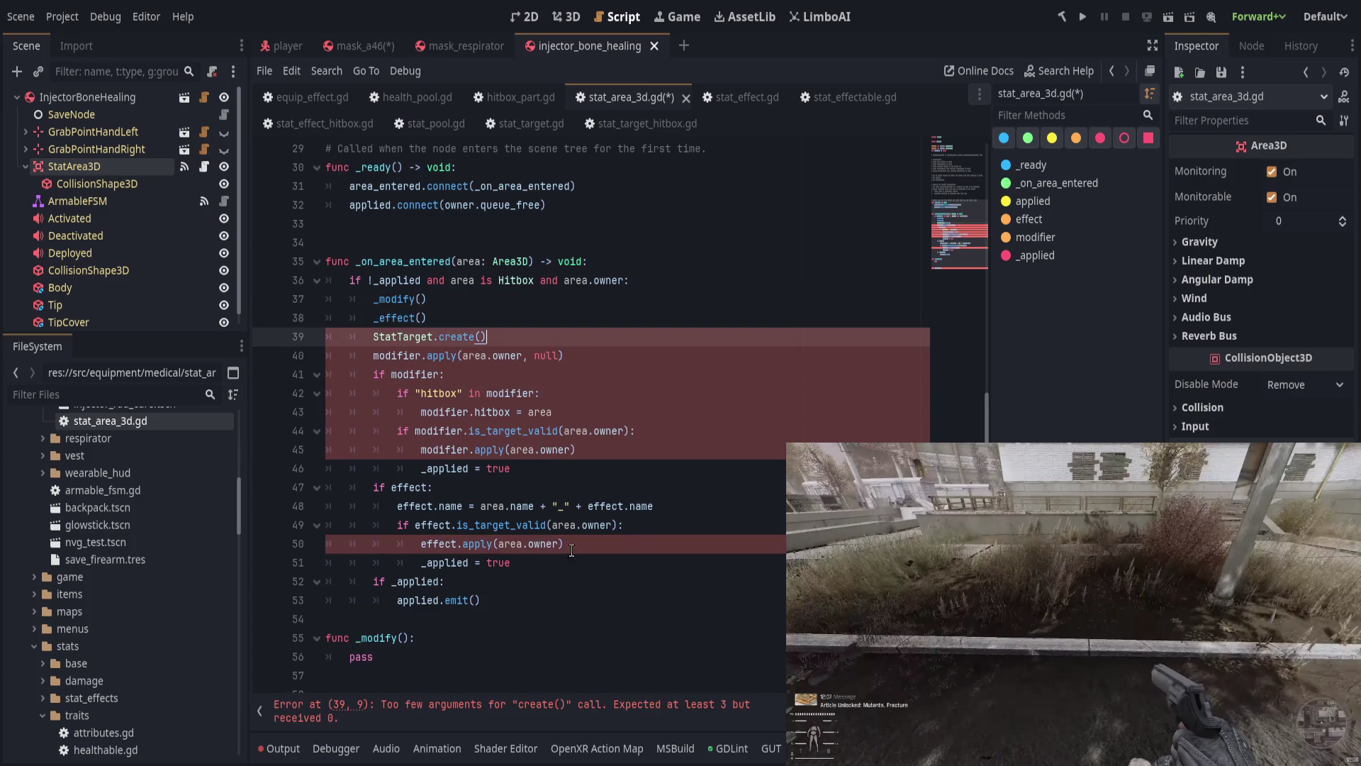
pyautogui.scroll(-1, 609, 461)
# Step: Replace the pass placeholder in _modify with an if target condition
pyautogui.click(570, 613)
pyautogui.hotkey('ctrl', 'BackSpace')
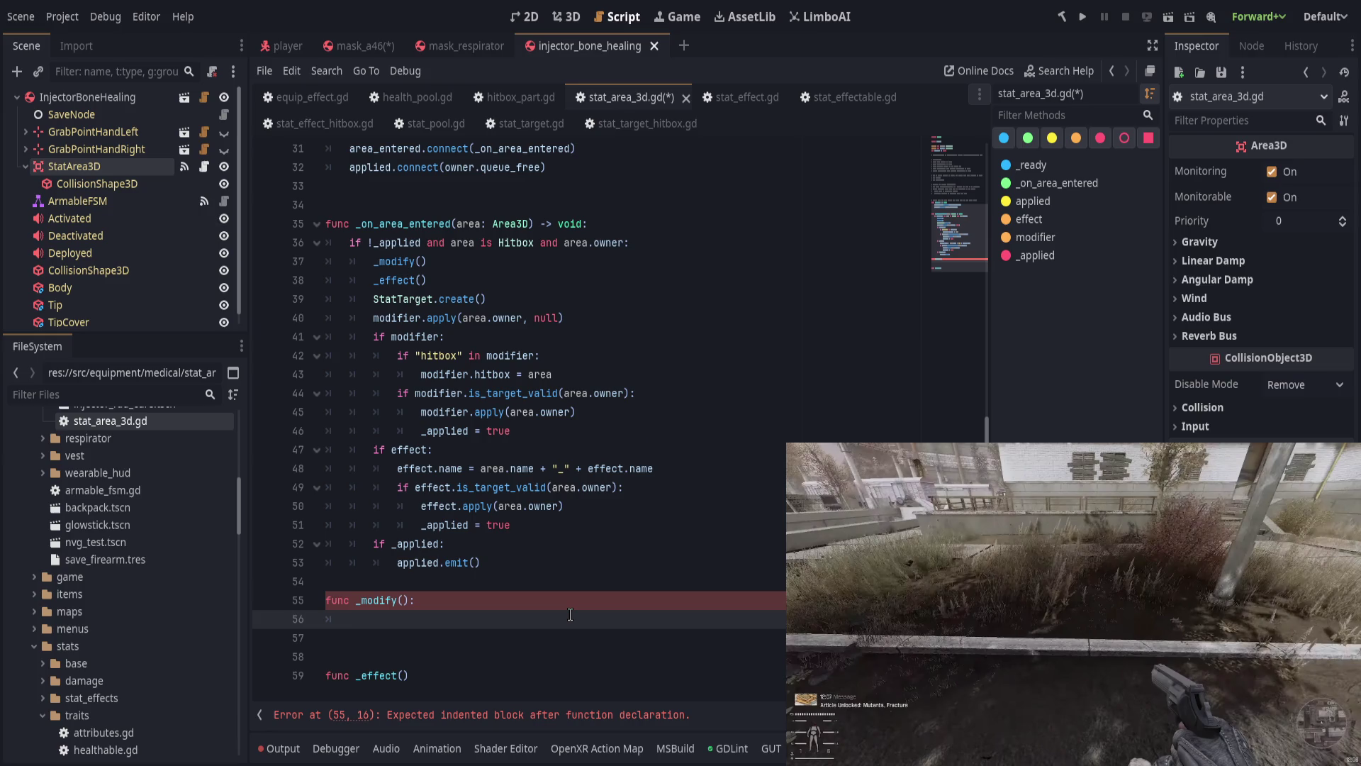
pyautogui.write('if target')
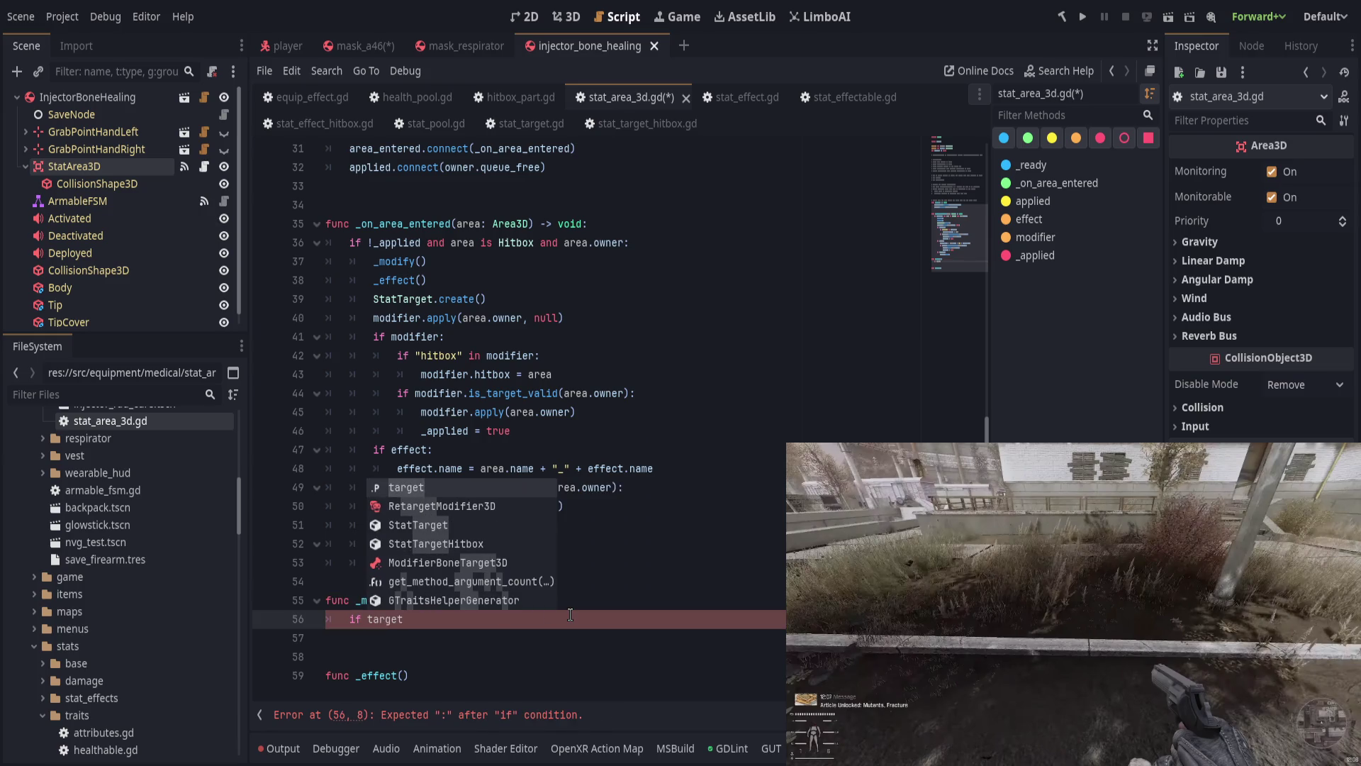
pyautogui.write(' and')
pyautogui.press('BackSpace')
pyautogui.press('BackSpace')
pyautogui.press('BackSpace')
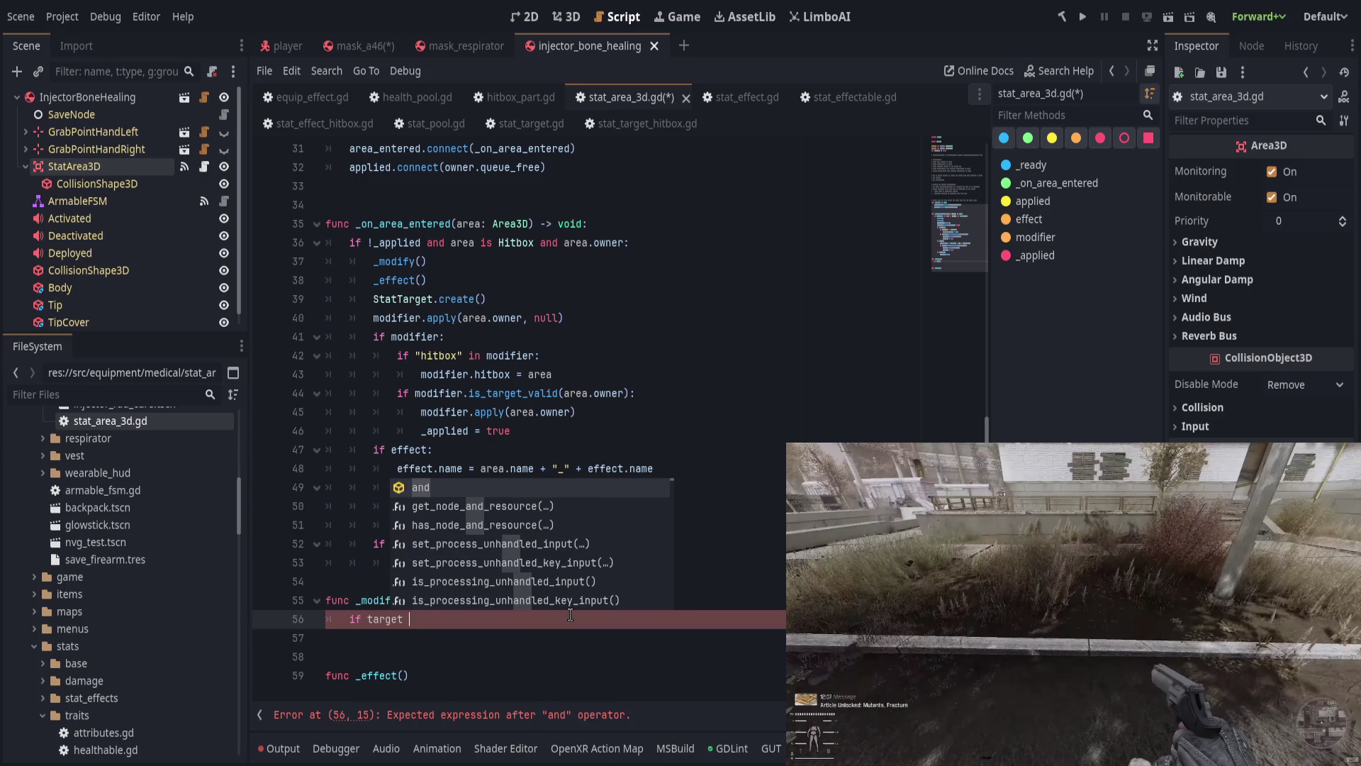
pyautogui.press('Escape')
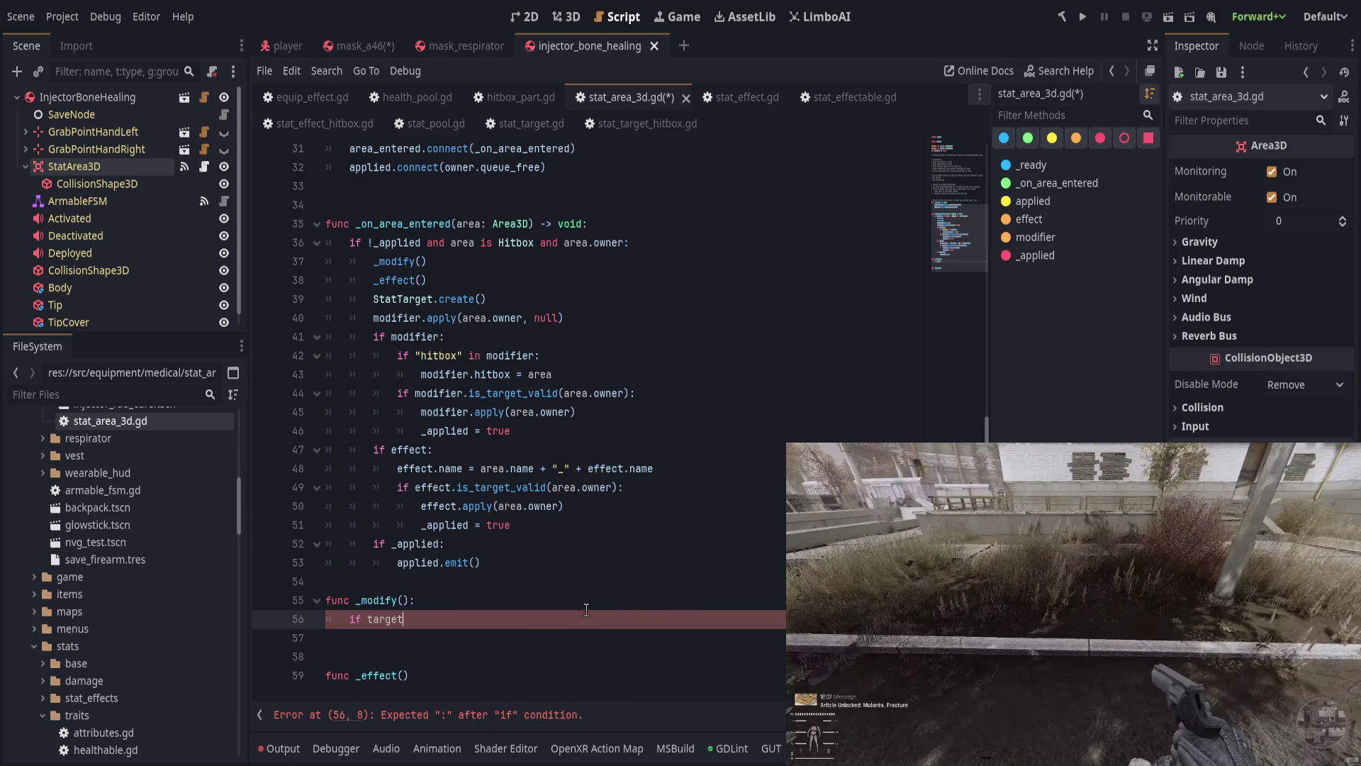
# Step: Guard the _modify() call with if target: and the _effect() call with if effect:
pyautogui.click(739, 226)
pyautogui.click(739, 239)
pyautogui.press('Return')
pyautogui.write('if target:')
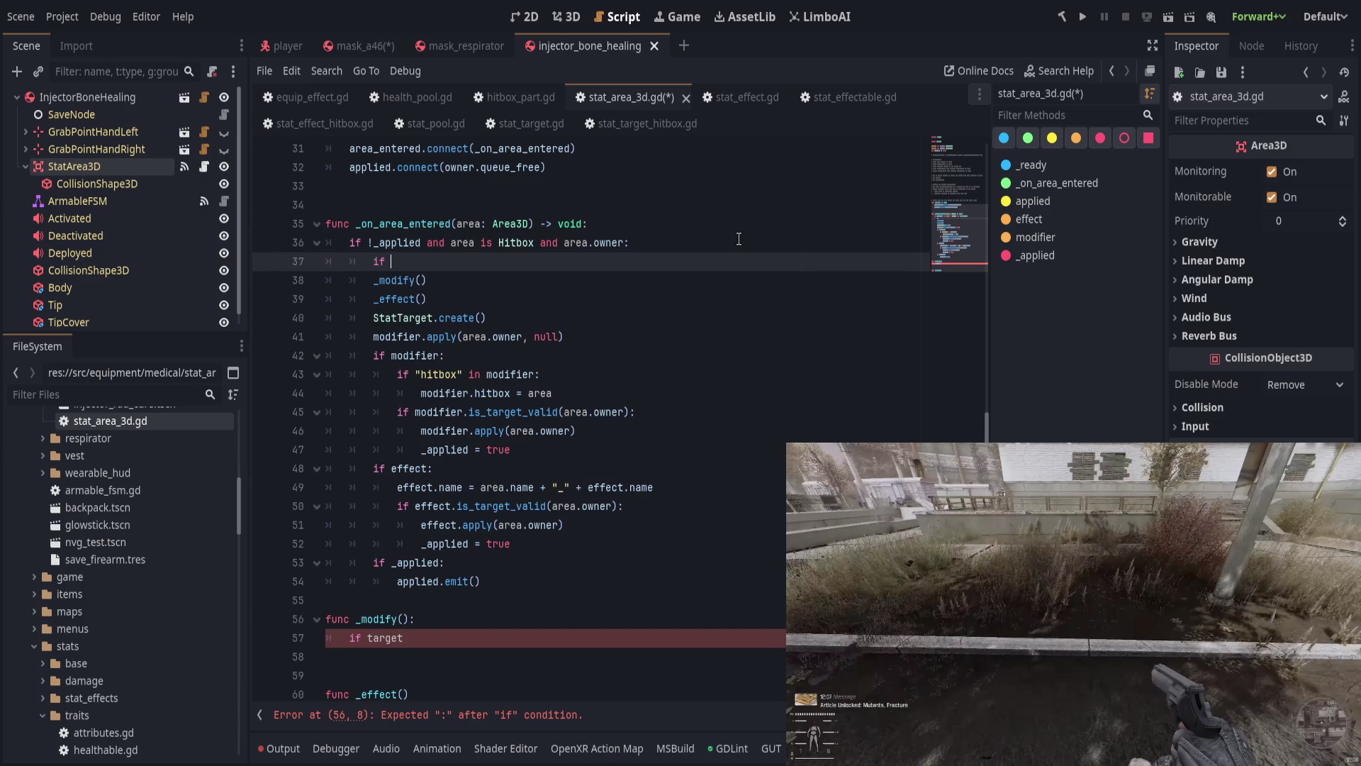
pyautogui.press('Down')
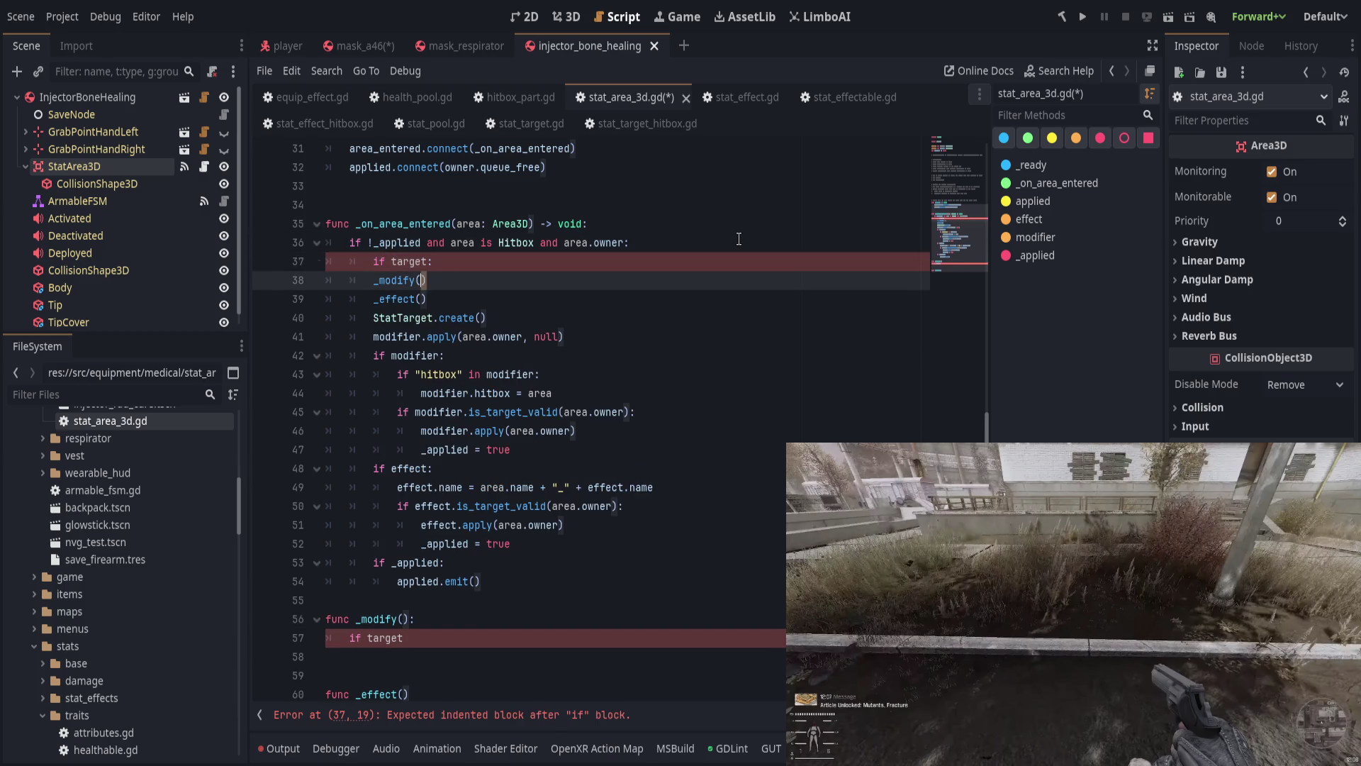
pyautogui.press('Tab')
pyautogui.press('Return')
pyautogui.press('BackSpace')
pyautogui.write('if effect:')
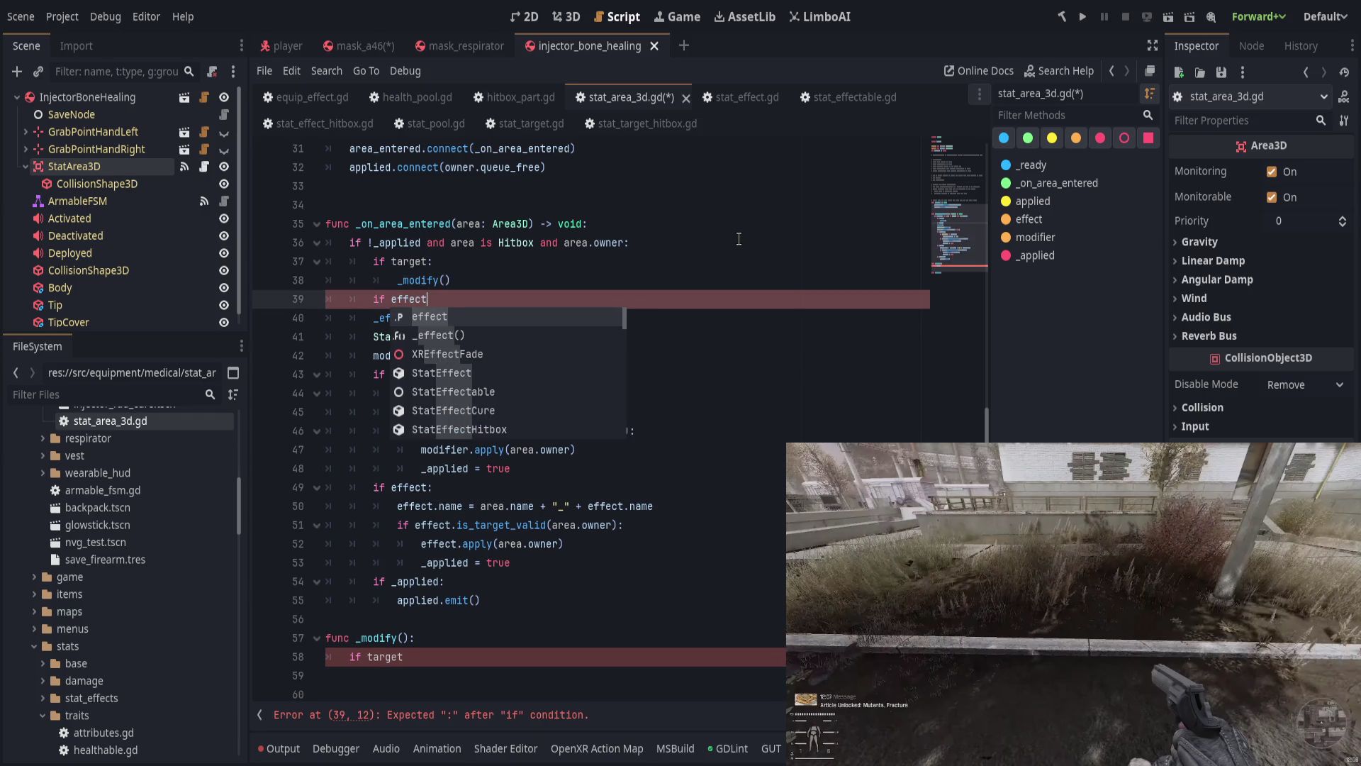
pyautogui.press('Down')
pyautogui.press('Tab')
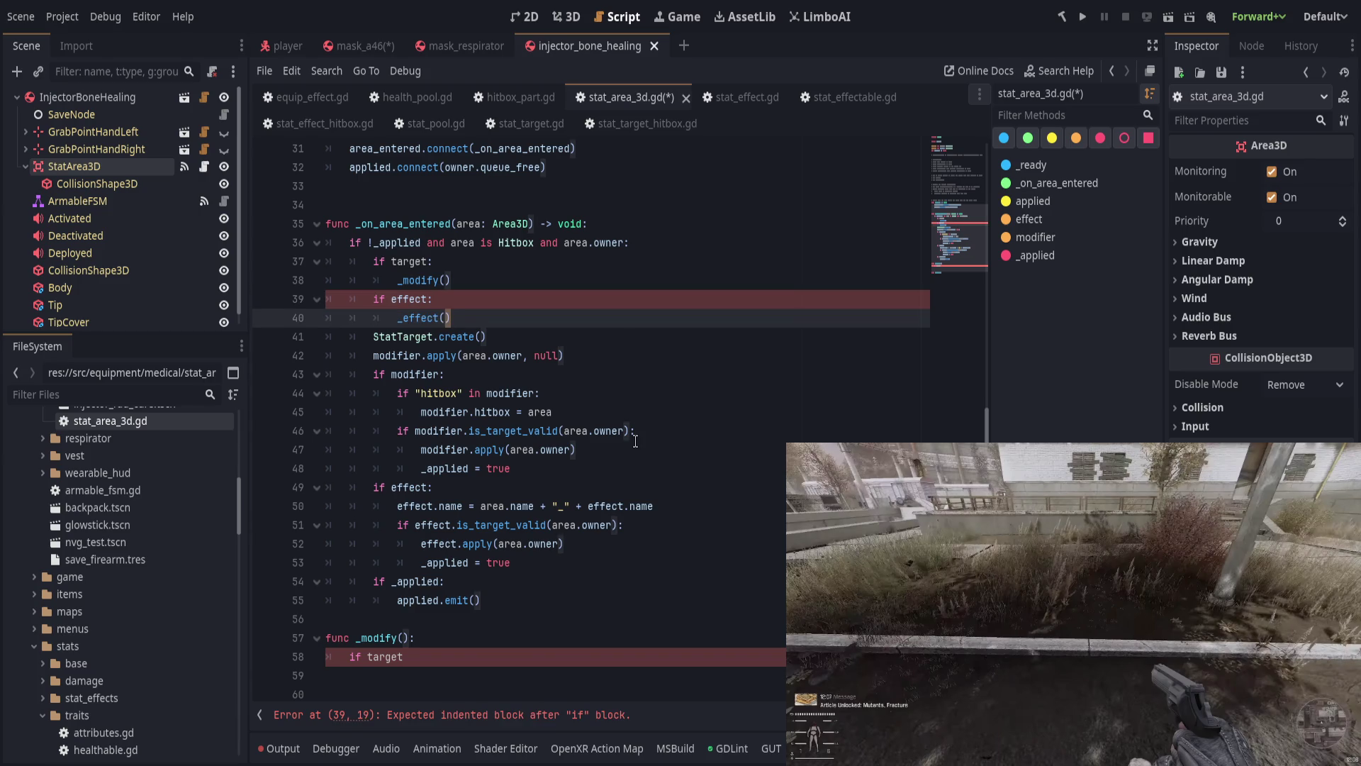
# Step: Make the _modify check read if target is StatTargetHitbox:
pyautogui.click(636, 443)
pyautogui.click(537, 657)
pyautogui.write('is T')
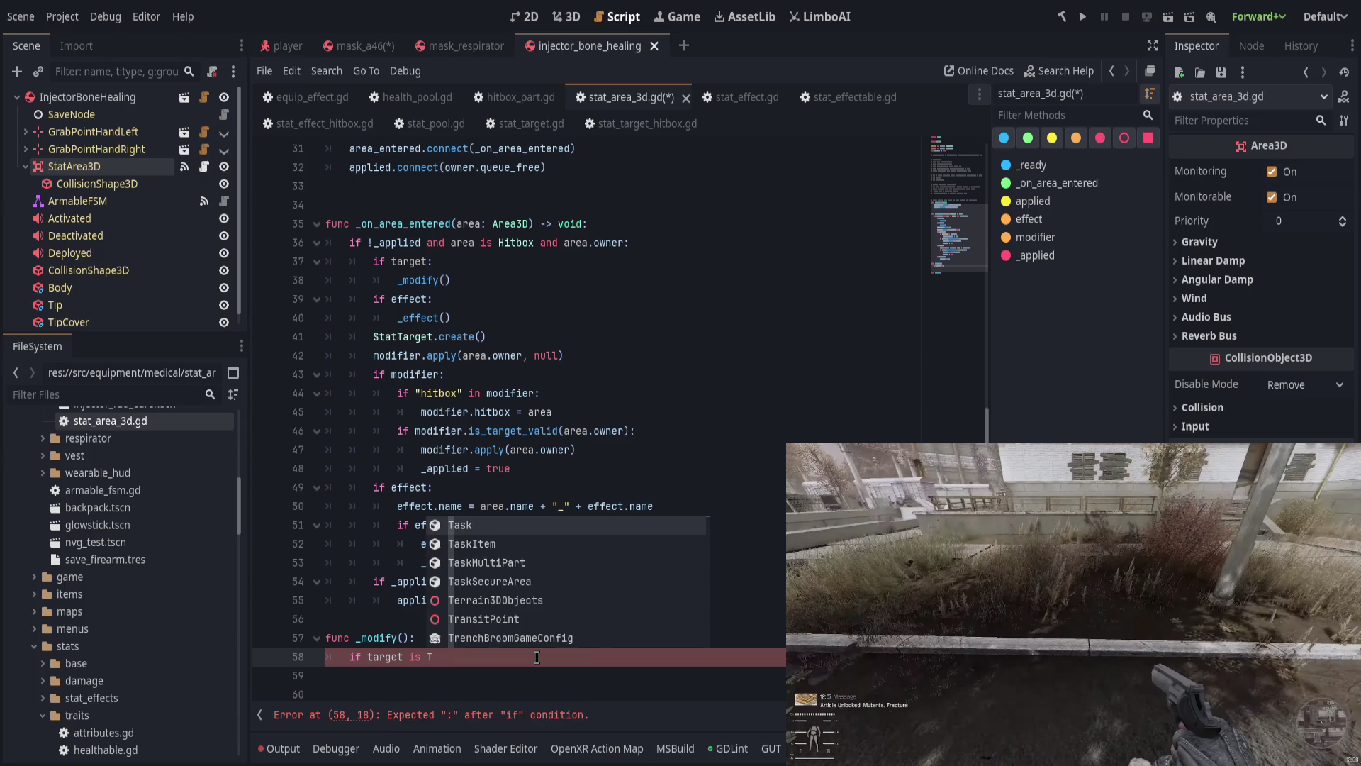
pyautogui.write('argethitb')
pyautogui.press('Return')
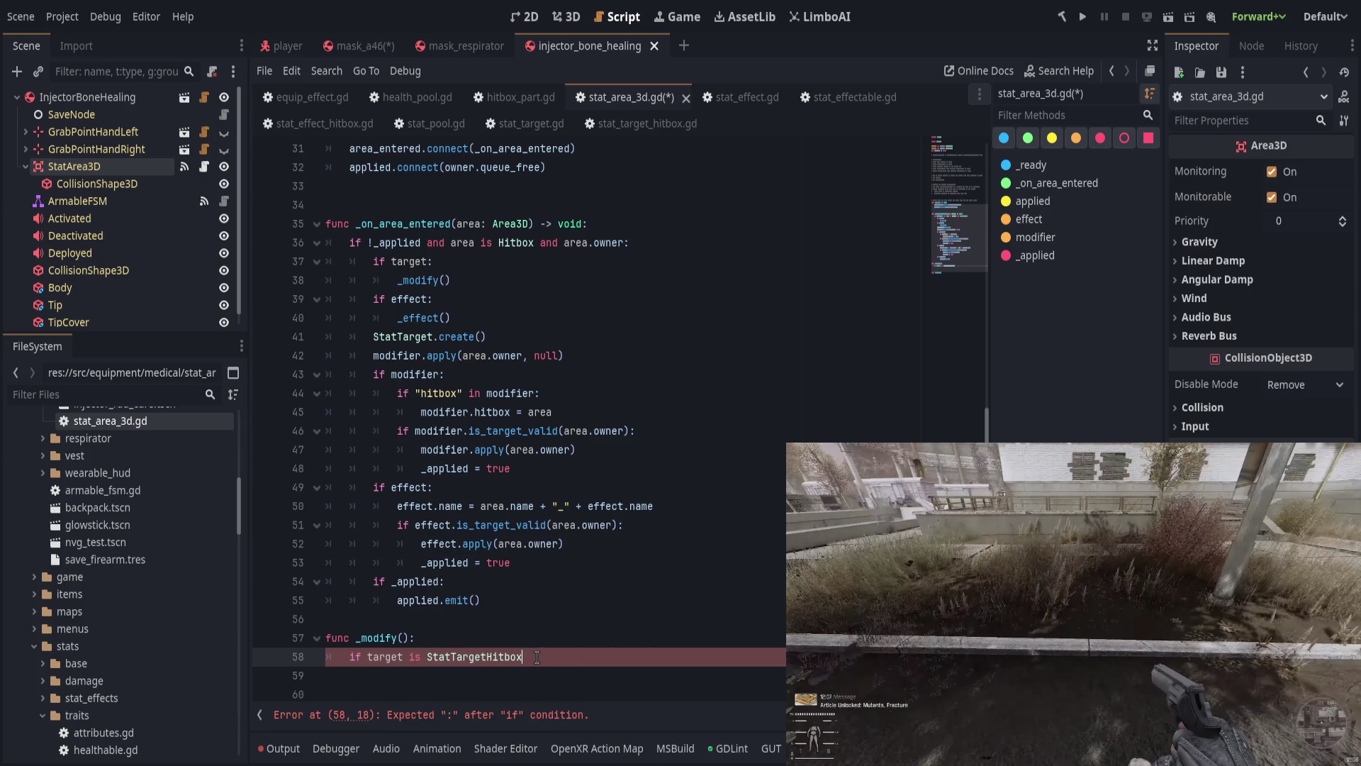
pyautogui.write(':')
pyautogui.press('Up')
# Step: Add a placeholder hitbox branch and an else branch calling target.apply()
pyautogui.click(536, 657)
pyautogui.scroll(-1, 638, 525)
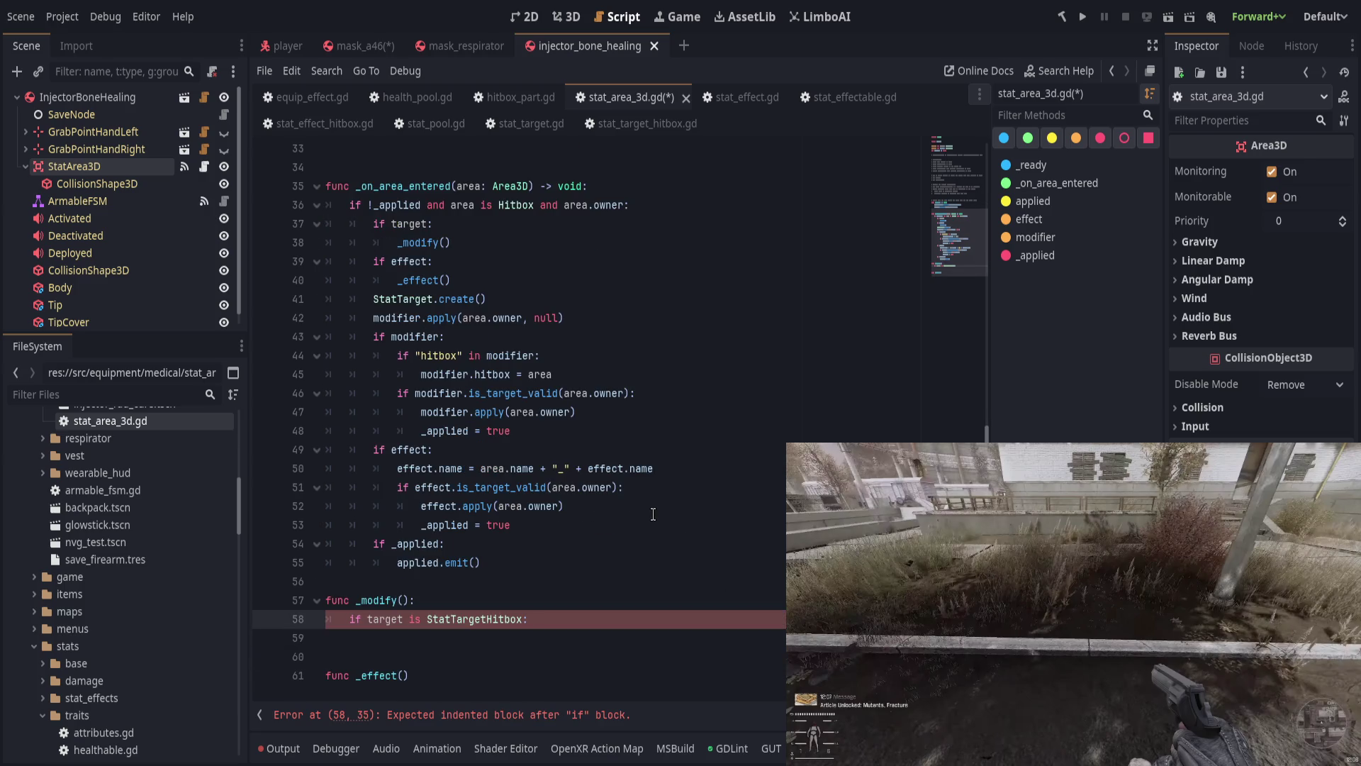
pyautogui.press('Return')
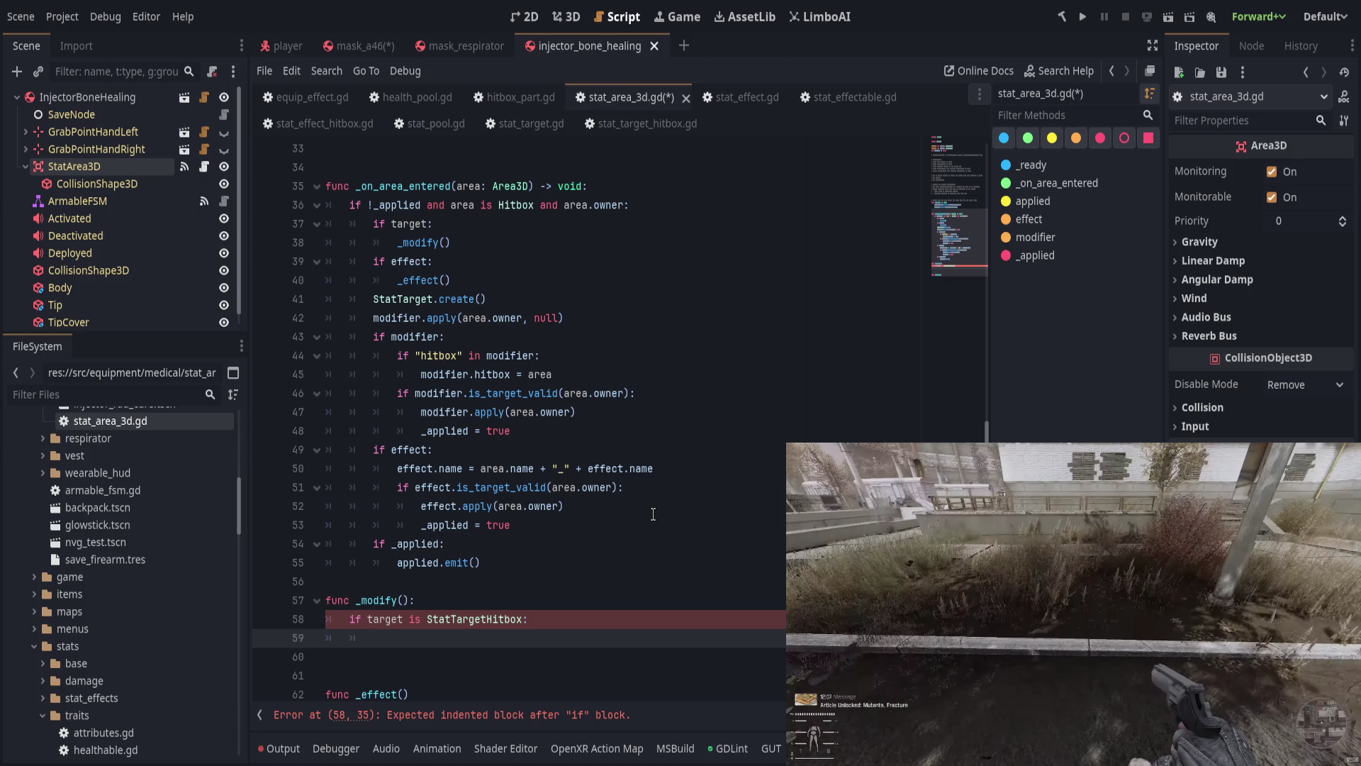
pyautogui.write('thing')
pyautogui.press('Return')
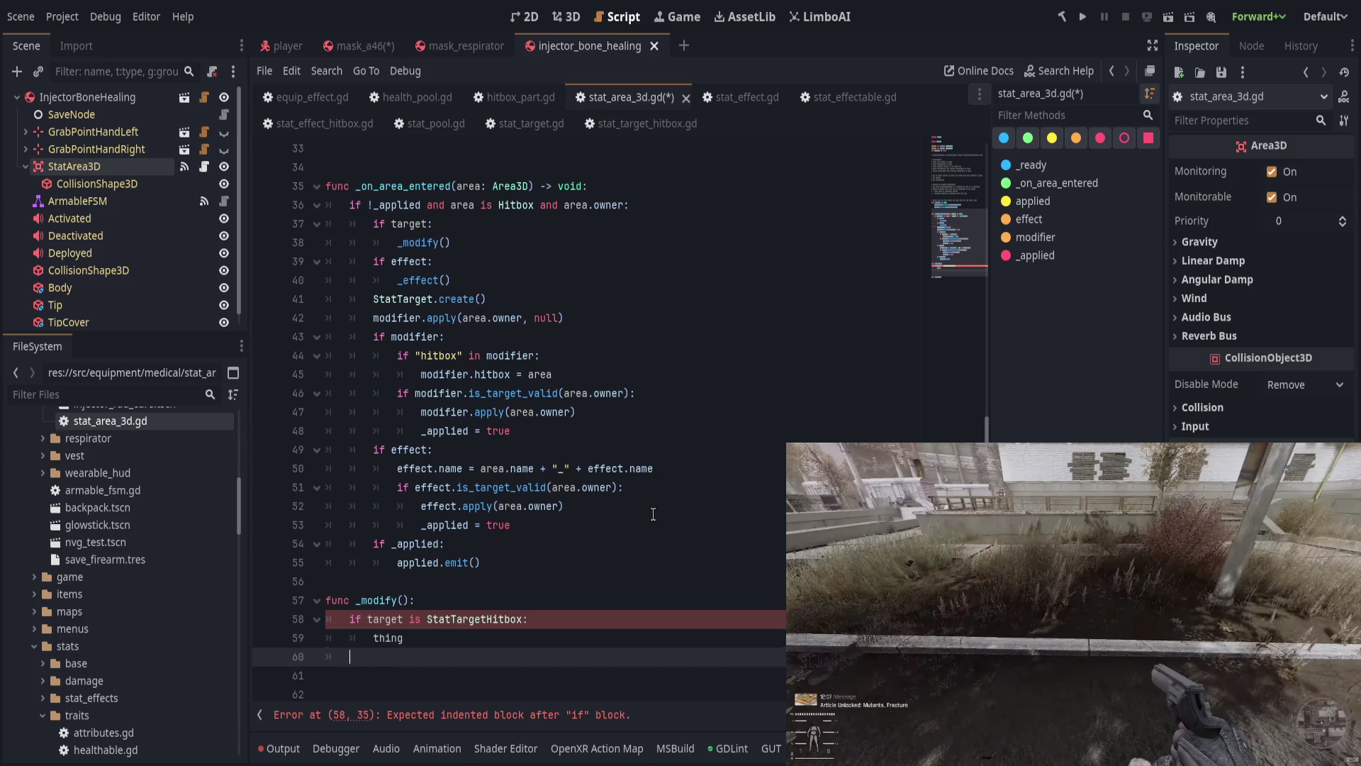
pyautogui.write('else:')
pyautogui.press('Return')
pyautogui.write('t')
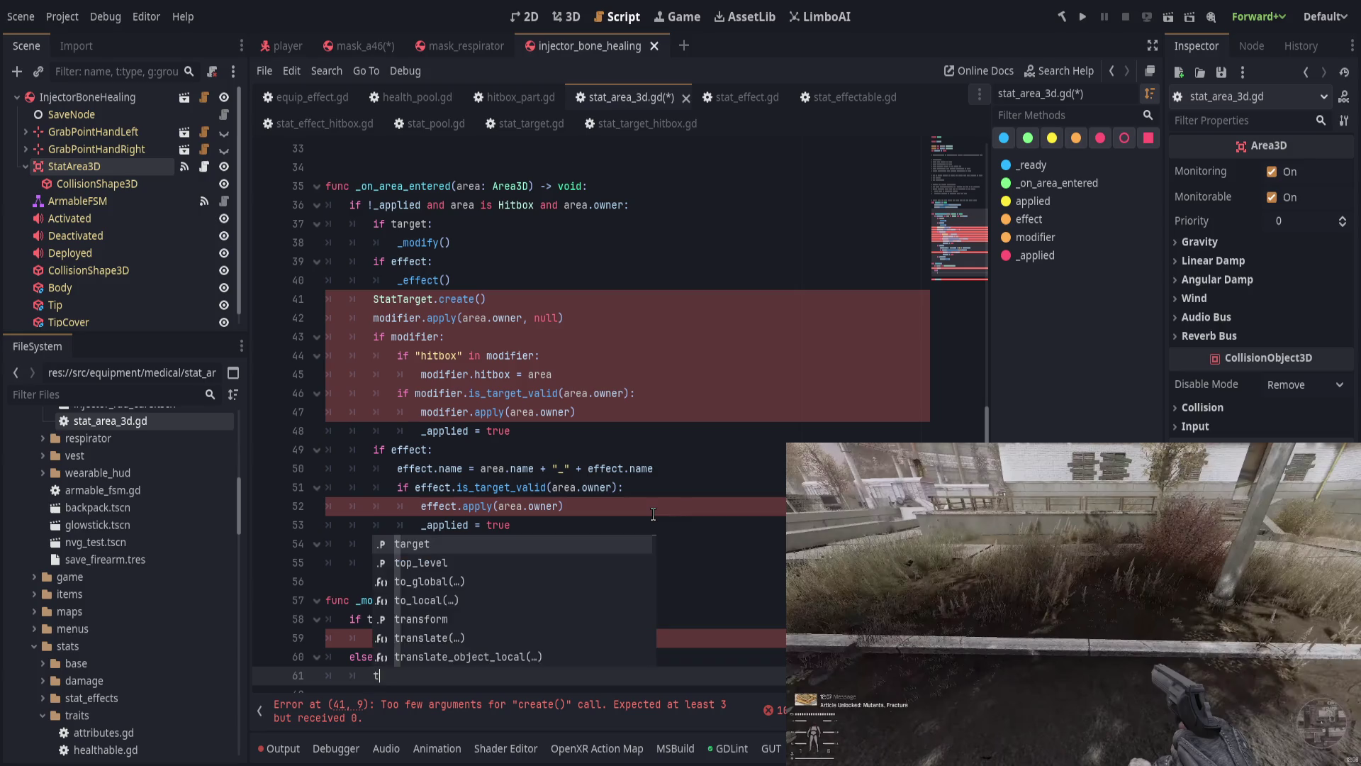
pyautogui.write('arget.apply(')
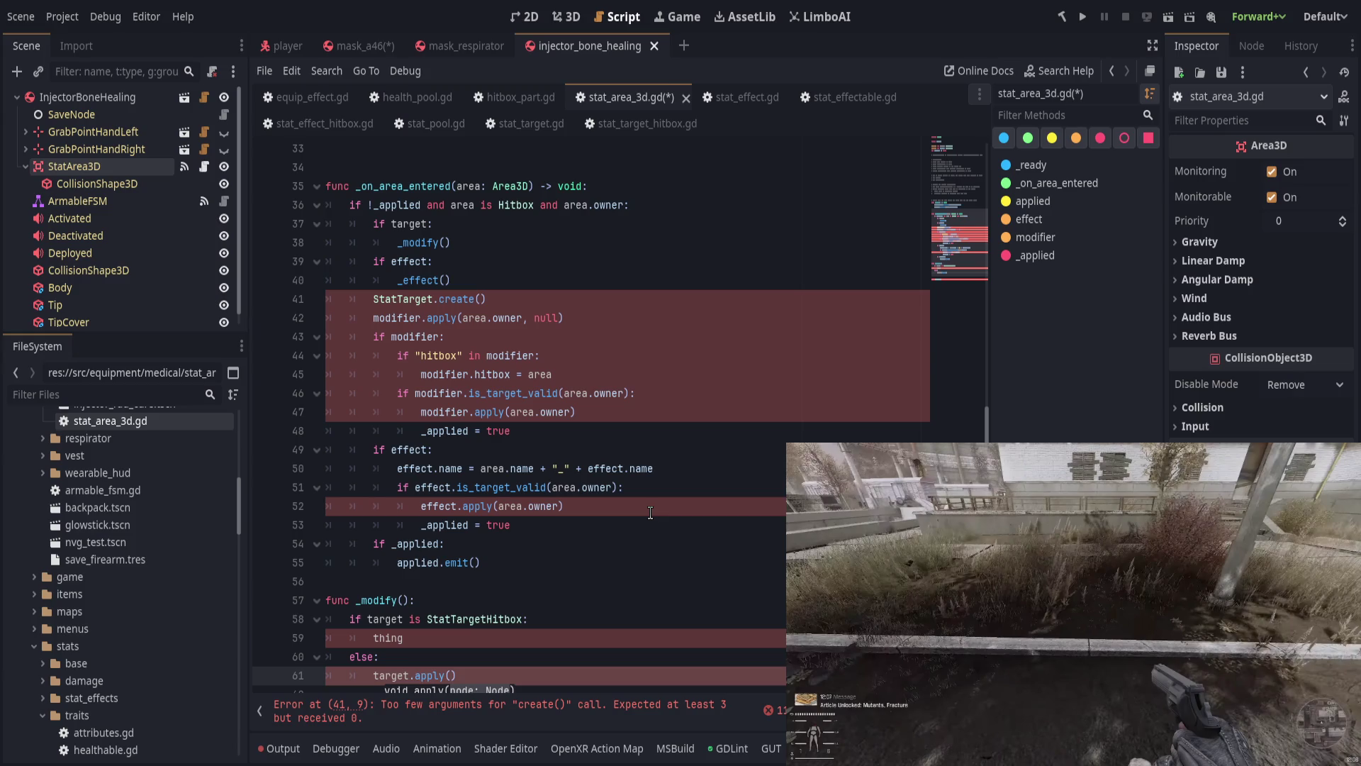
# Step: Add the node: Node parameter to the _modify signature
pyautogui.click(402, 600)
pyautogui.write('node')
pyautogui.scroll(-1, 514, 594)
pyautogui.write(': Node')
pyautogui.press('Escape')
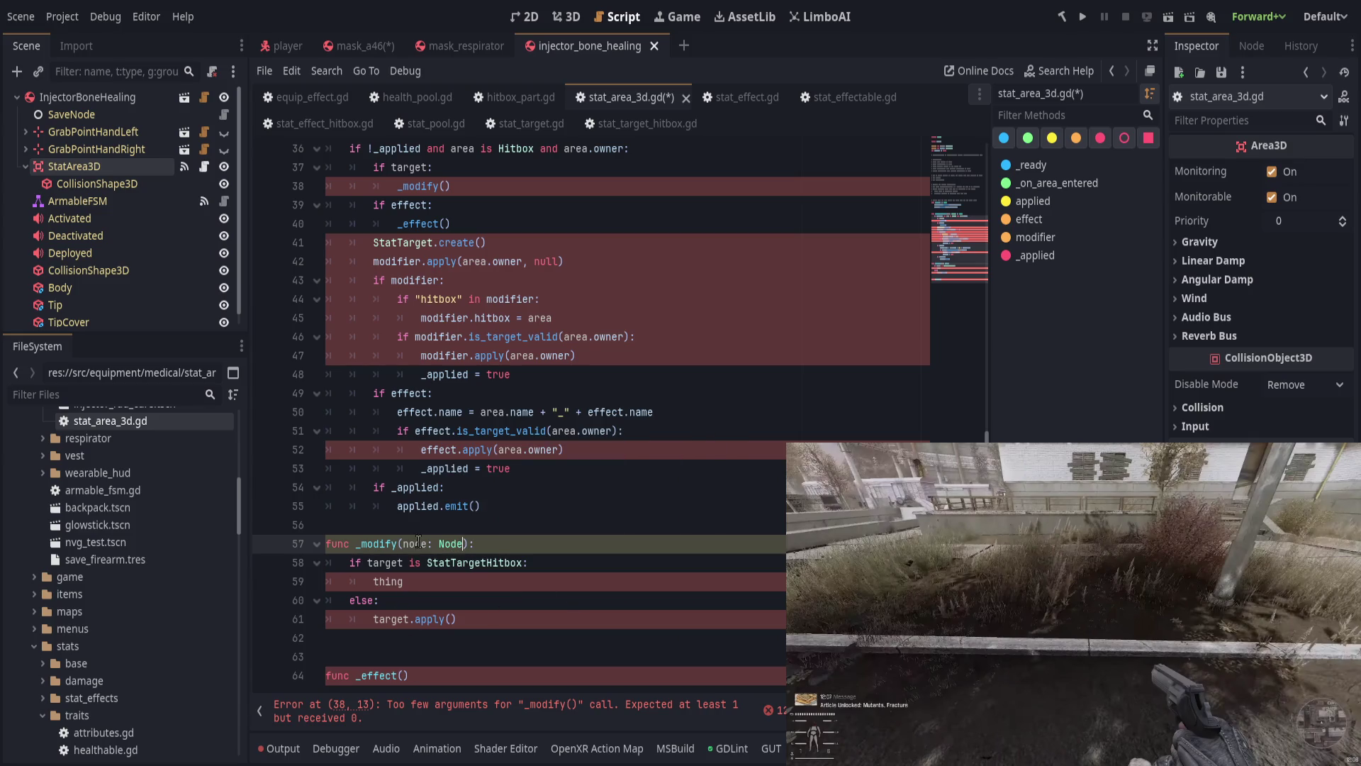
# Step: Copy the node: Node parameter from _modify into the _effect signature
pyautogui.moveTo(403, 543); pyautogui.dragTo(463, 543)
pyautogui.hotkey('ctrl', 'c')
pyautogui.click(402, 675)
pyautogui.hotkey('ctrl', 'v')
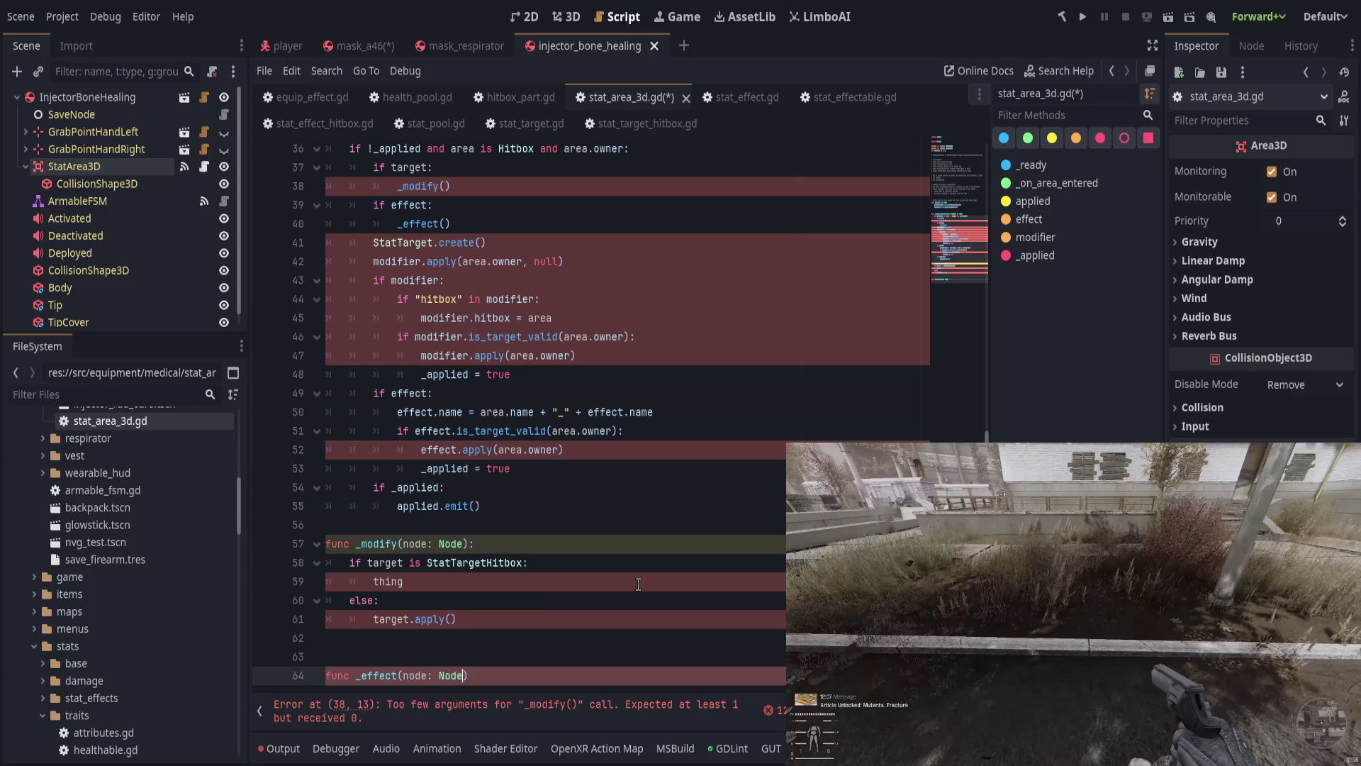
# Step: Pass area.owner as the argument to both the _modify() and _effect() calls
pyautogui.scroll(3, 539, 461)
pyautogui.click(446, 355)
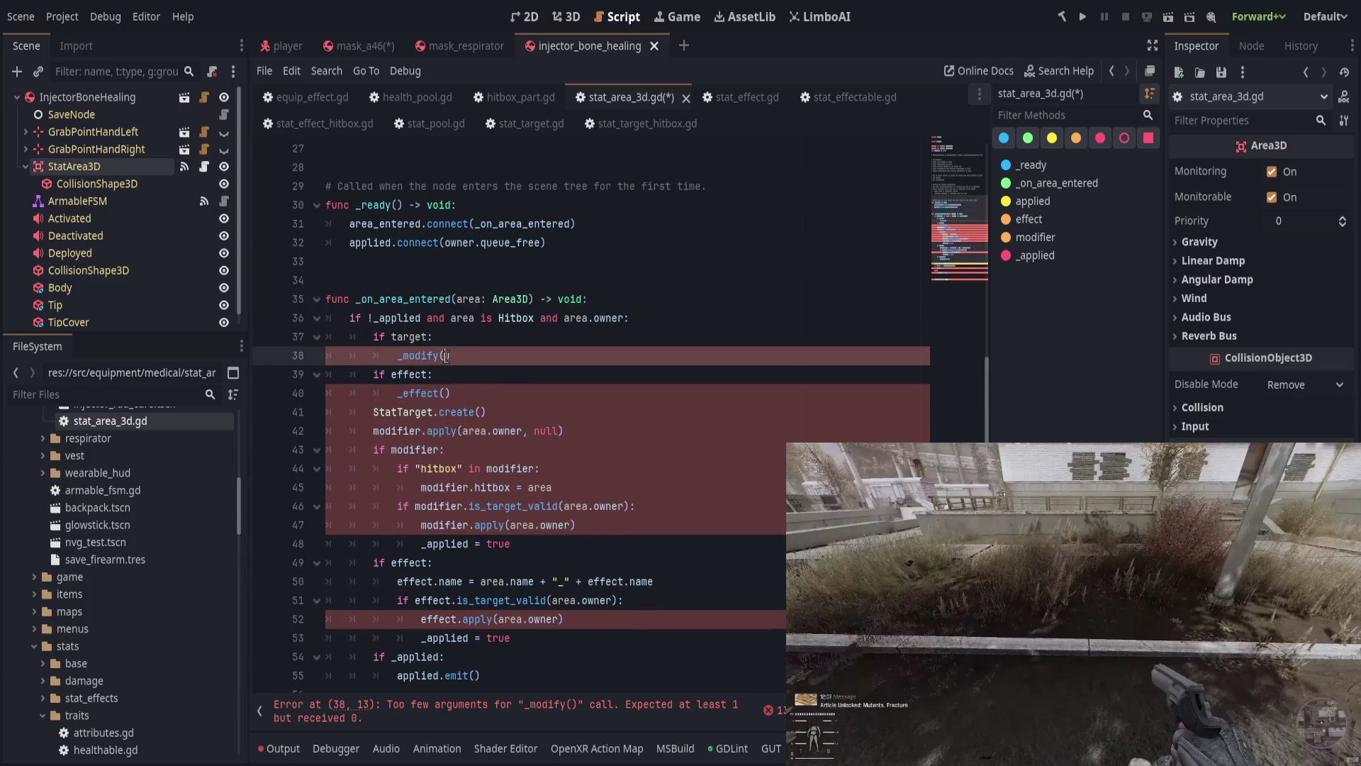
pyautogui.write('target')
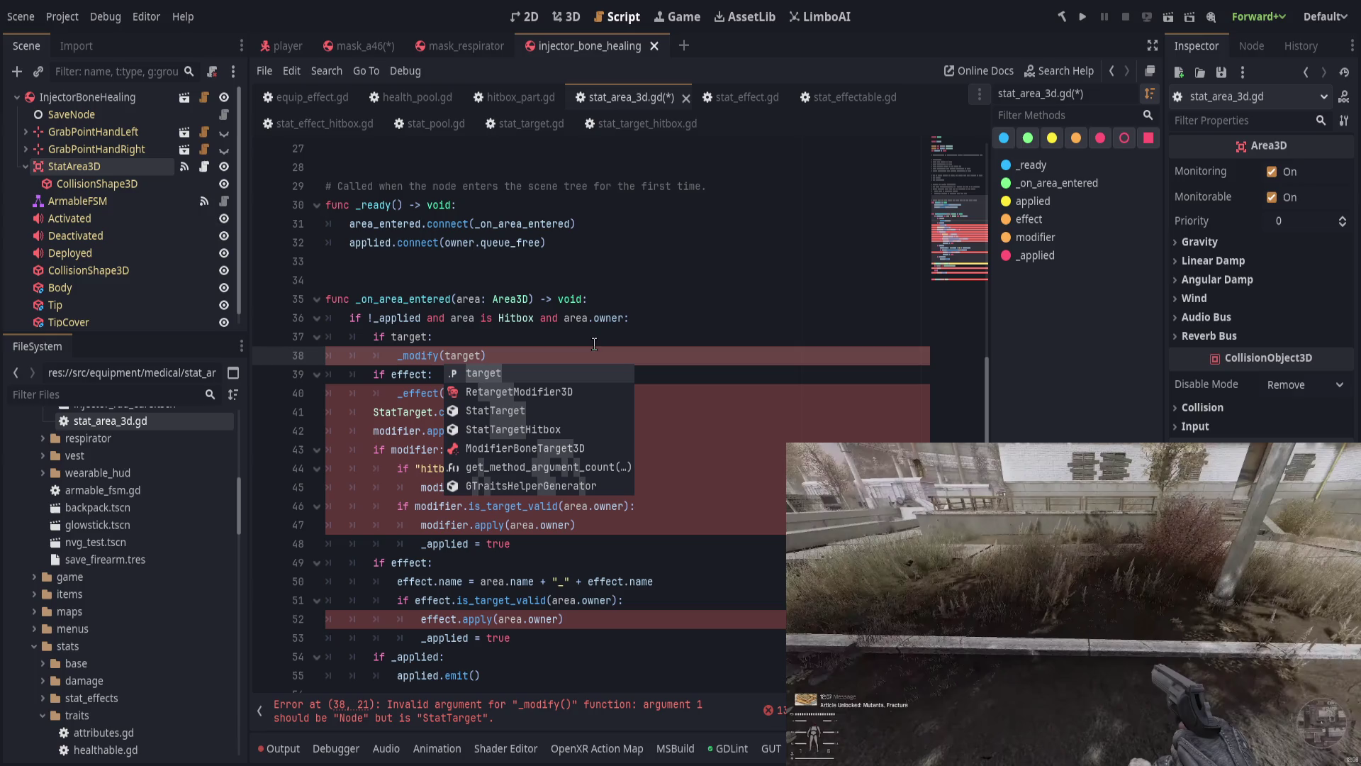
pyautogui.press('BackSpace')
pyautogui.press('BackSpace')
pyautogui.press('BackSpace')
pyautogui.write('artera.')
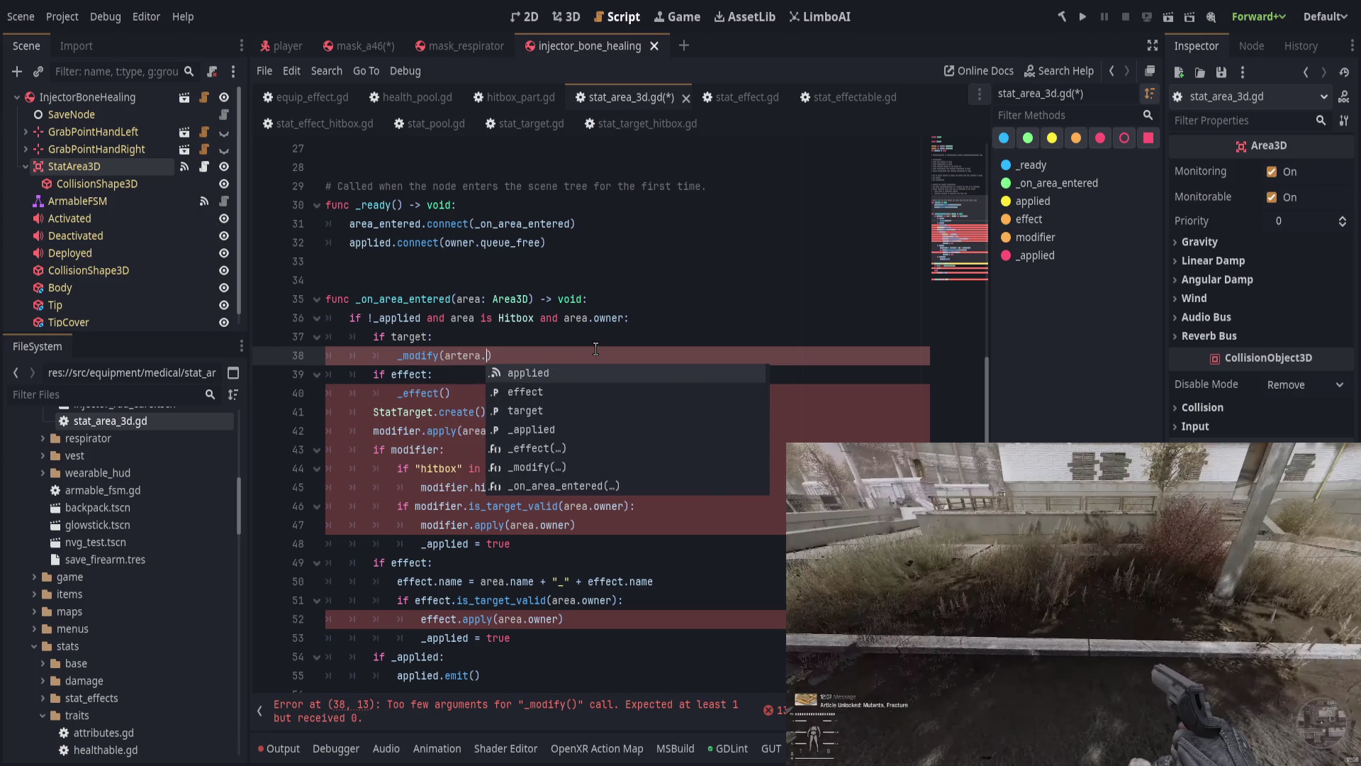
pyautogui.press('BackSpace')
pyautogui.press('BackSpace')
pyautogui.press('BackSpace')
pyautogui.write('area.owne')
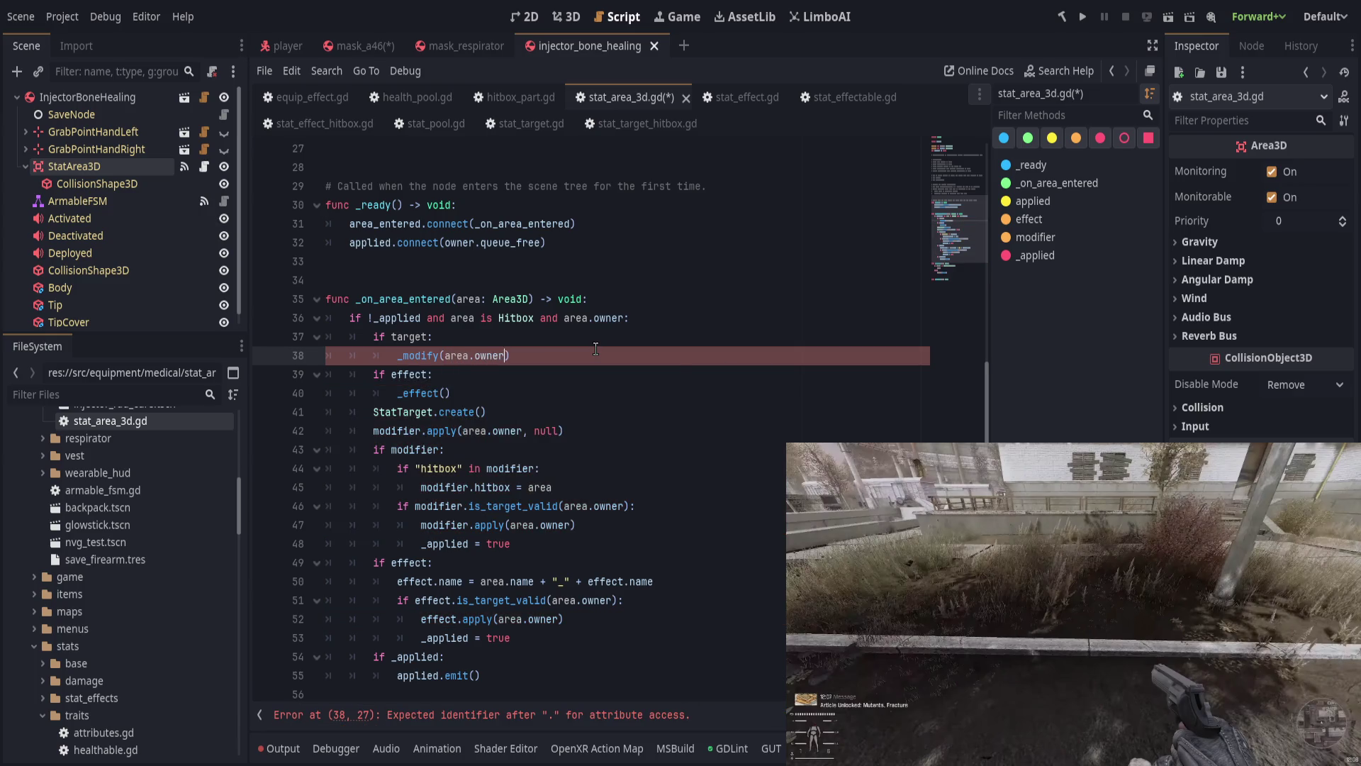
pyautogui.write('r')
pyautogui.keyDown('shift'); pyautogui.click(447, 354); pyautogui.keyUp('shift')
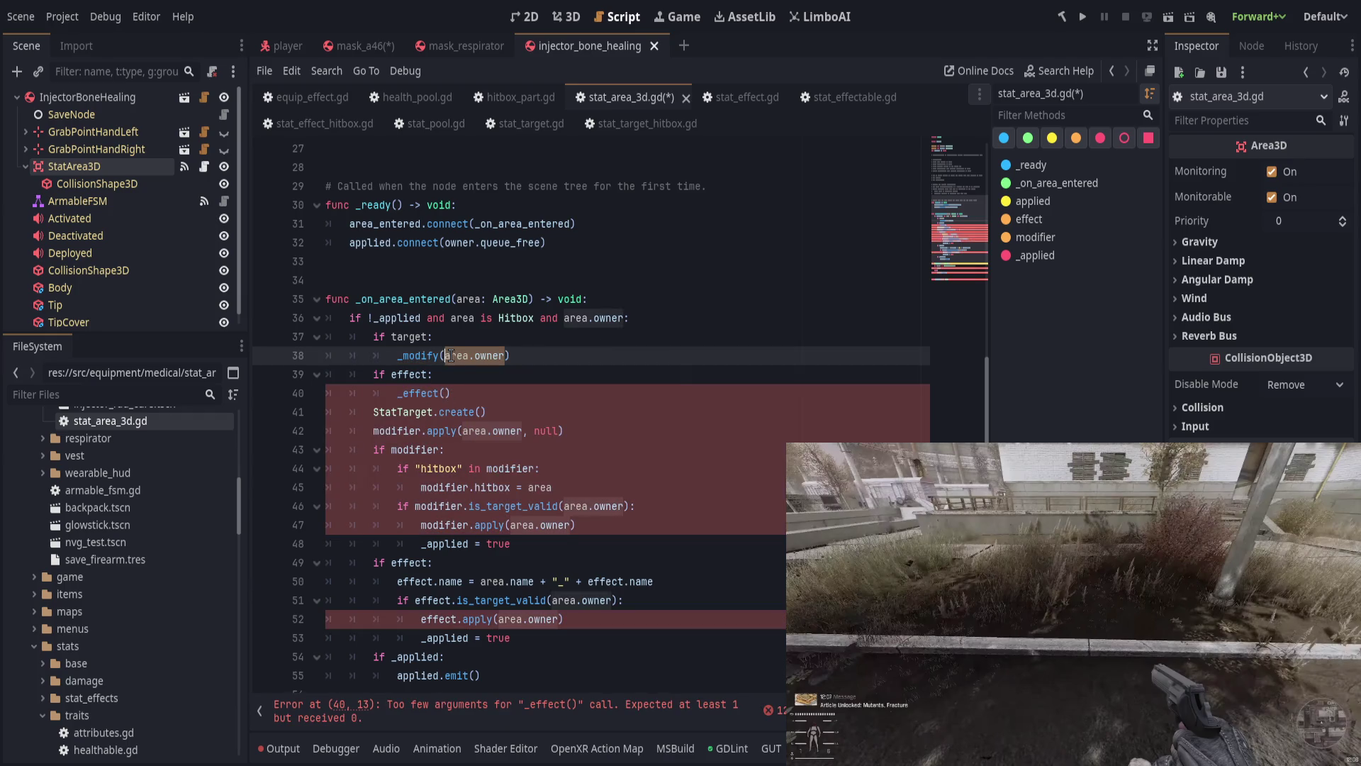
pyautogui.hotkey('ctrl', 'c')
pyautogui.click(445, 393)
pyautogui.hotkey('ctrl', 'v')
# Step: Change target.apply() to target.apply(node) in the else branch
pyautogui.scroll(-3, 521, 473)
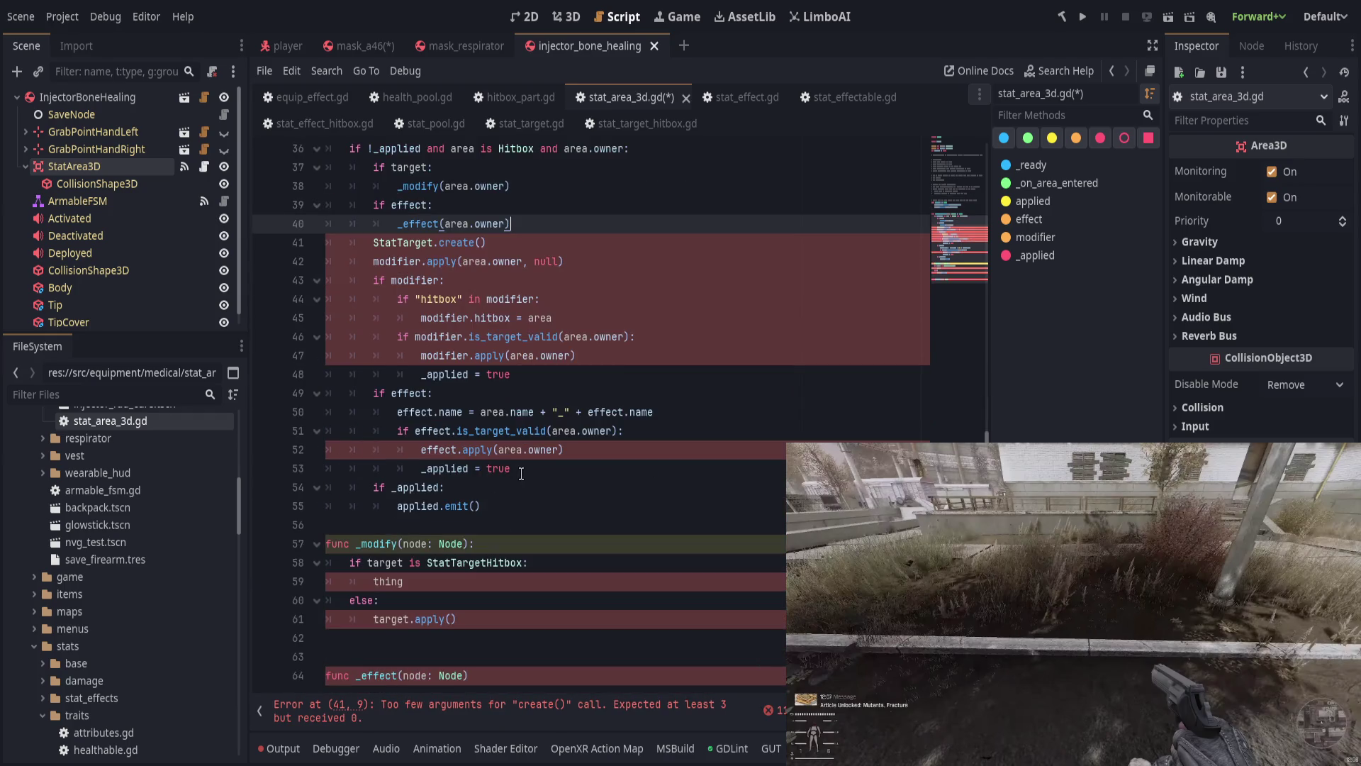
pyautogui.click(481, 584)
pyautogui.write('.')
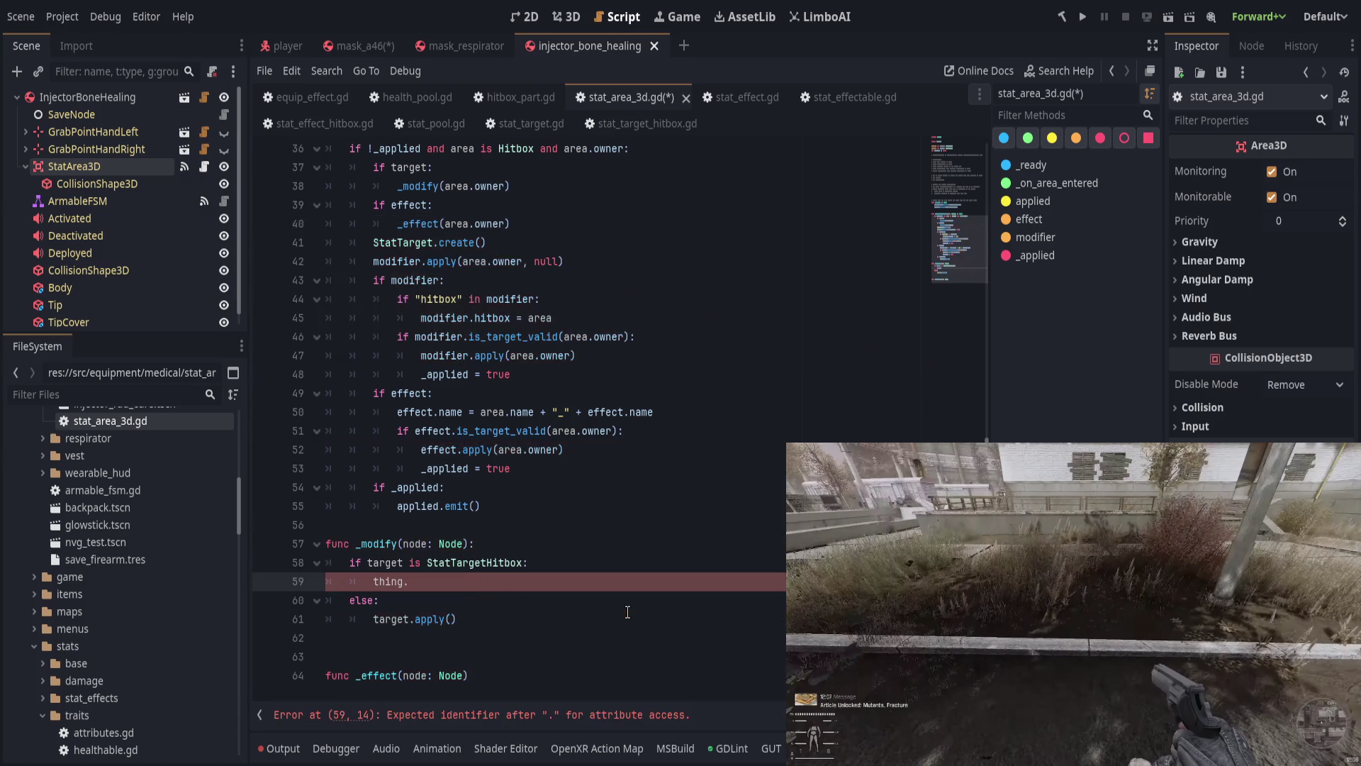
pyautogui.click(627, 612)
pyautogui.press('Left')
pyautogui.write('a')
pyautogui.press('BackSpace')
pyautogui.write('node')
# Step: Replace the thing placeholder on line 59 with target.path
pyautogui.press('Up')
pyautogui.press('Up')
pyautogui.hotkey('ctrl', 'BackSpace')
pyautogui.hotkey('ctrl', 'BackSpace')
pyautogui.write('target.apply')
pyautogui.hotkey('ctrl', 'BackSpace')
pyautogui.hotkey('ctrl', 'BackSpace')
pyautogui.hotkey('ctrl', 'BackSpace')
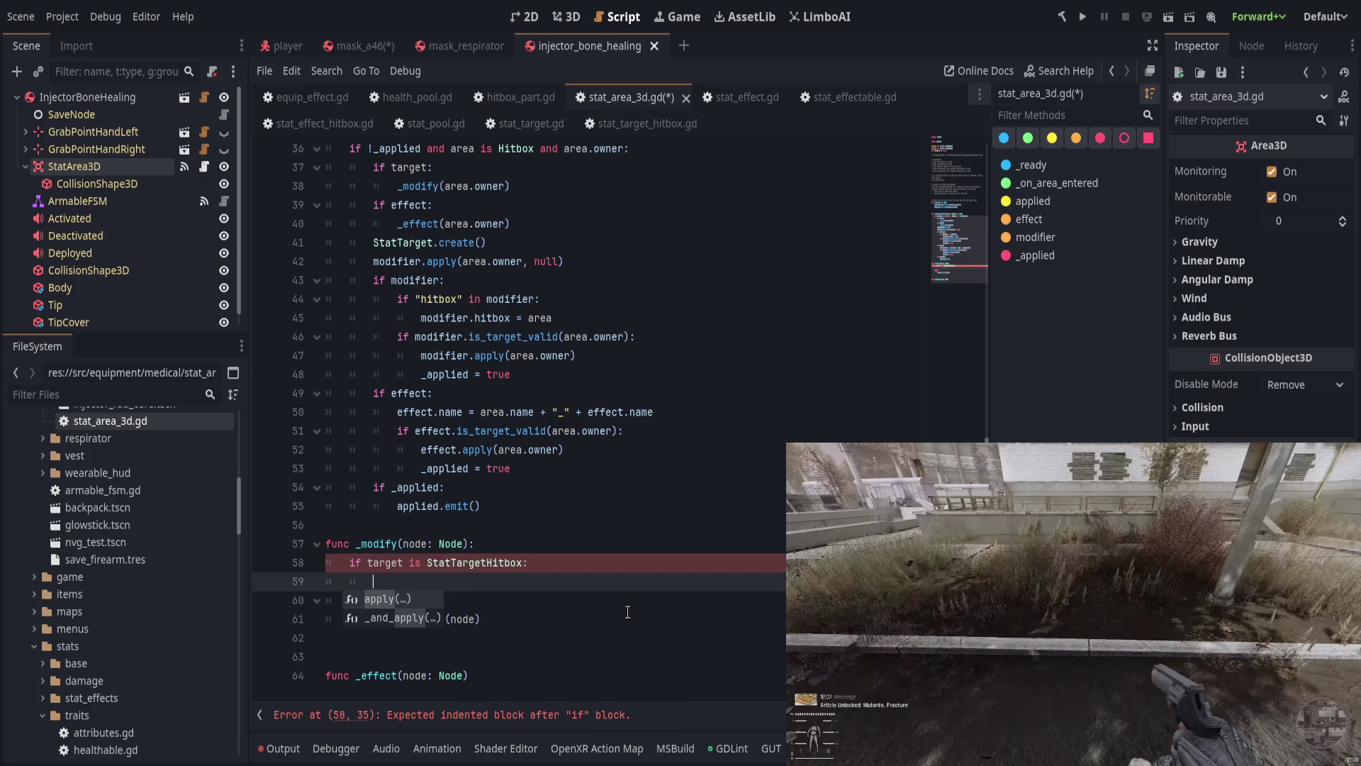
pyautogui.write('StatTa')
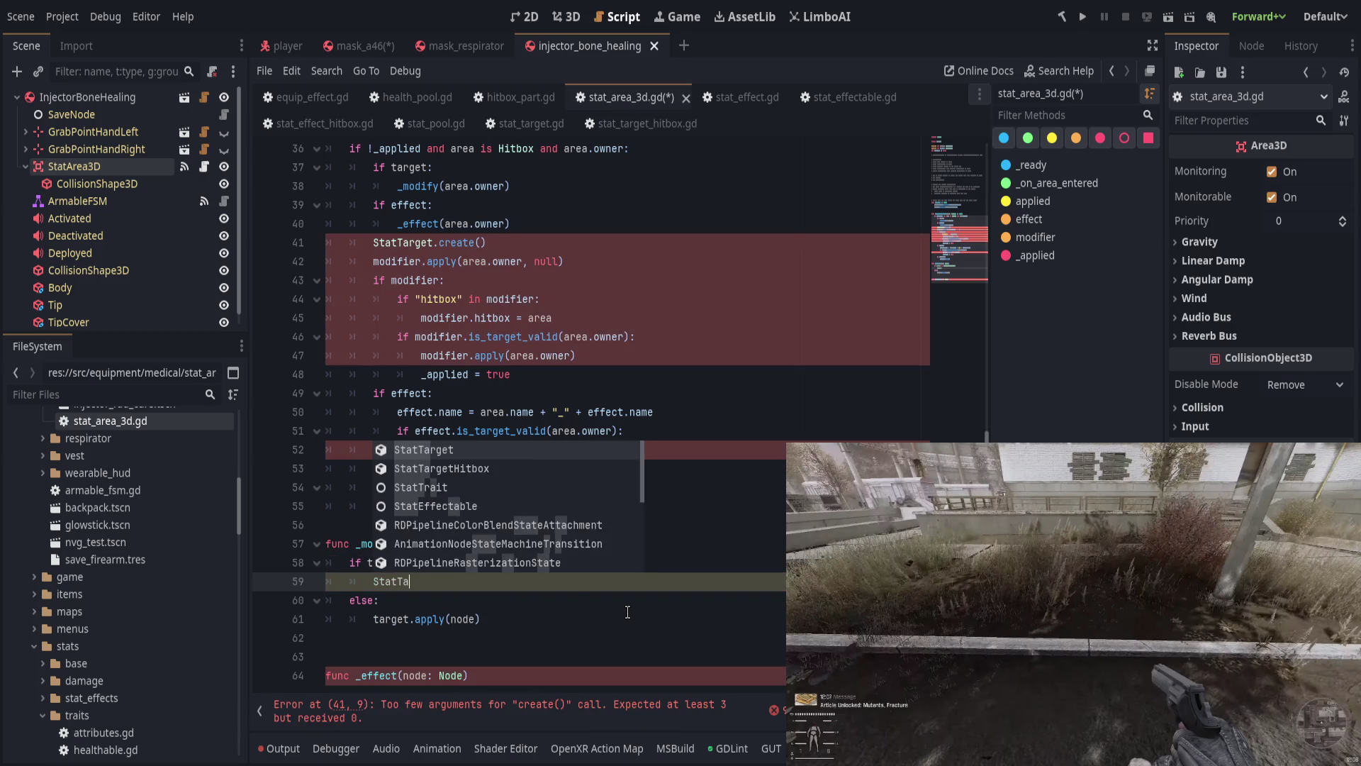
pyautogui.hotkey('ctrl', 'BackSpace')
pyautogui.press('Escape')
pyautogui.write('target.')
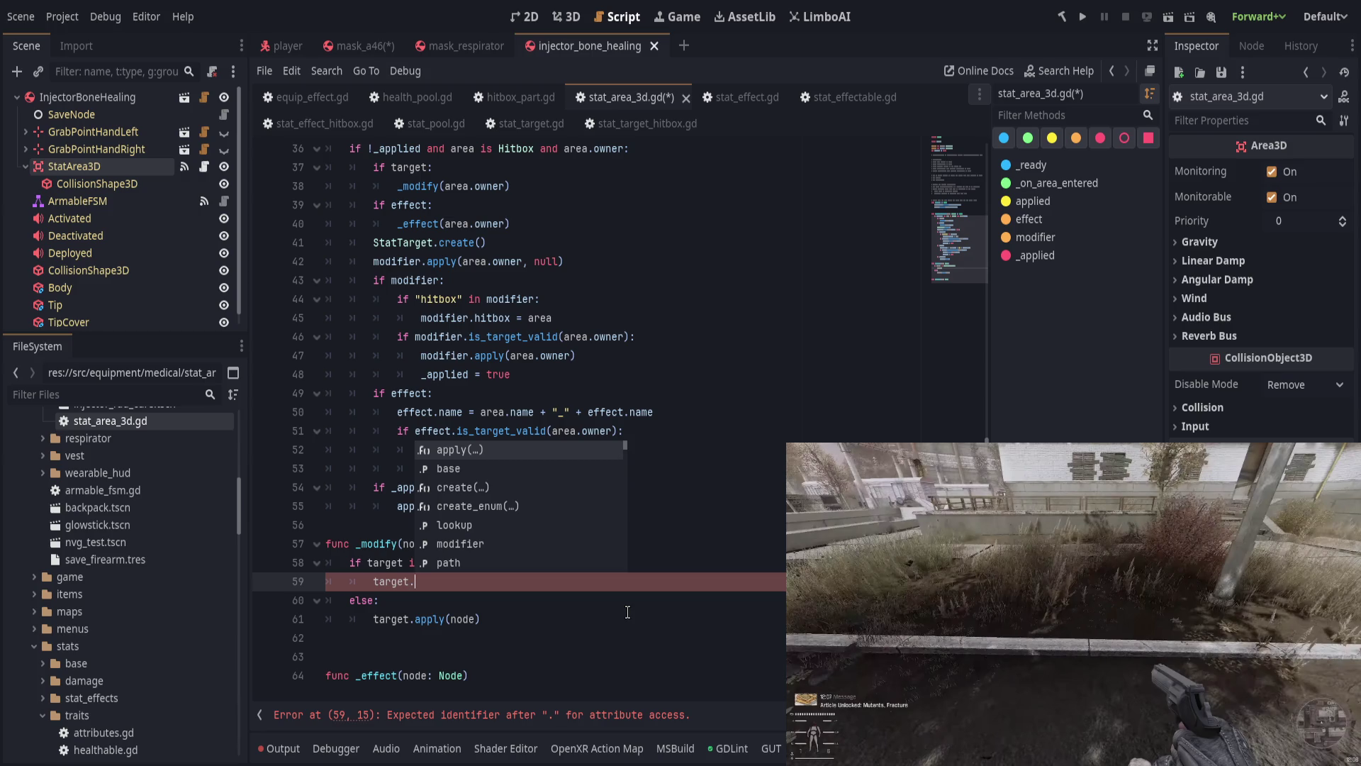
pyautogui.write('path')
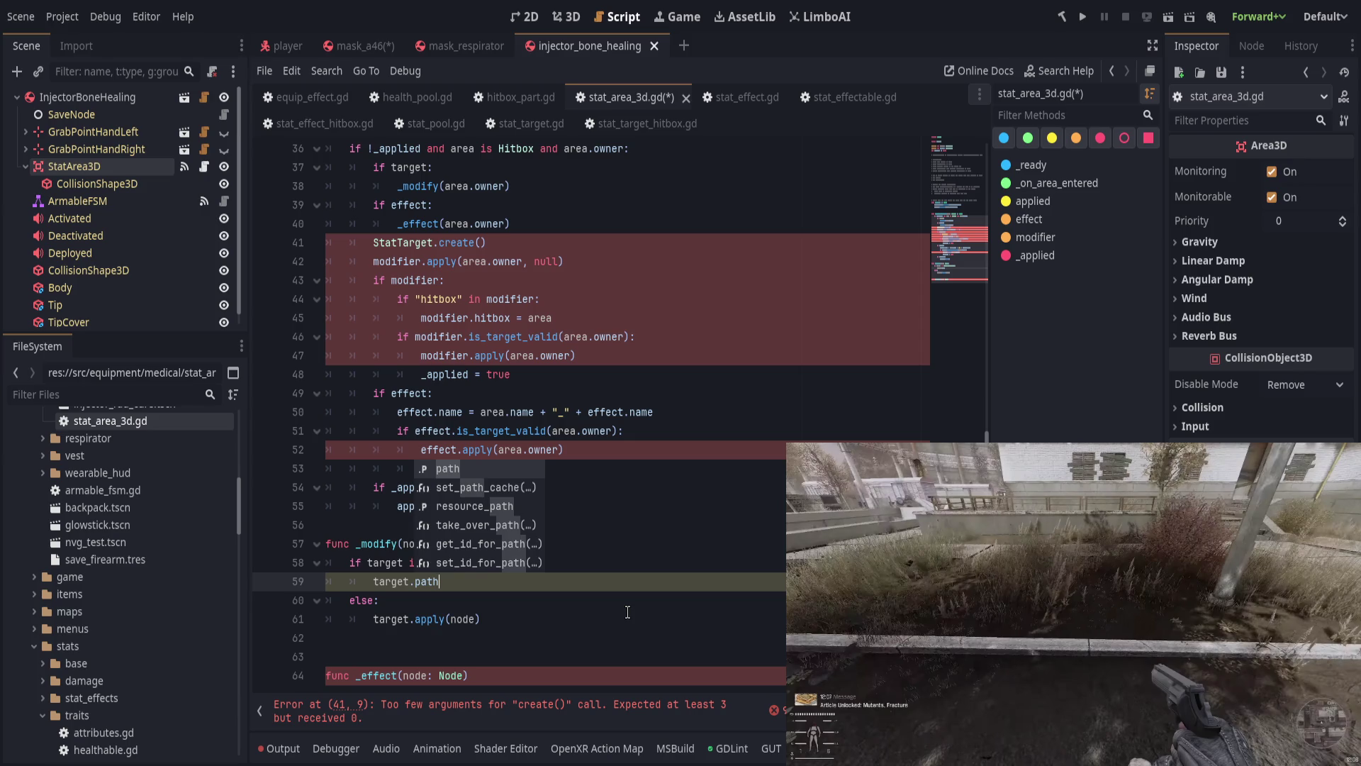
# Step: Check the Node documentation page, then close it and return to stat_area_3d.gd
pyautogui.click(705, 270)
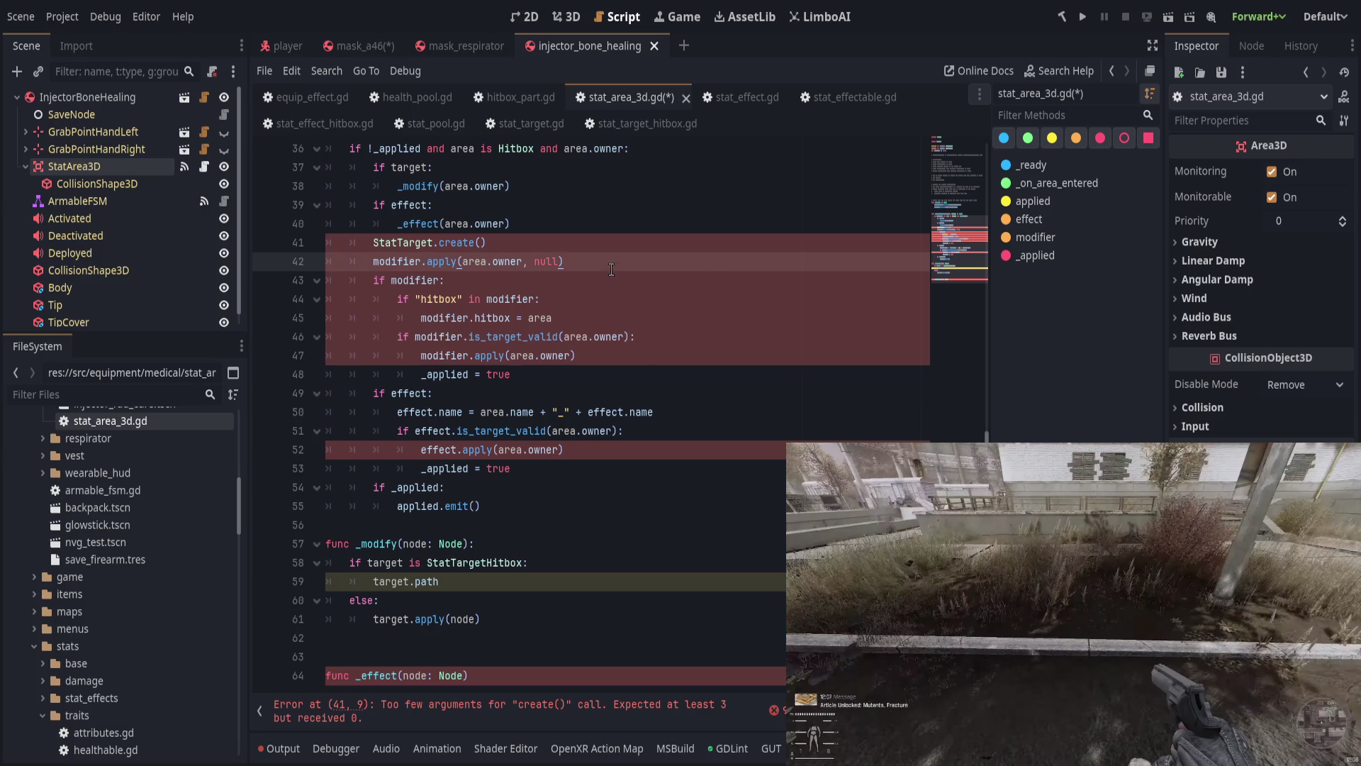
pyautogui.keyDown('ctrl'); pyautogui.click(614, 592); pyautogui.keyUp('ctrl')
pyautogui.hotkey('alt', 'Left')
pyautogui.middleClick(735, 123)
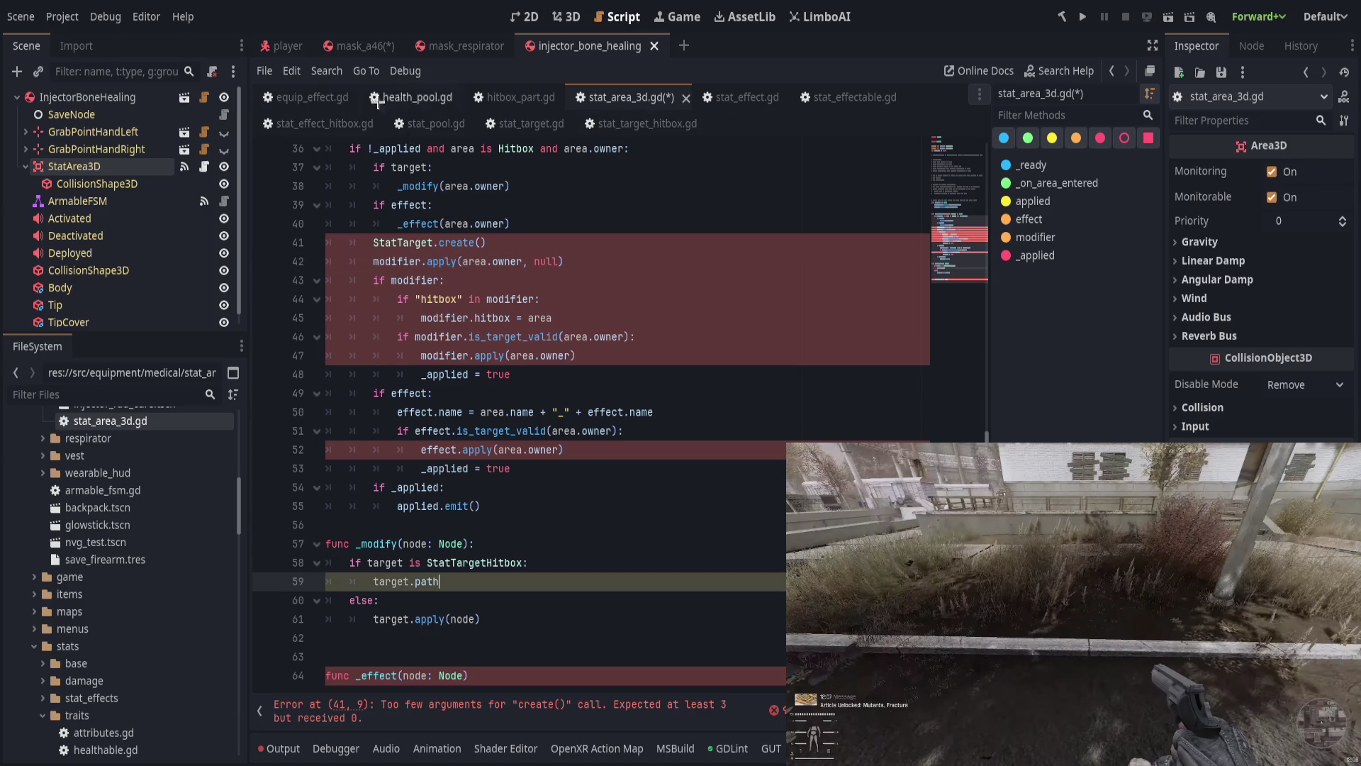
# Step: Inspect the health:parts path line in hitbox_part.gd, then switch back to stat_area_3d.gd
pyautogui.click(521, 97)
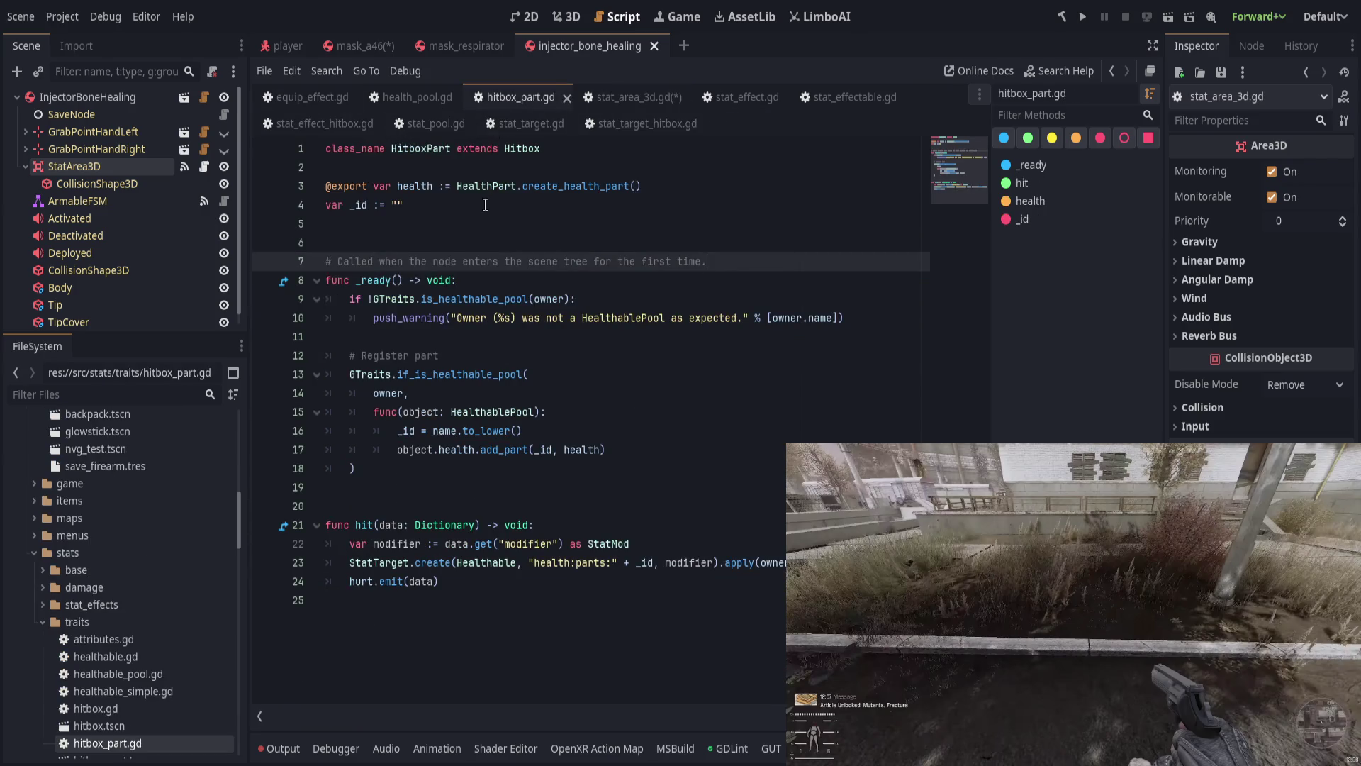
pyautogui.click(725, 571)
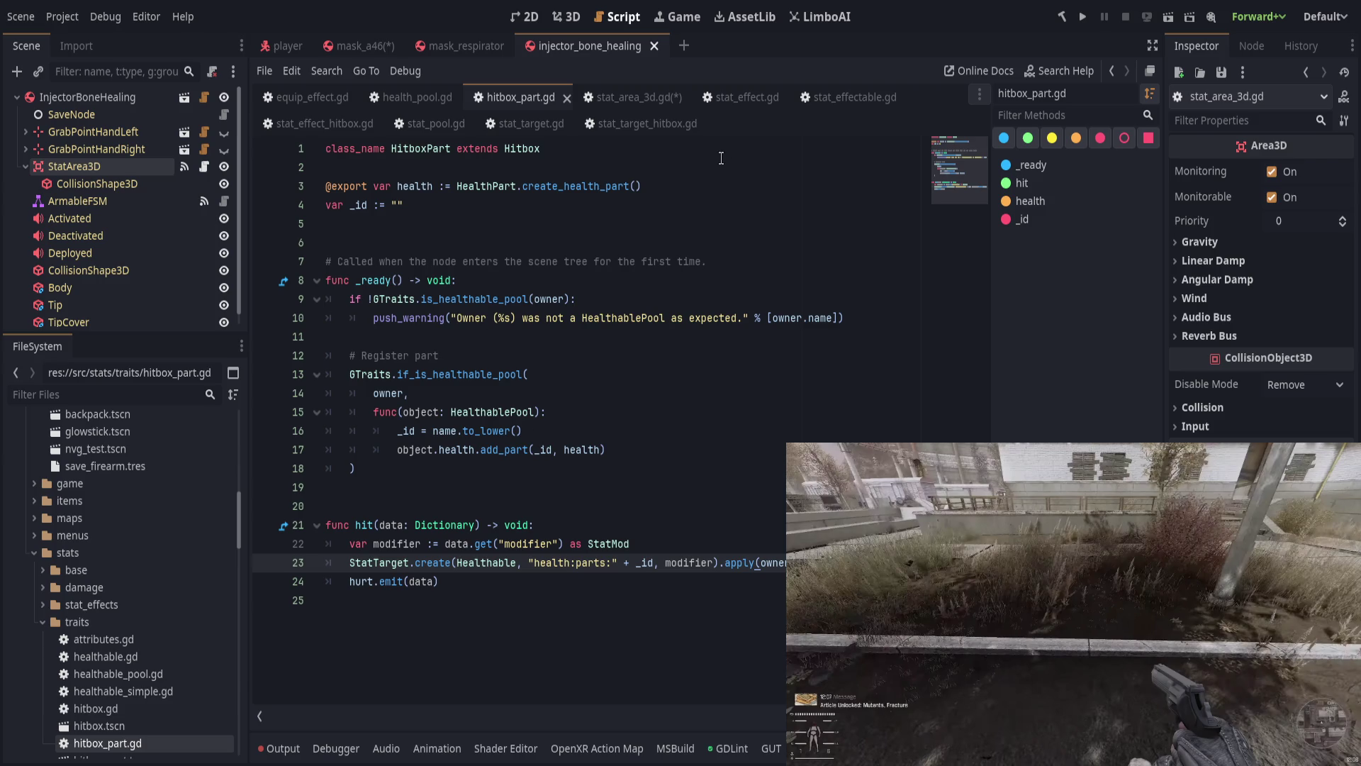
pyautogui.click(643, 98)
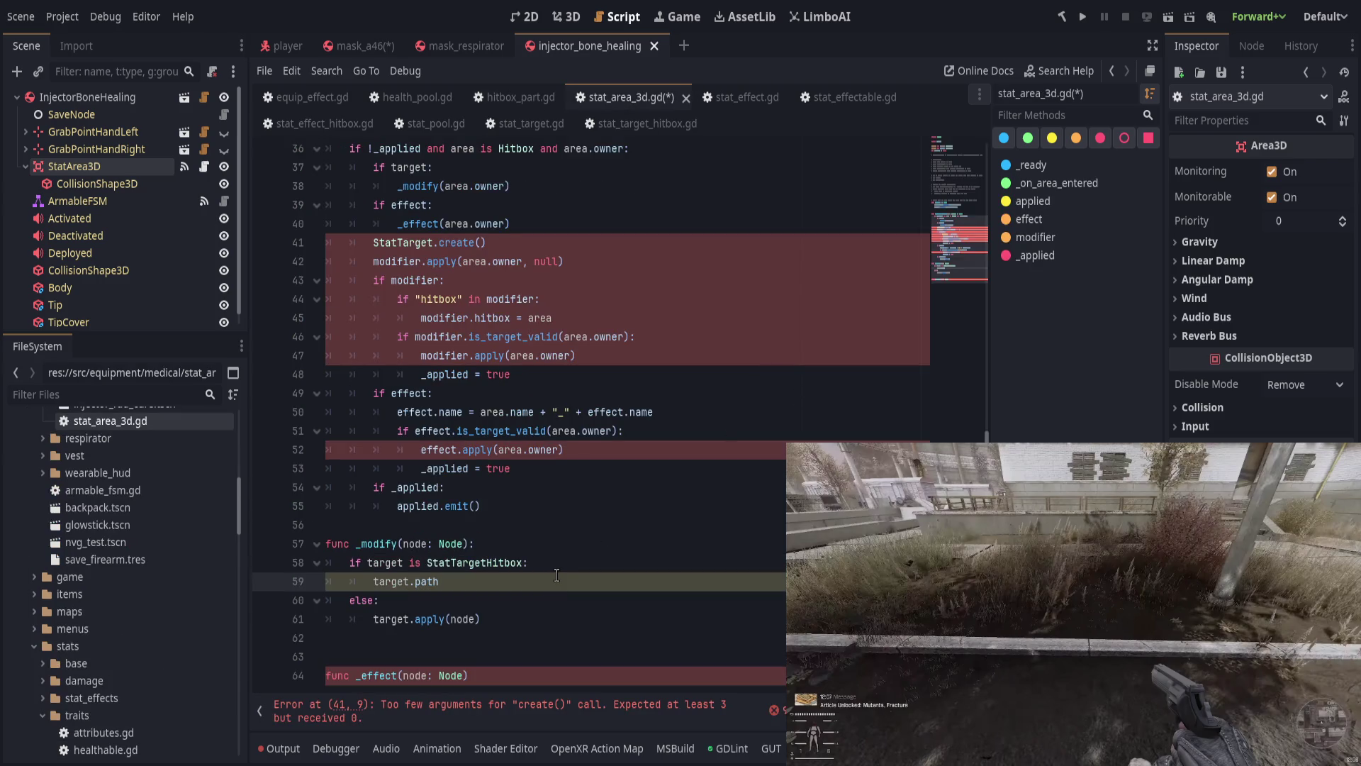
# Step: Extend line 59 to target.path.replace("%id" as the hitbox path replacement
pyautogui.write('.replace')
pyautogui.press('Return')
pyautogui.write('"<1")')
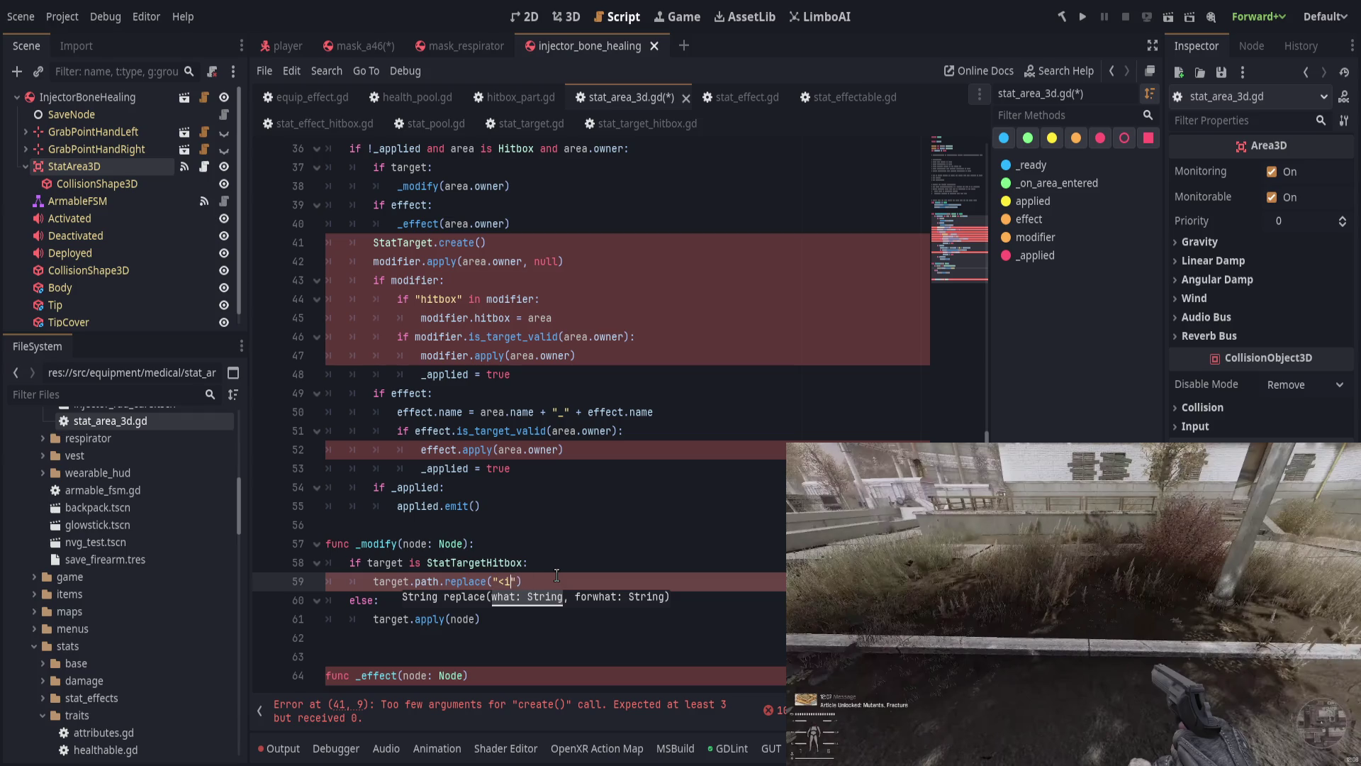
pyautogui.press('BackSpace')
pyautogui.write('%id')
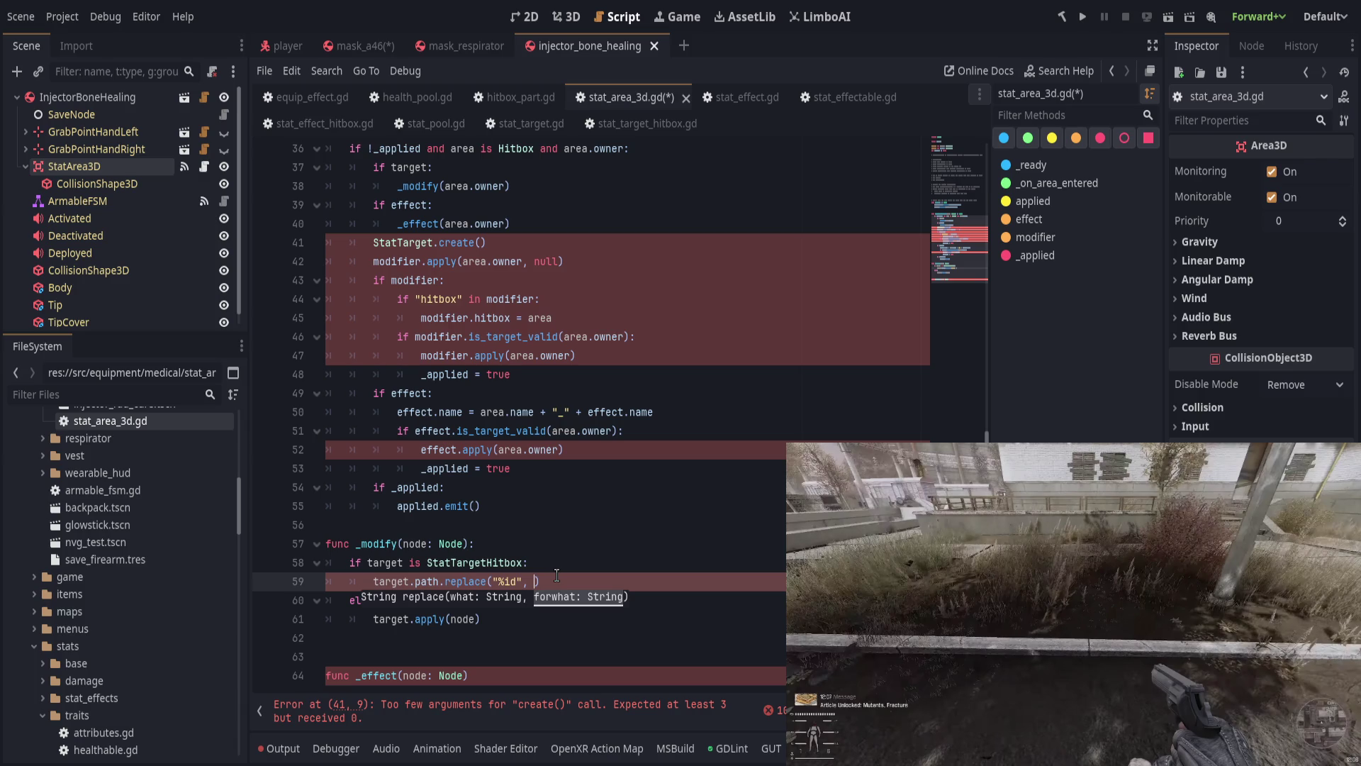
# Step: Add a part_name: String parameter to _modify and pass it as replace's second argument
pyautogui.press('Escape')
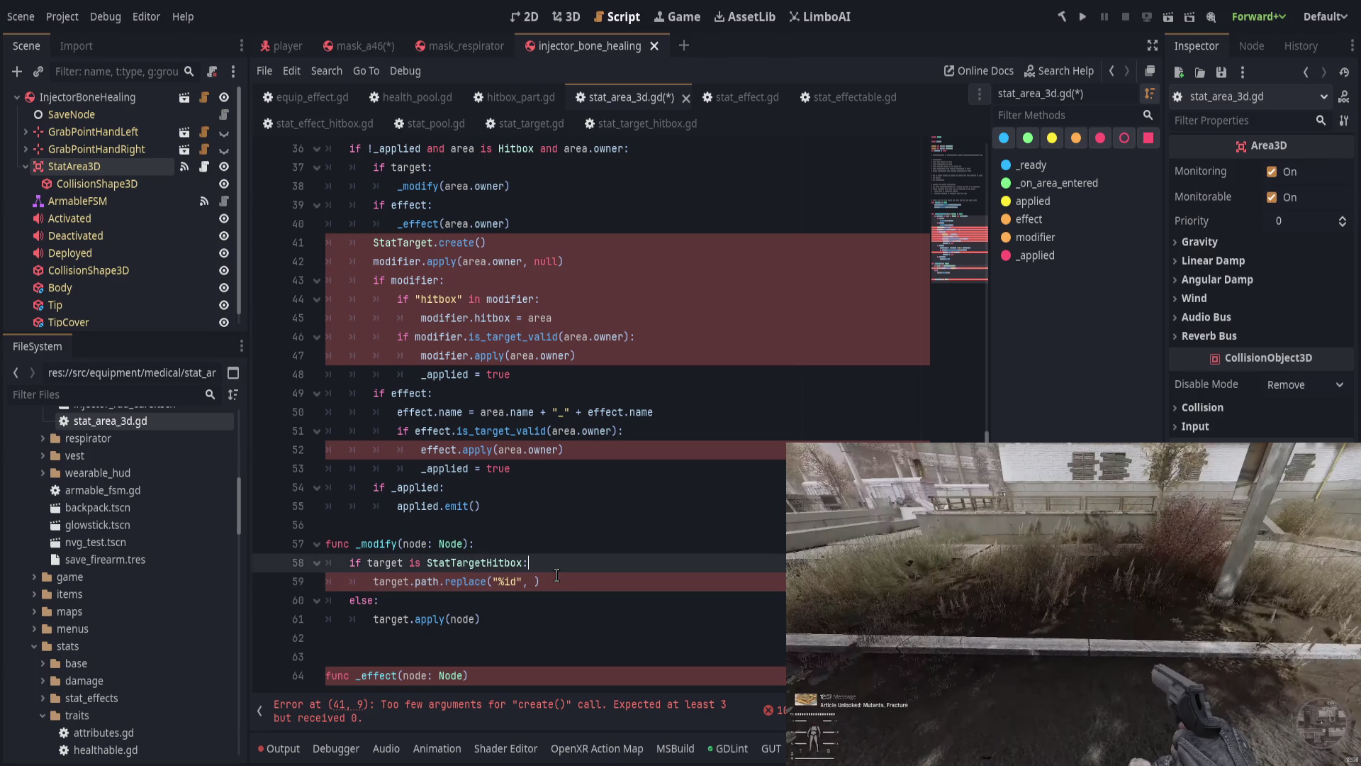
pyautogui.press('Up')
pyautogui.press('Up')
pyautogui.write('.,')
pyautogui.press('BackSpace')
pyautogui.press('BackSpace')
pyautogui.press('BackSpace')
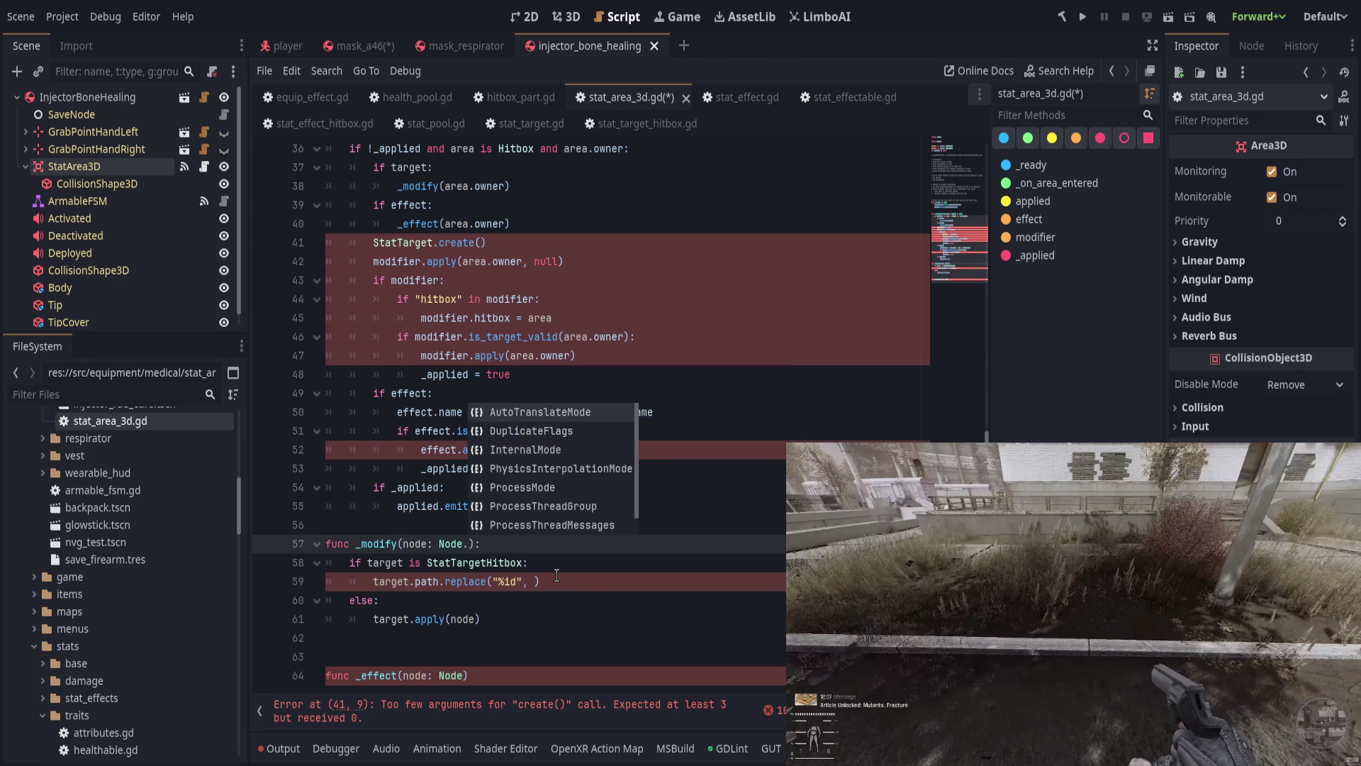
pyautogui.write(', part')
pyautogui.write('_name: String')
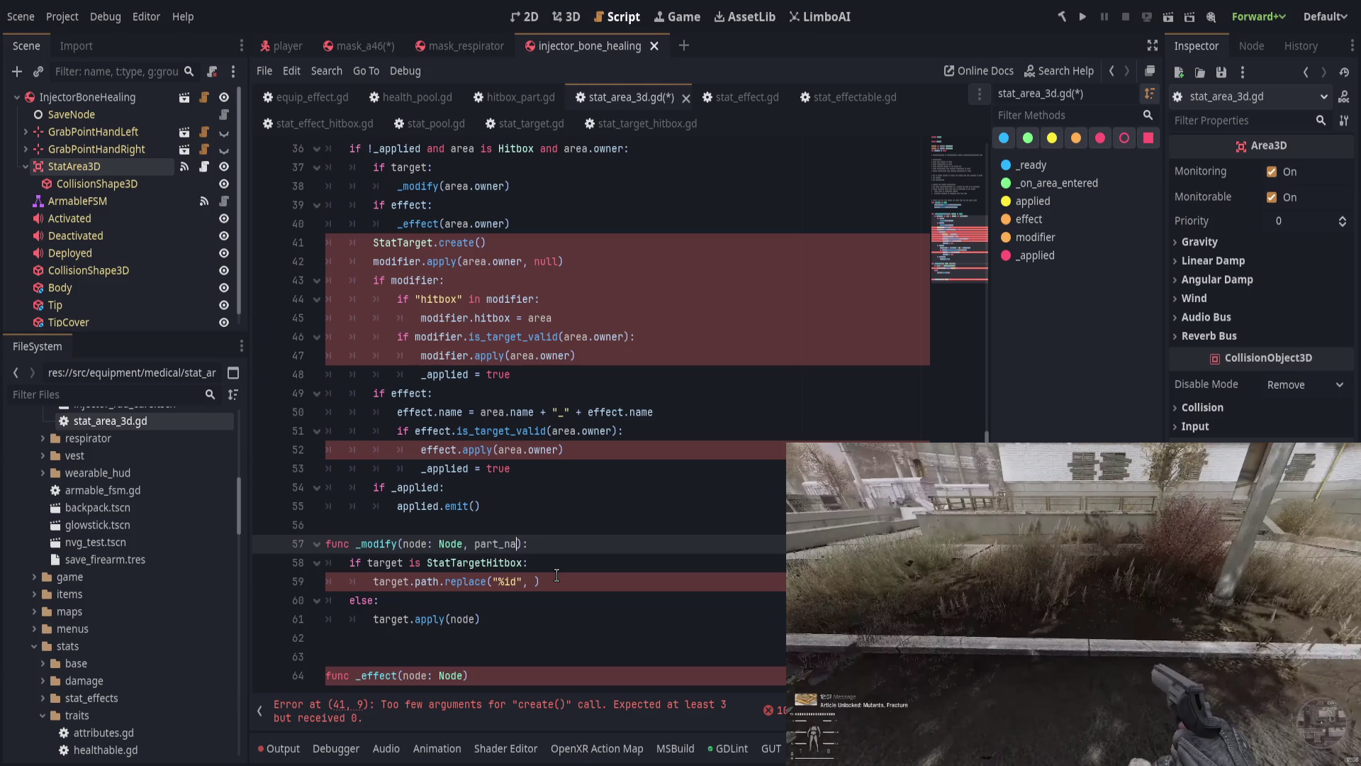
pyautogui.click(556, 581)
pyautogui.press('Left')
pyautogui.write('p')
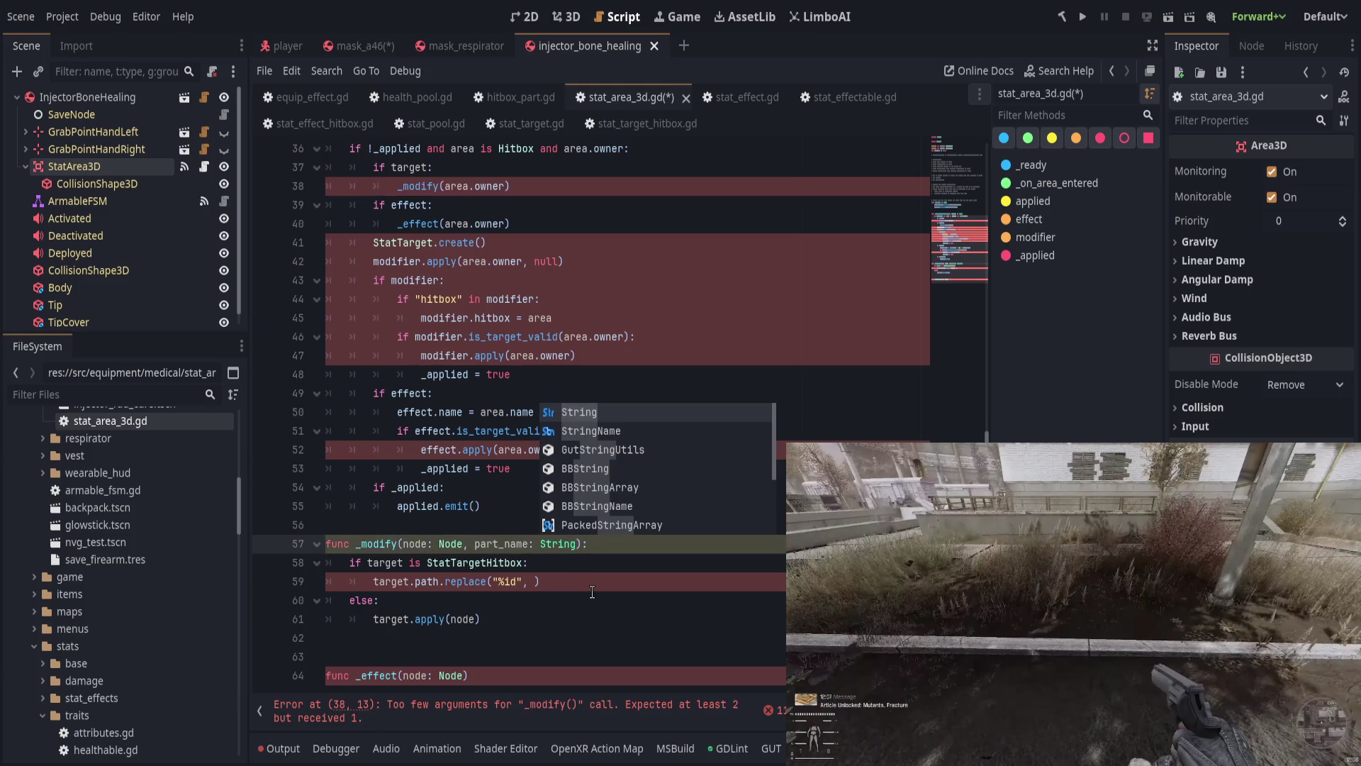
pyautogui.write('art_name')
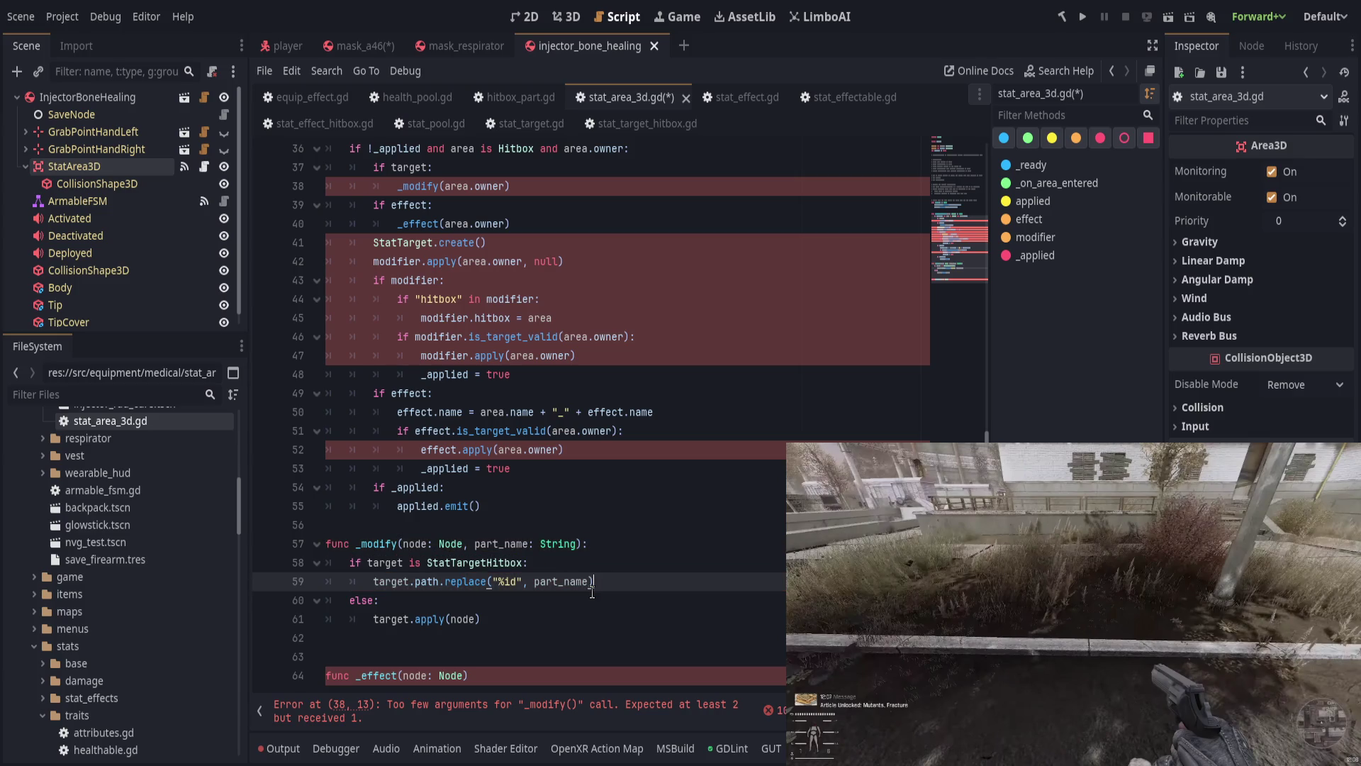
pyautogui.click(595, 682)
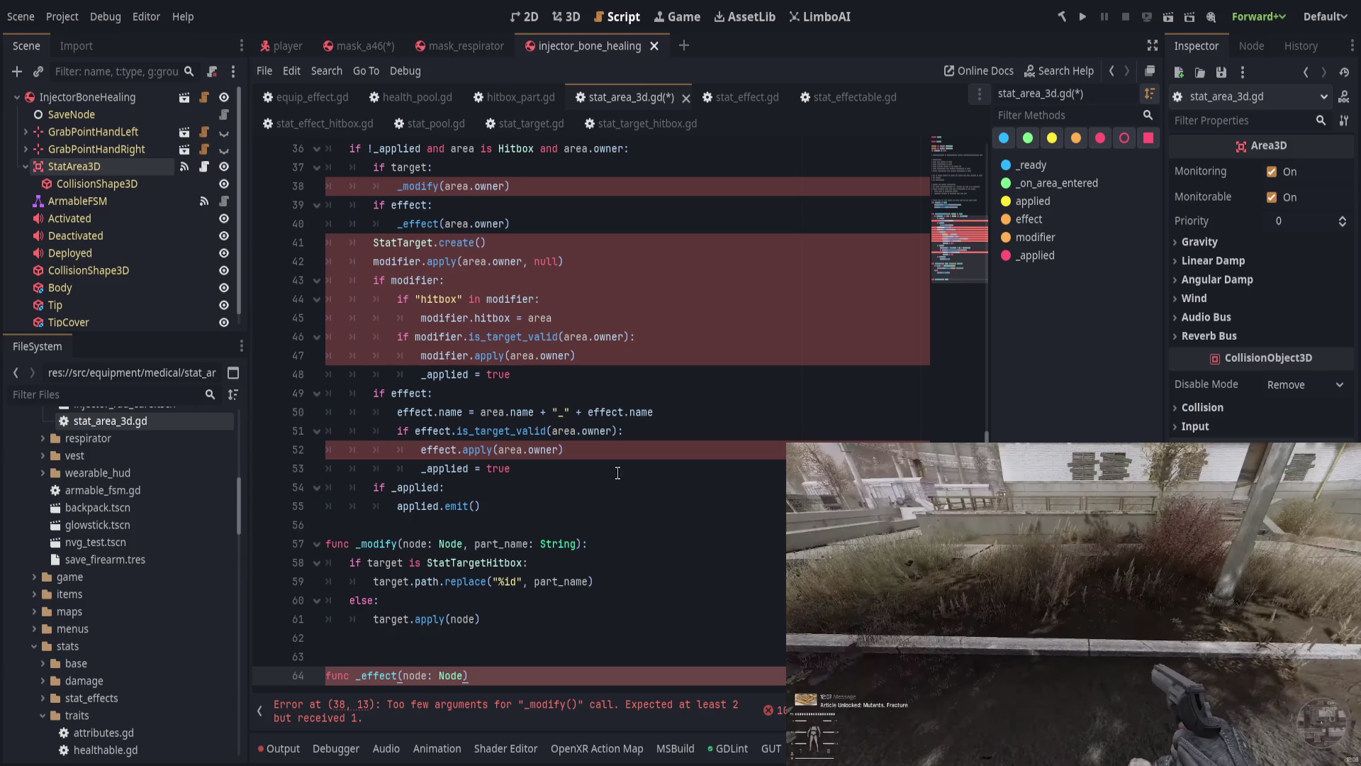
pyautogui.press('Return')
# Step: In _effect, add if effect is StatEffectHitbox: with target.path.replace("%id", part_name)
pyautogui.write('if ')
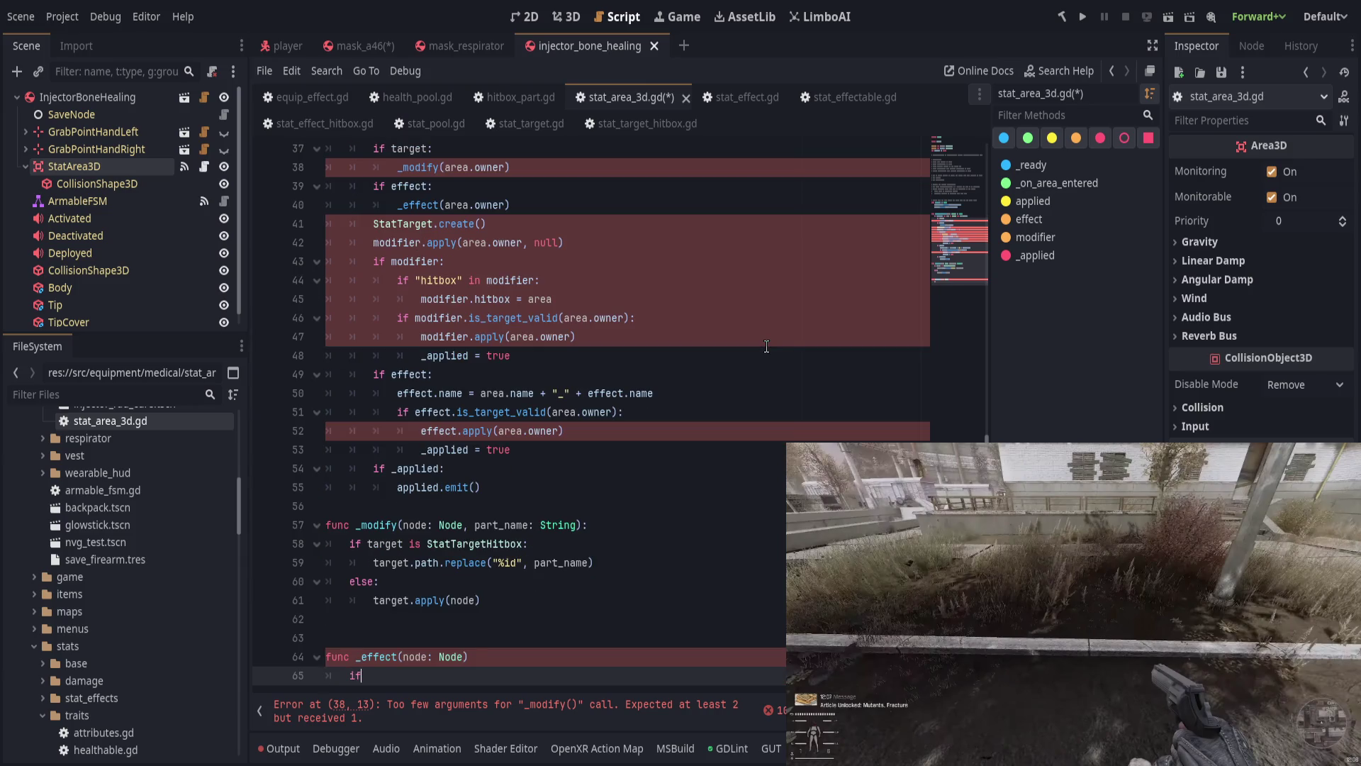
pyautogui.write('target')
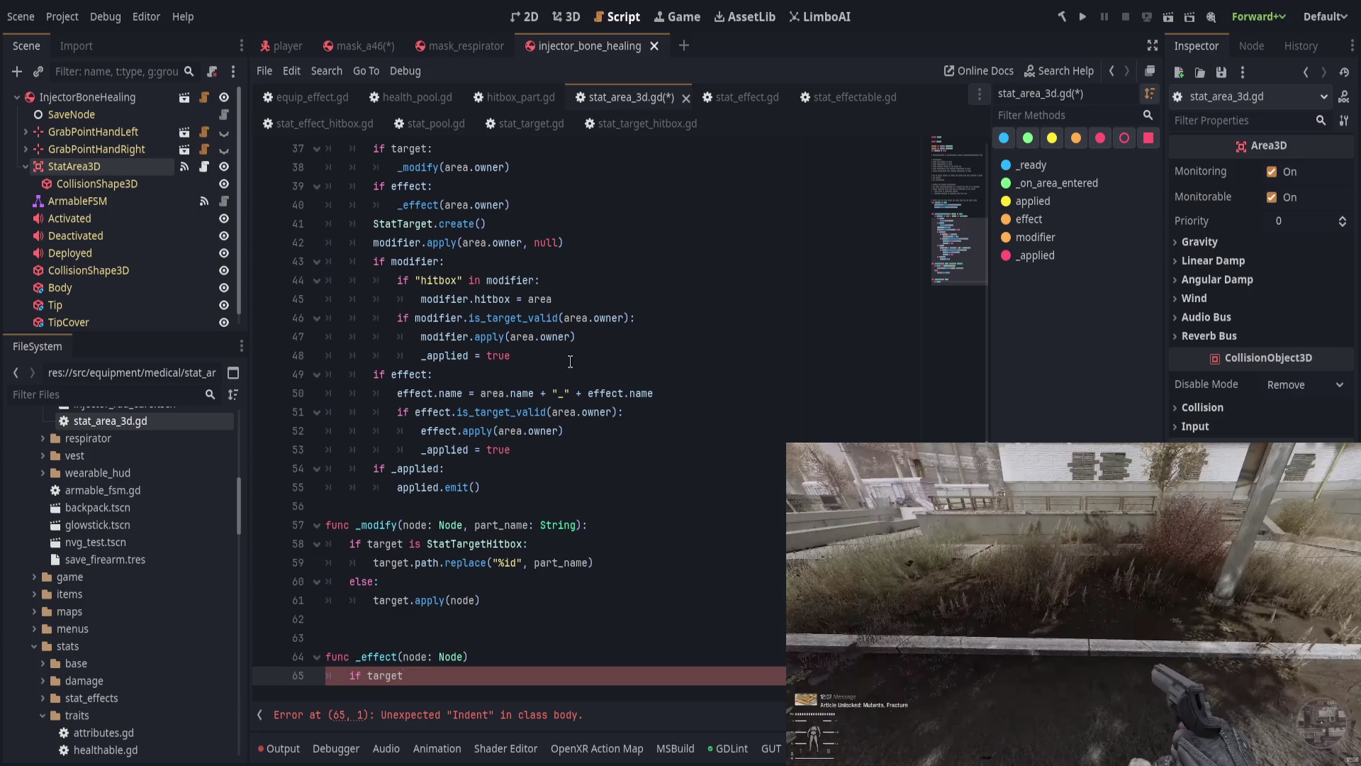
pyautogui.hotkey('ctrl', 'BackSpace')
pyautogui.write('effet')
pyautogui.write('t is StatEffectT')
pyautogui.press('BackSpace')
pyautogui.write('Hitbox:')
pyautogui.press('Return')
pyautogui.write('arget.path.replace("%id", part_name')
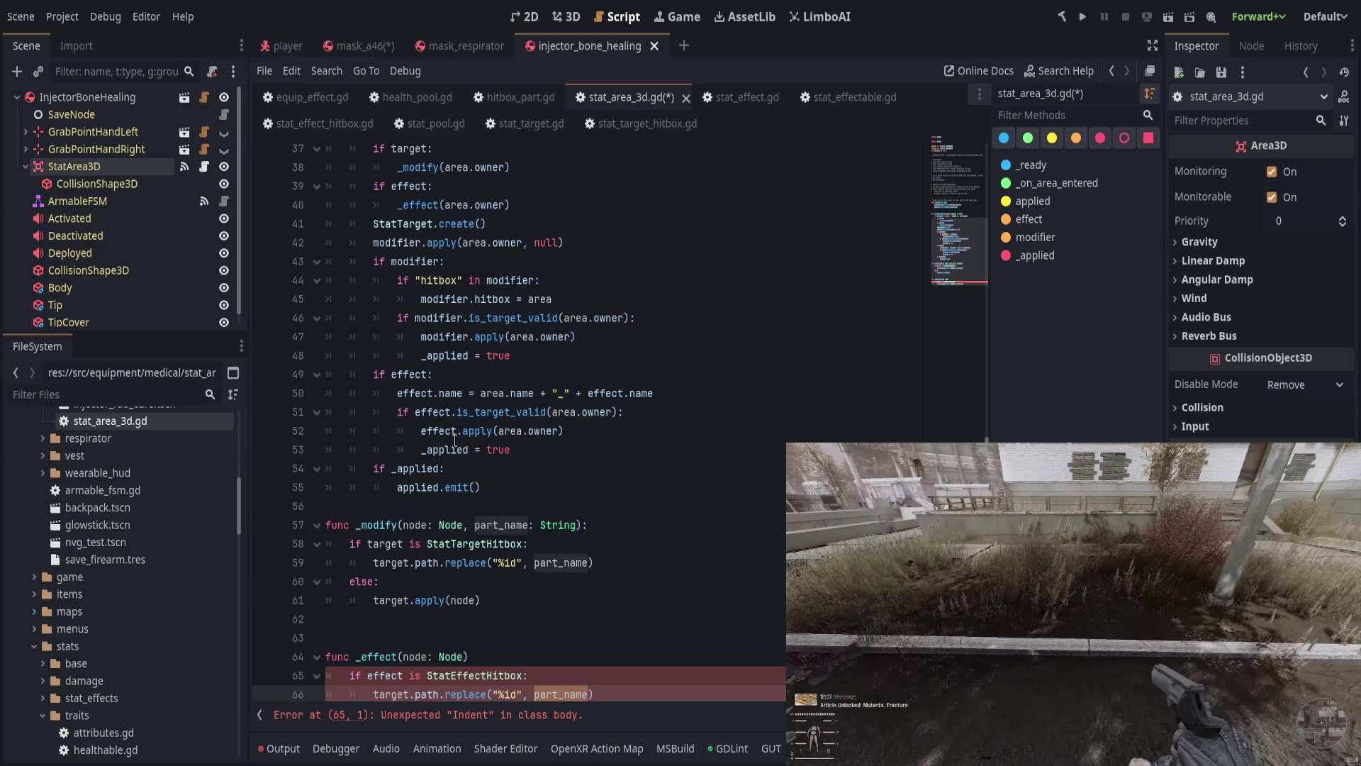
# Step: Copy the part_name: String parameter into the _effect signature
pyautogui.moveTo(474, 525); pyautogui.dragTo(576, 524)
pyautogui.hotkey('ctrl', 'c')
pyautogui.click(462, 656)
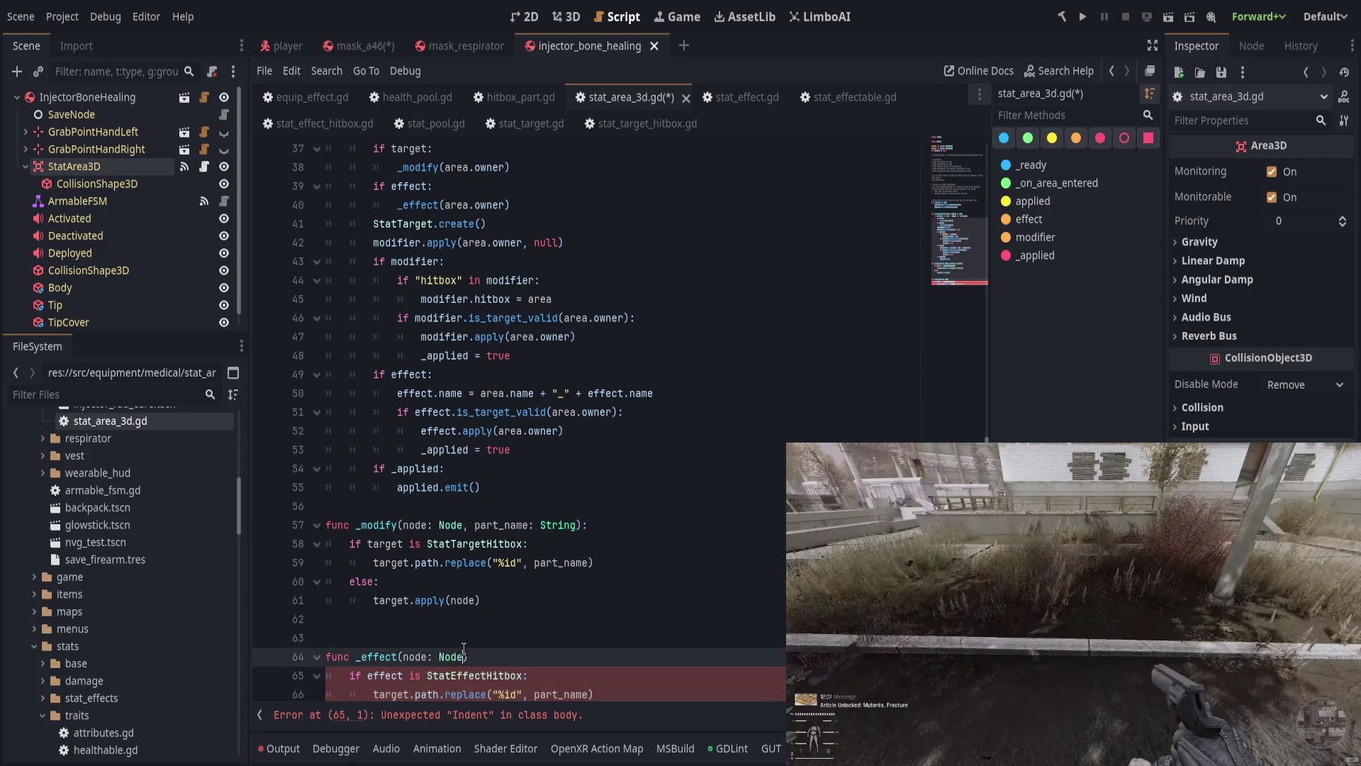
pyautogui.hotkey('ctrl', 'v')
pyautogui.hotkey('ctrl', 'z')
pyautogui.write(',')
pyautogui.hotkey('ctrl', 'v')
pyautogui.press('Escape')
# Step: Add an else branch calling target.apply(node) in _effect and fix the header's colon
pyautogui.scroll(-1, 754, 586)
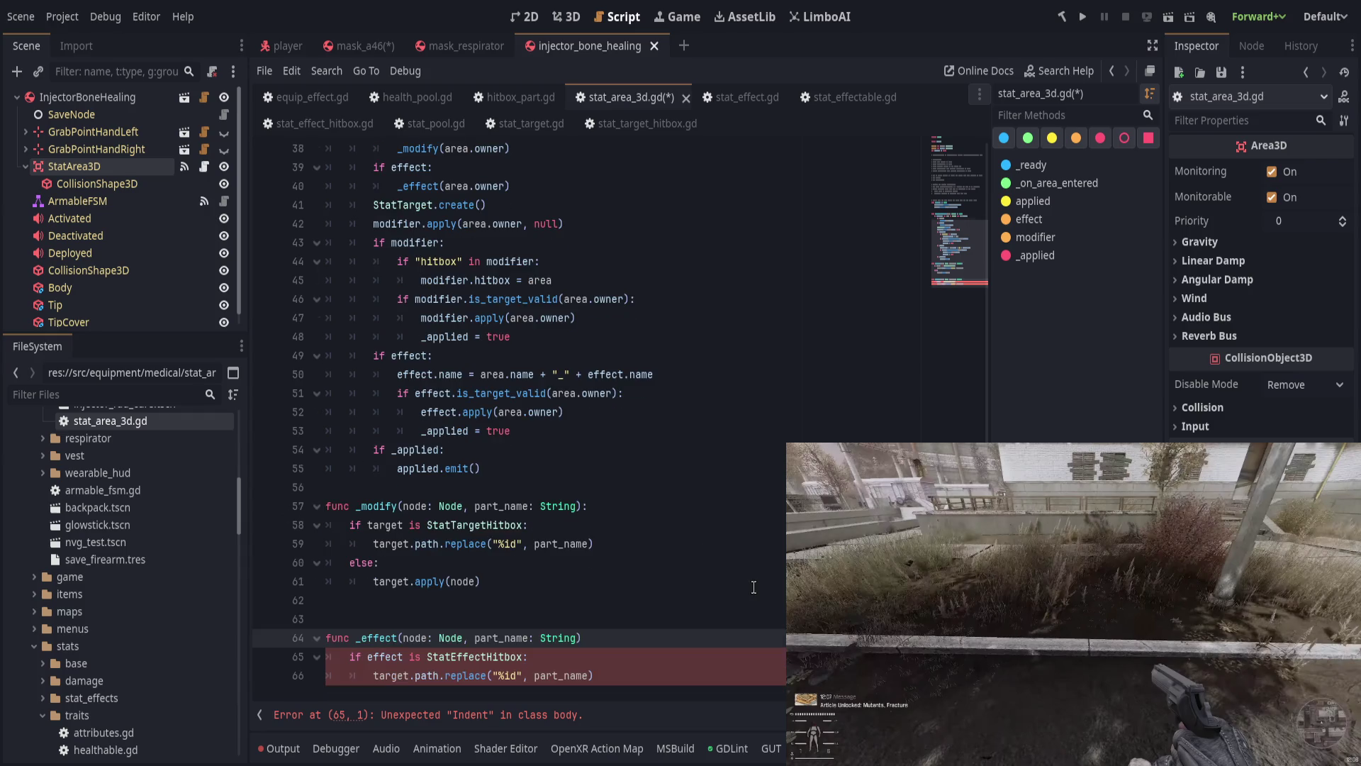
pyautogui.click(683, 674)
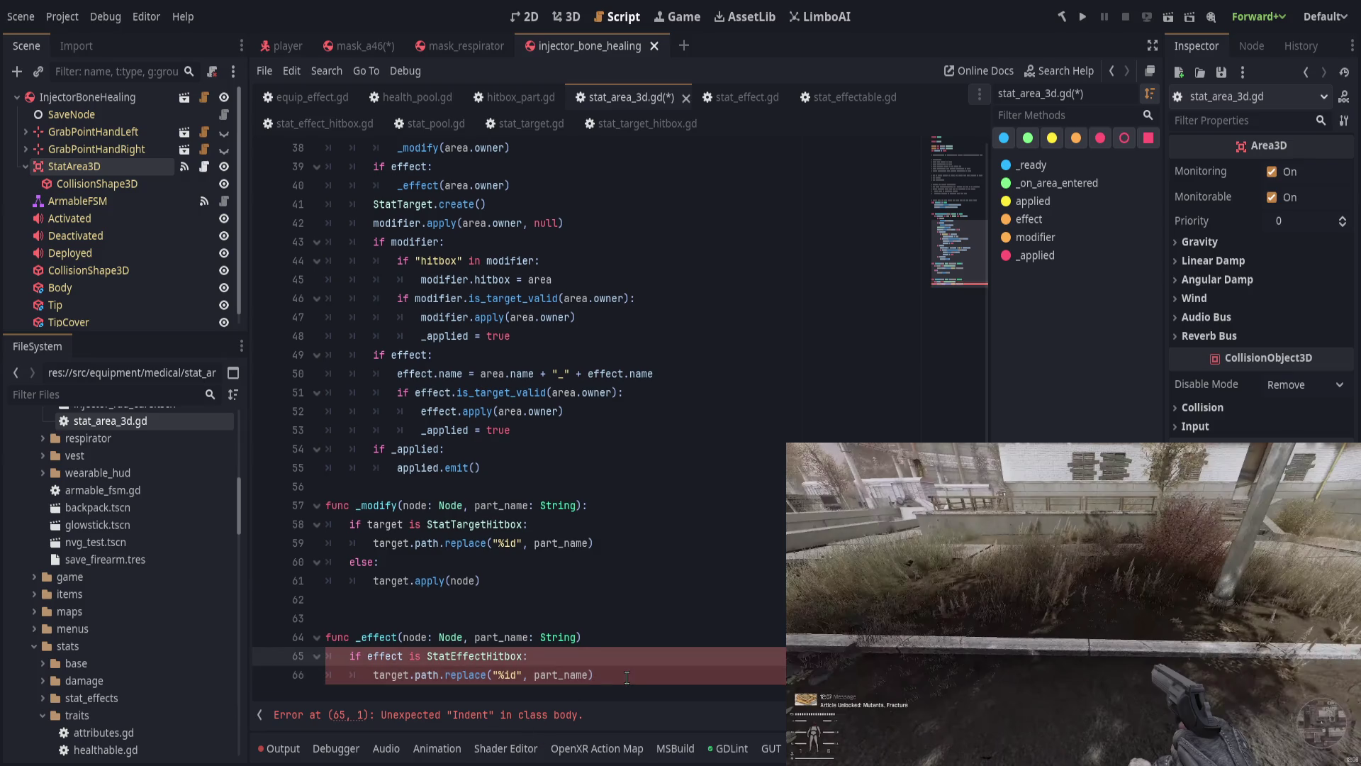
pyautogui.press('Return')
pyautogui.press('BackSpace')
pyautogui.write('else:')
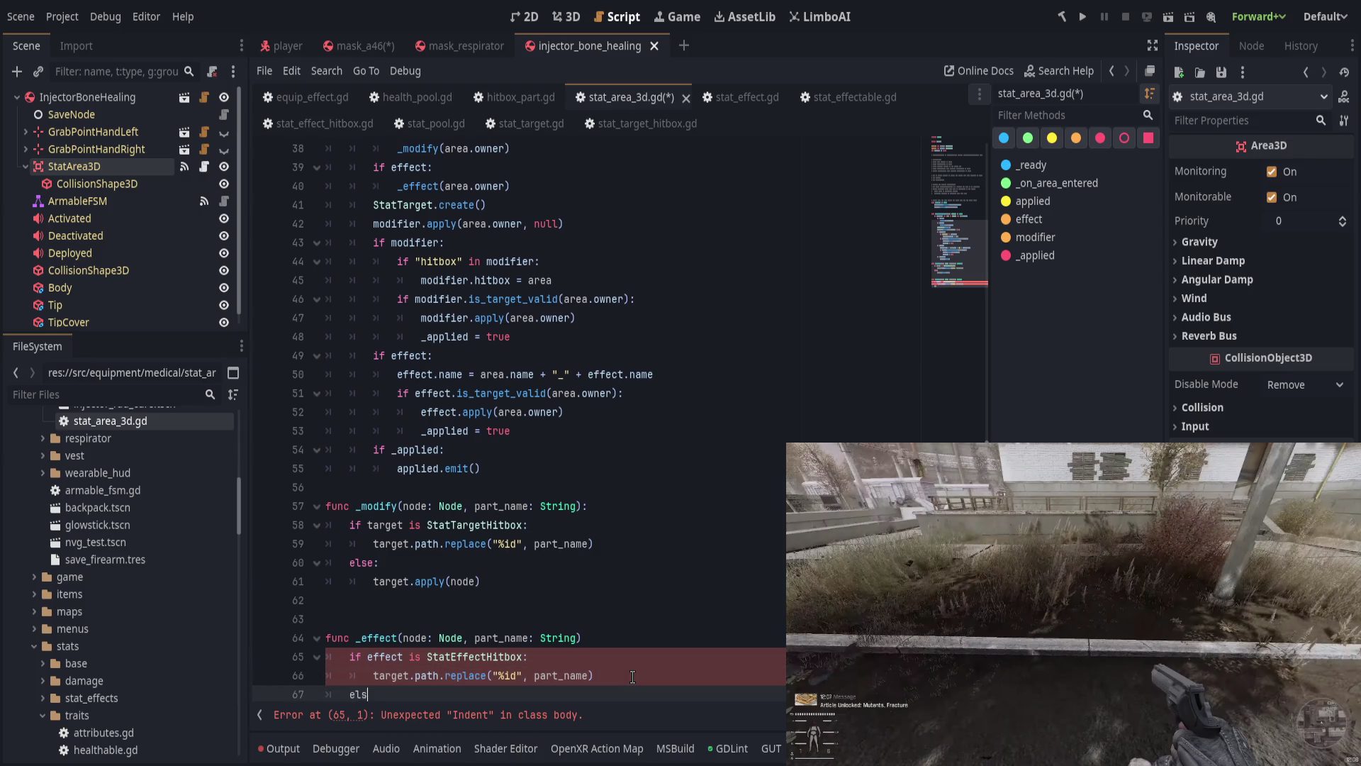
pyautogui.press('Up')
pyautogui.press('Up')
pyautogui.press('Up')
pyautogui.press('End')
pyautogui.write(':')
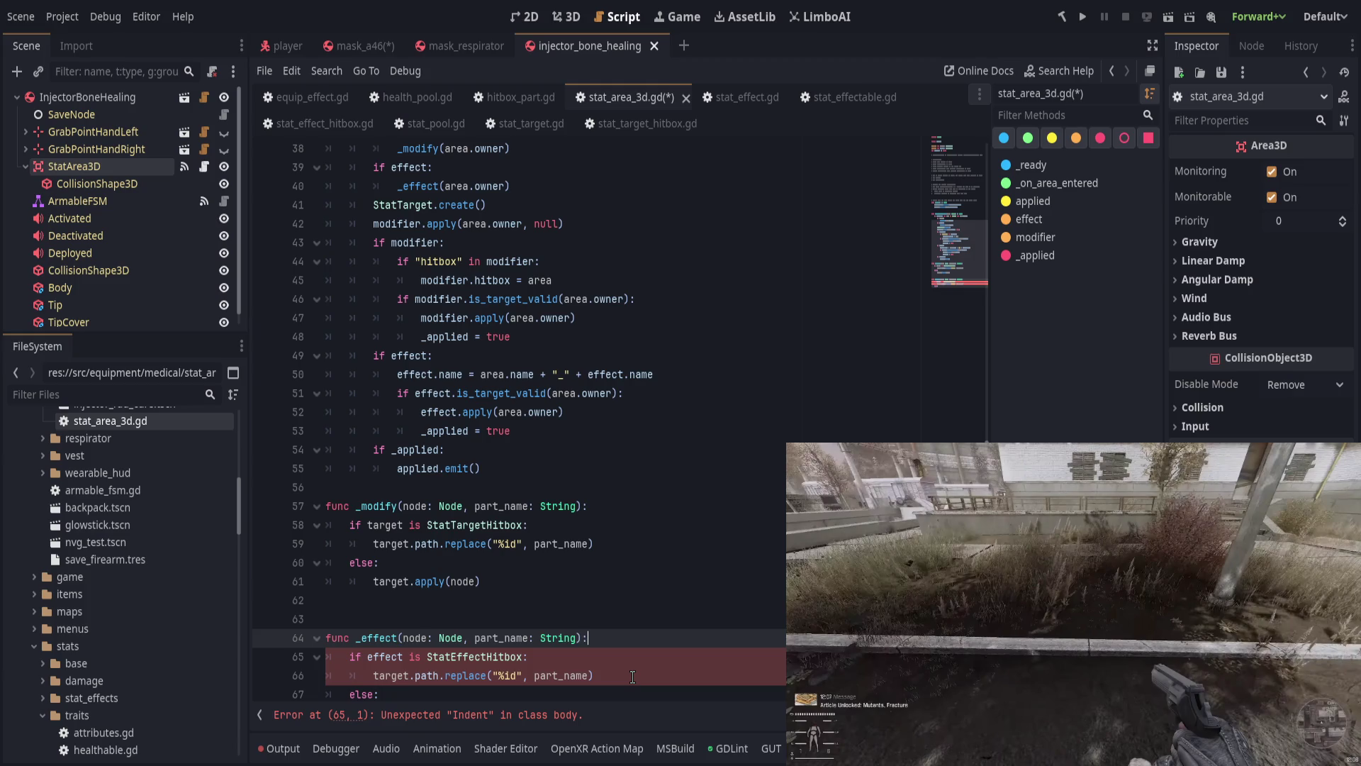
pyautogui.press('Down')
pyautogui.press('Down')
pyautogui.press('Down')
pyautogui.press('Return')
pyautogui.write('target.apply')
pyautogui.write('(node)')
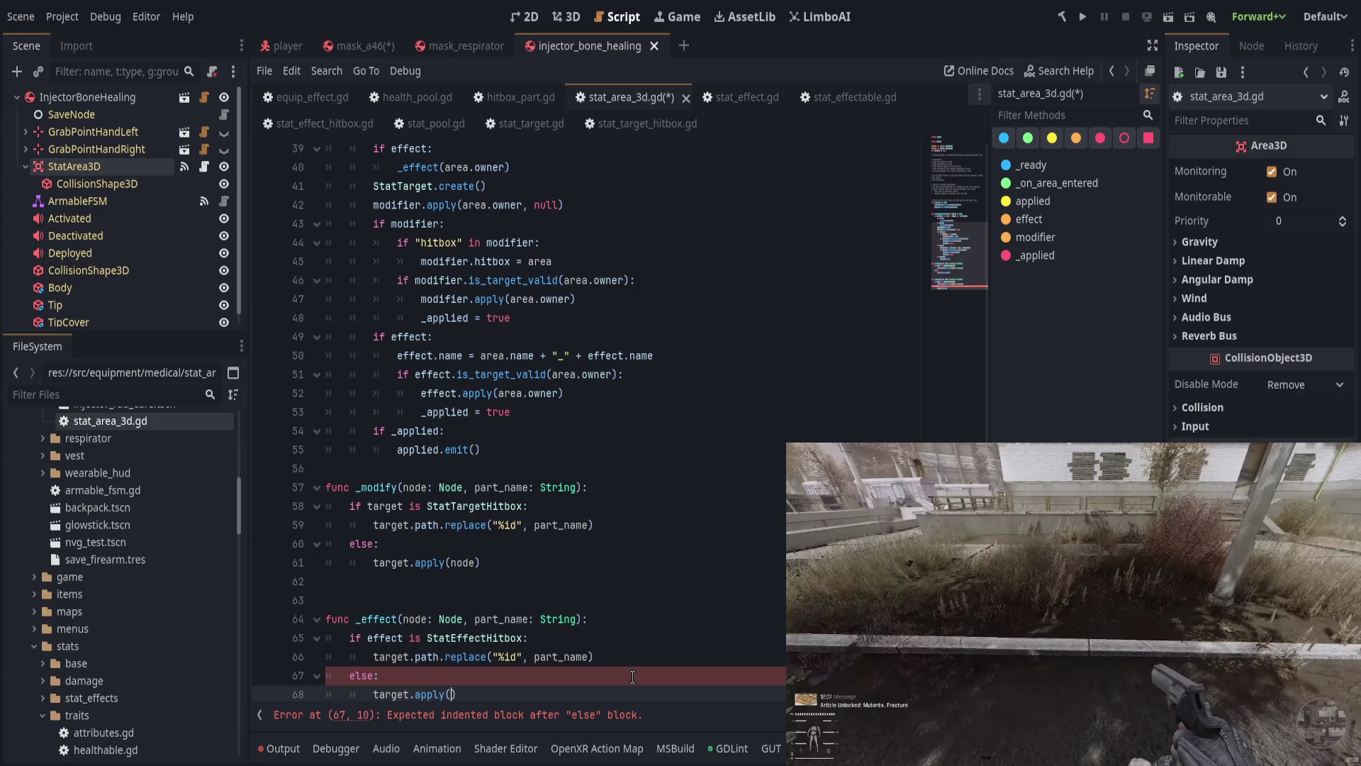
# Step: Remove the else lines in _effect and _modify so target.apply(node) always runs, then save
pyautogui.press('Up')
pyautogui.press('Up')
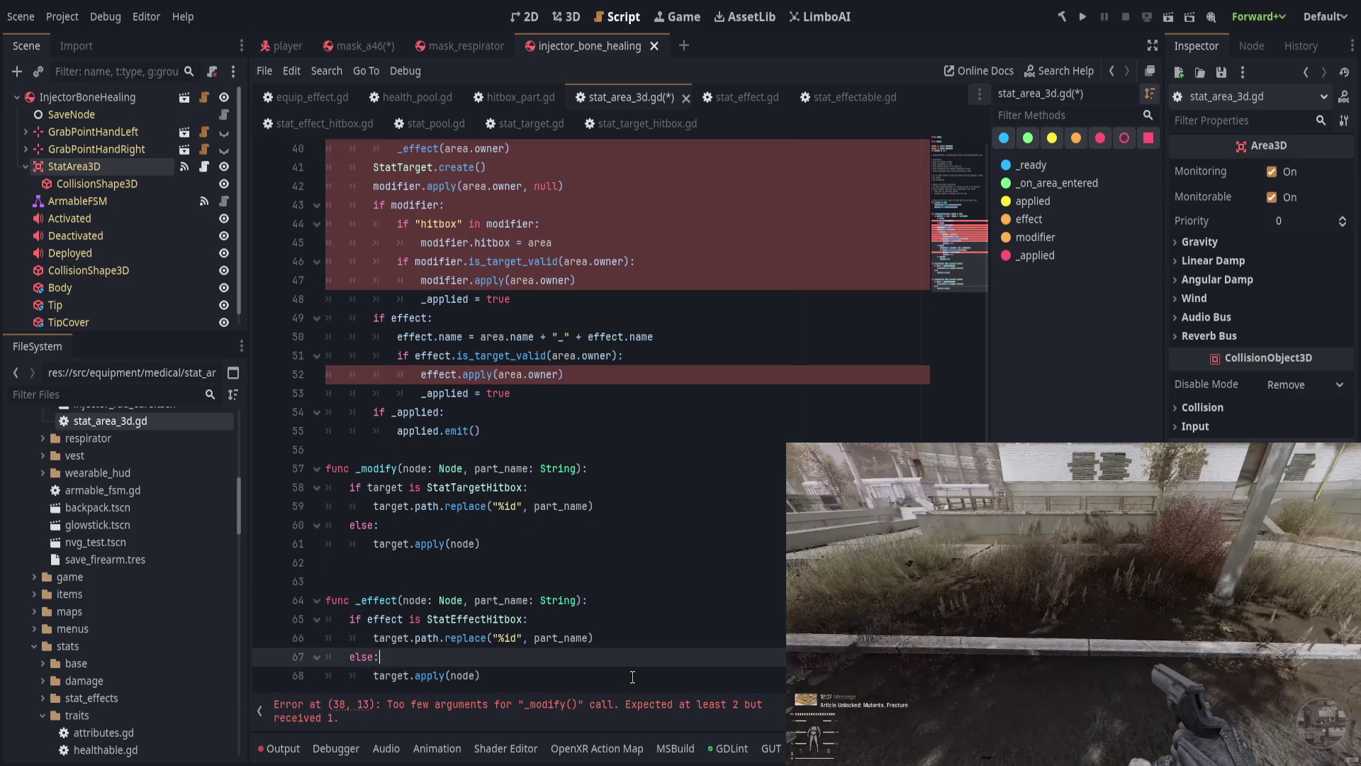
pyautogui.press('Down')
pyautogui.hotkey('ctrl', 'shift', 'k')
pyautogui.hotkey('shift', 'Tab')
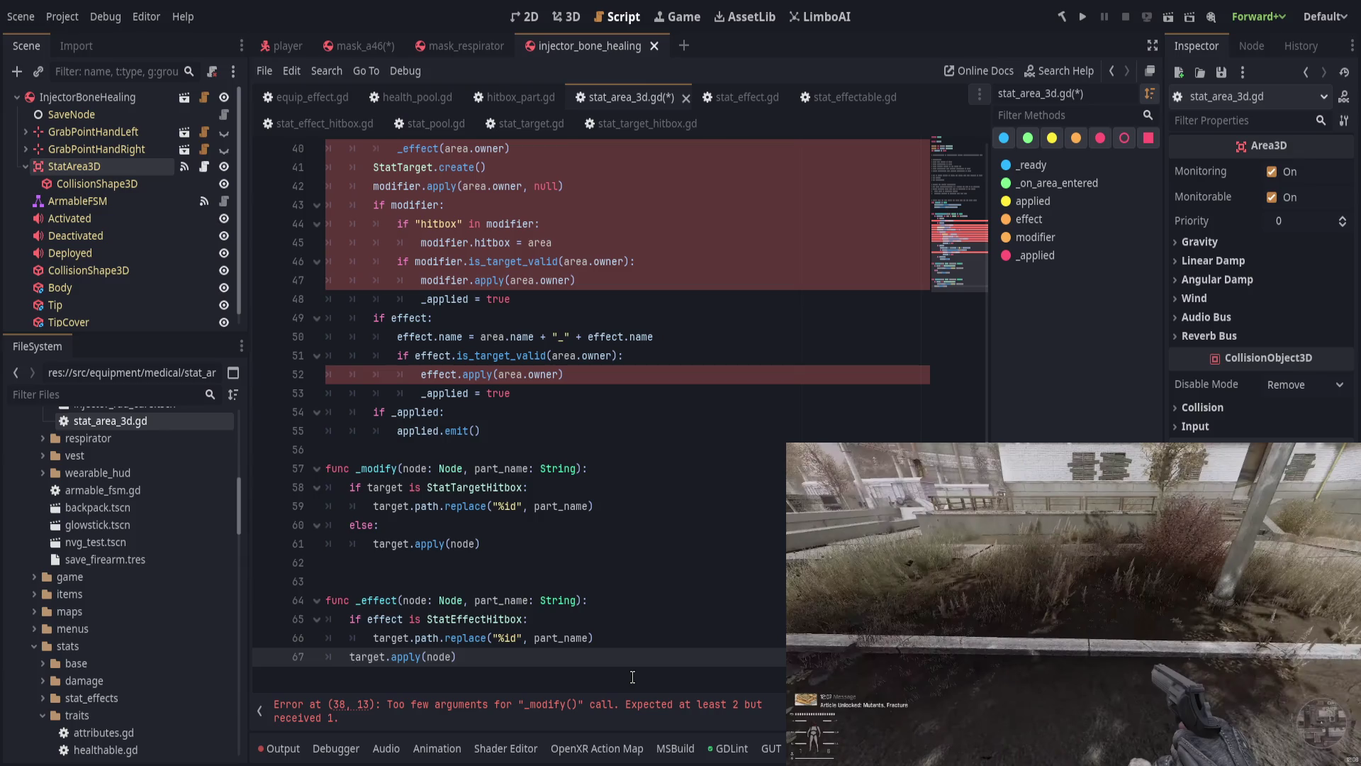
pyautogui.click(454, 511)
pyautogui.press('Down')
pyautogui.hotkey('ctrl', 'shift', 'k')
pyautogui.hotkey('shift', 'Tab')
pyautogui.hotkey('ctrl', 's')
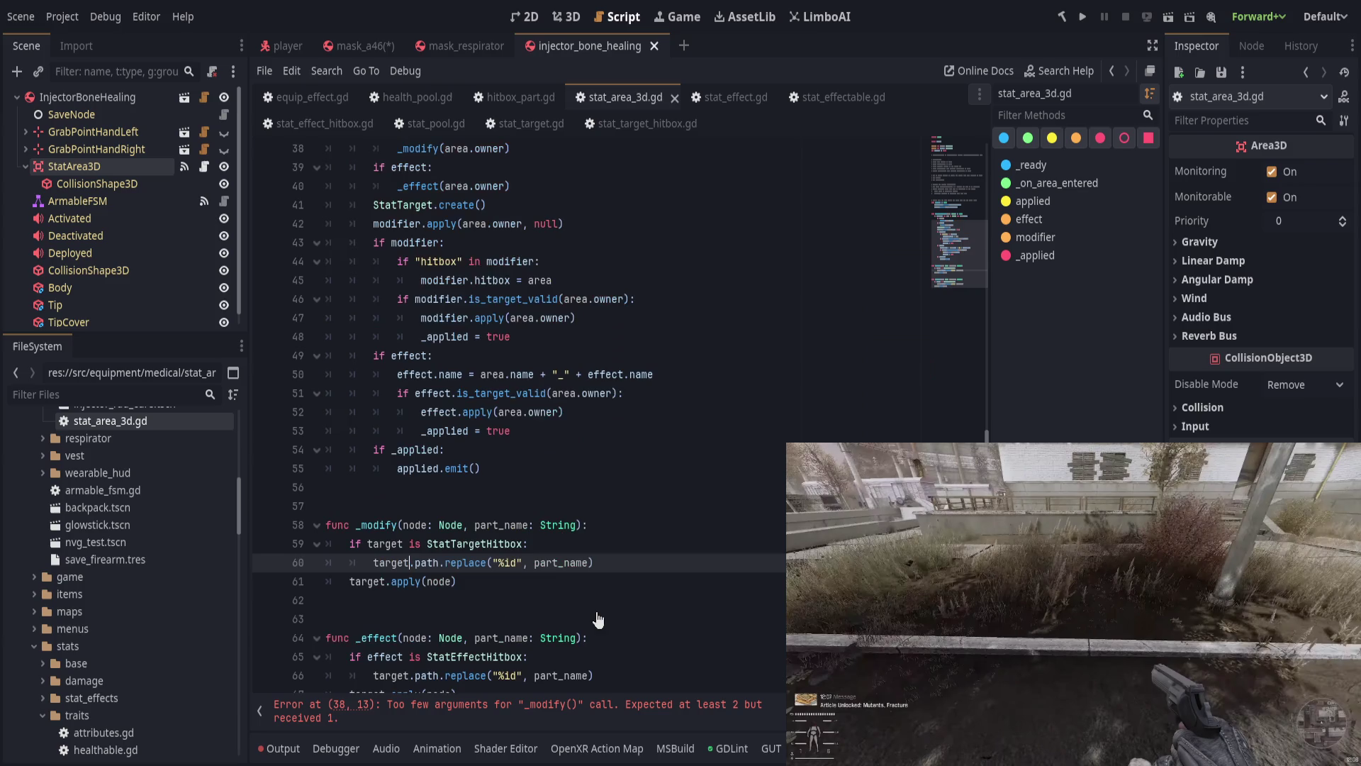
# Step: Delete the StatTarget/modifier lines and old if effect block, placing _applied = true after each call
pyautogui.scroll(2, 582, 614)
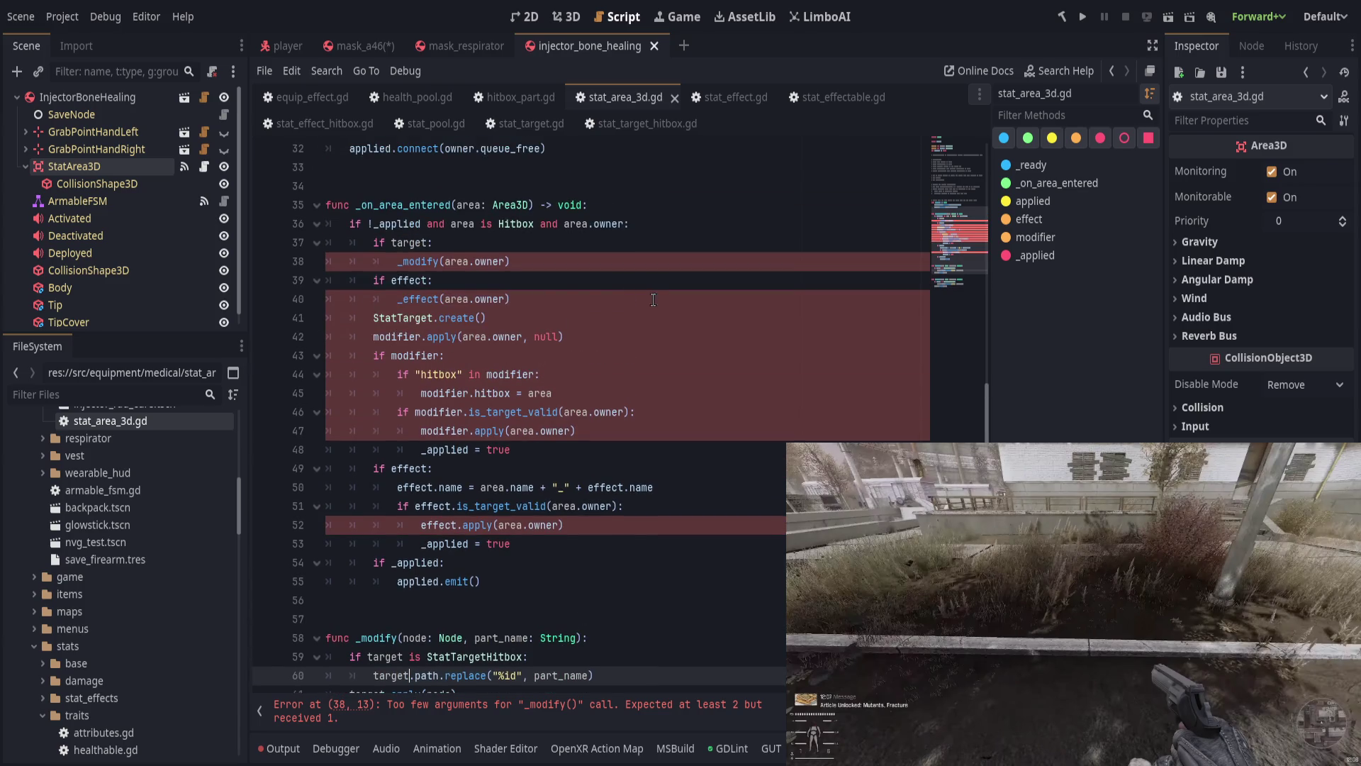
pyautogui.click(536, 578)
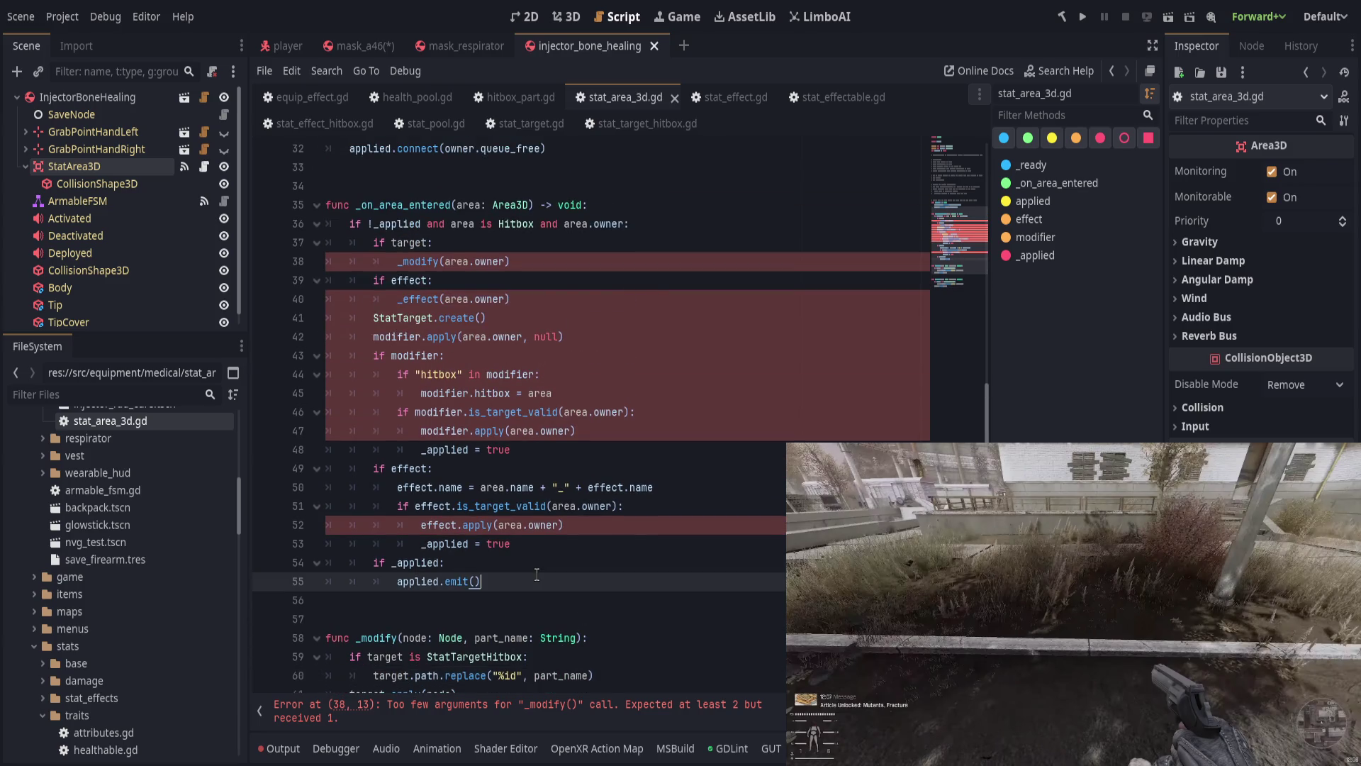
pyautogui.click(574, 317)
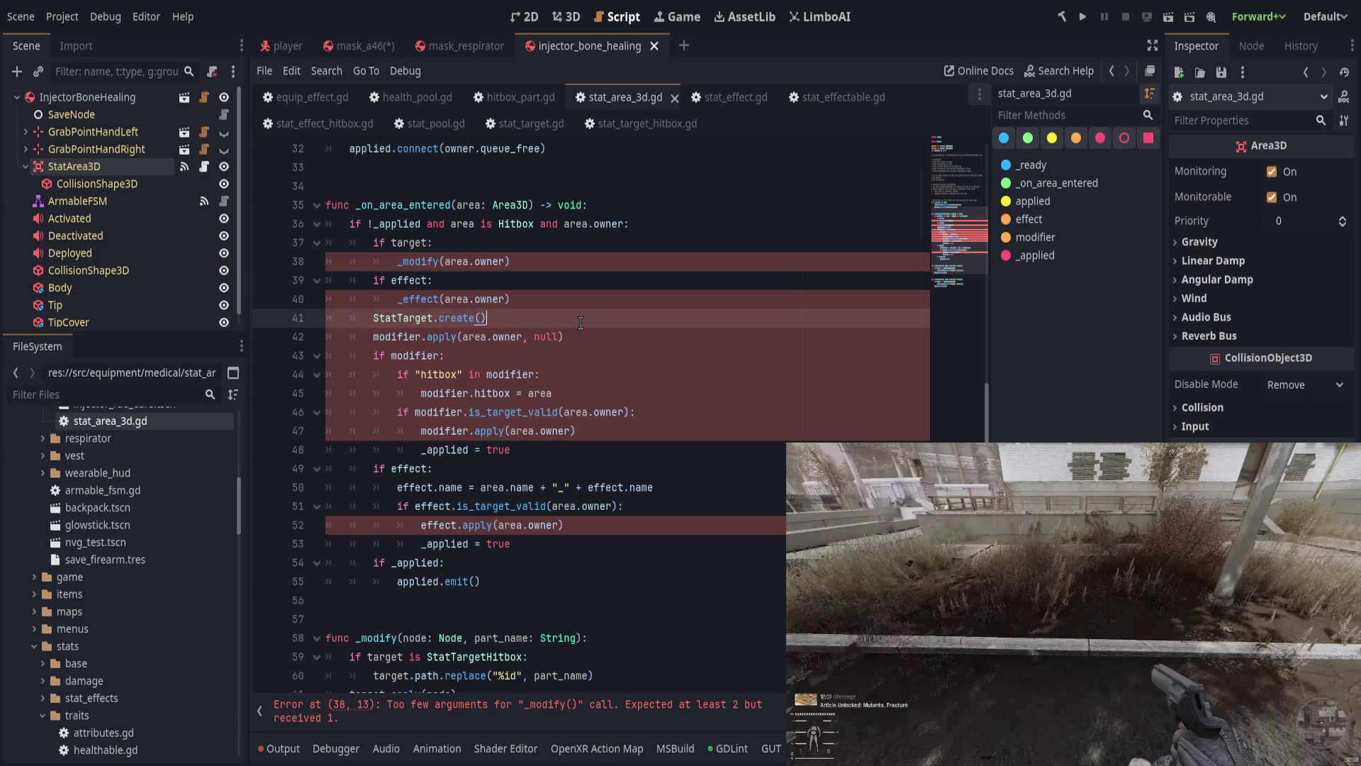
pyautogui.hotkey('ctrl', 'shift', 'k')
pyautogui.hotkey('ctrl', 'shift', 'k')
pyautogui.hotkey('ctrl', 'shift', 'k')
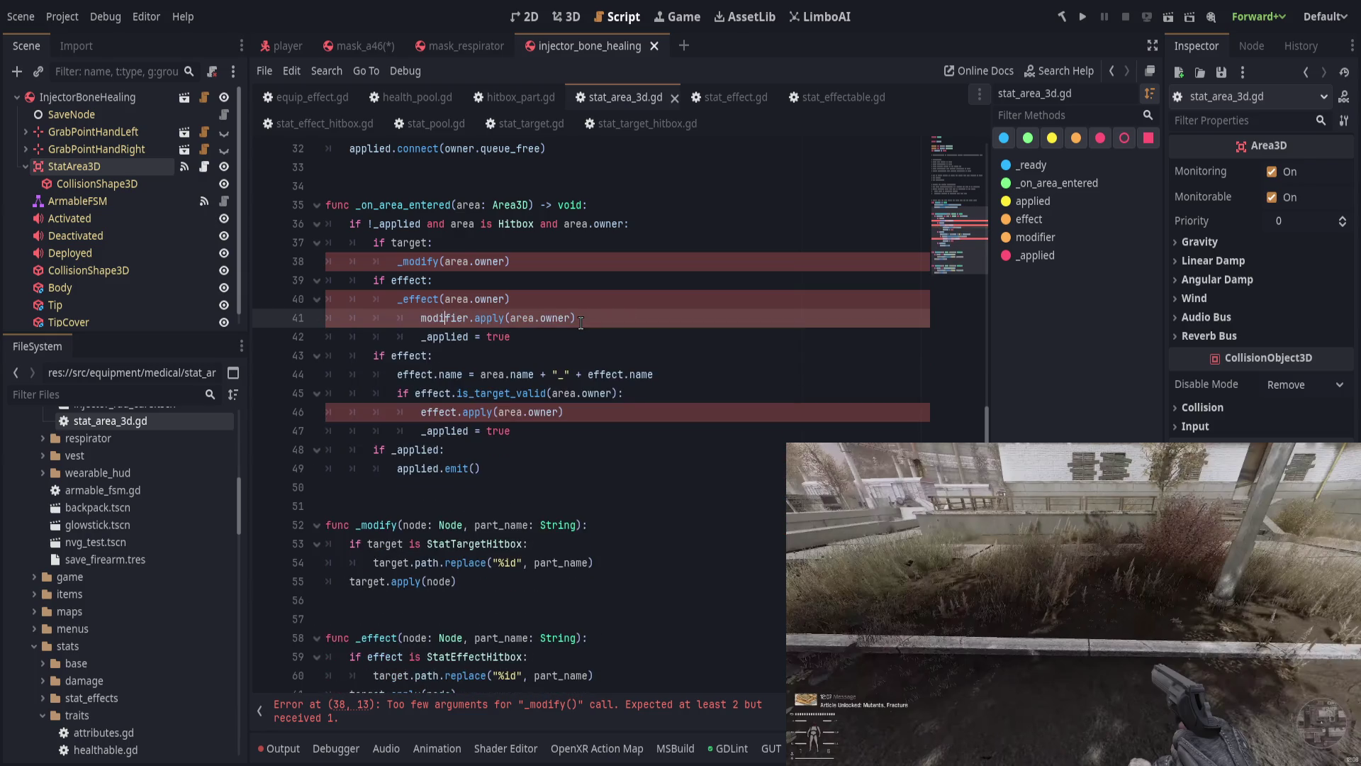
pyautogui.hotkey('ctrl', 'shift', 'k')
pyautogui.hotkey('ctrl', 'shift', 'k')
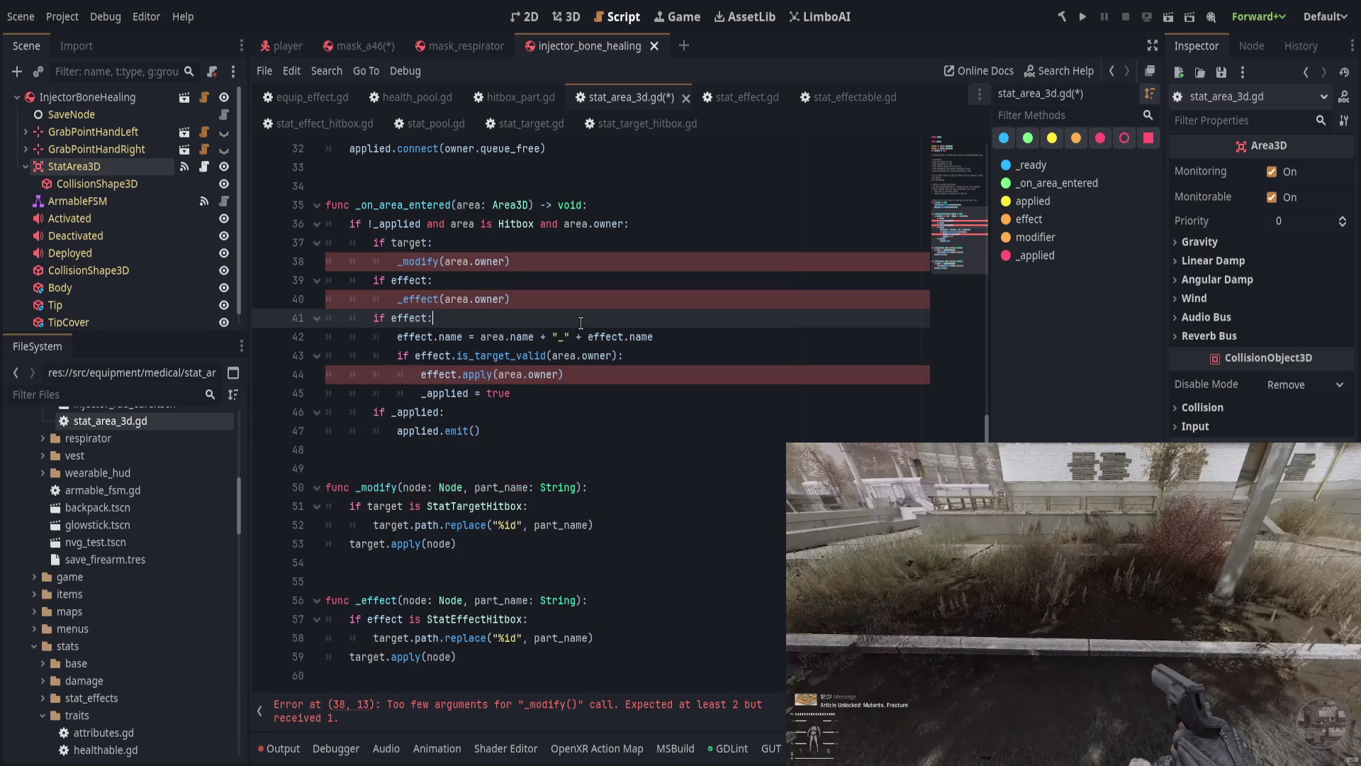
pyautogui.click(545, 393)
pyautogui.hotkey('alt', 'Up')
pyautogui.hotkey('alt', 'Up')
pyautogui.hotkey('alt', 'Up')
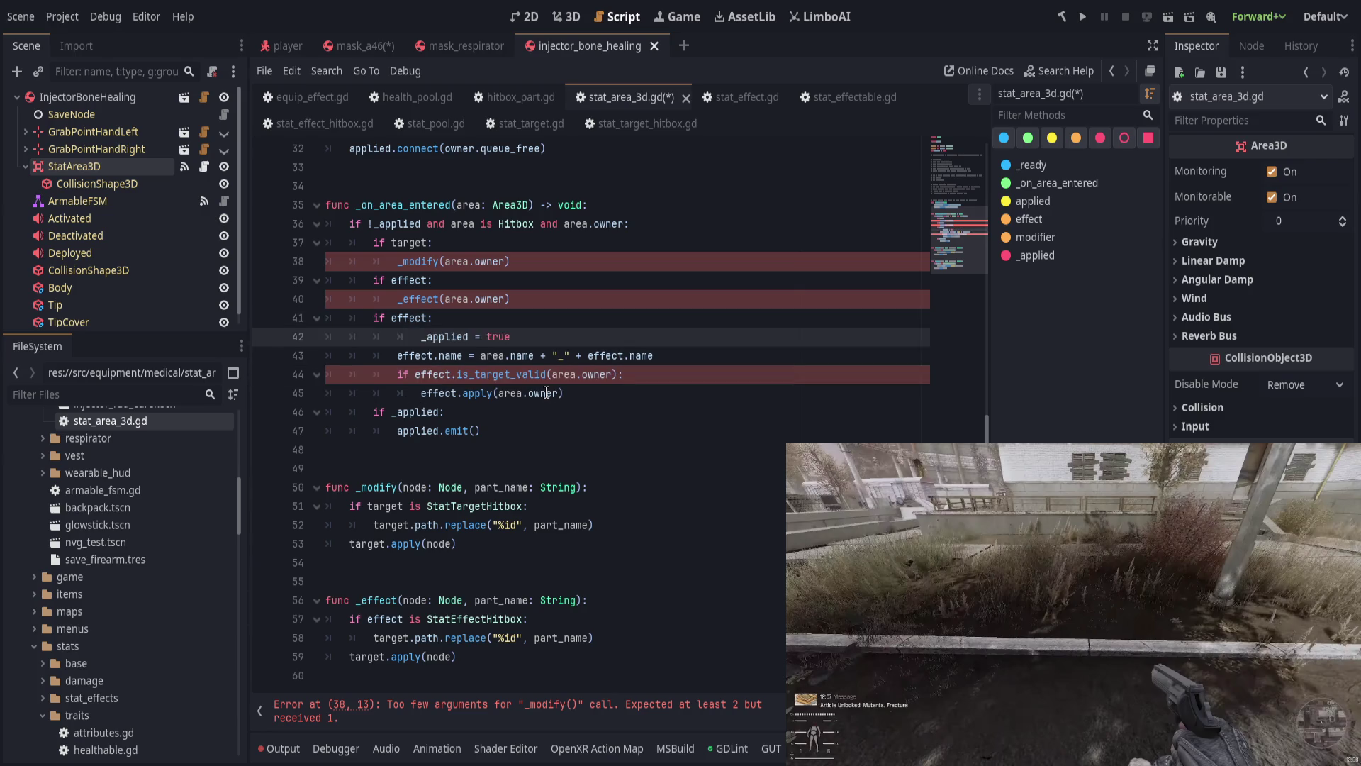
pyautogui.hotkey('shift', 'Tab')
pyautogui.hotkey('ctrl', 'shift', 'd')
pyautogui.hotkey('alt', 'Down')
pyautogui.hotkey('alt', 'Down')
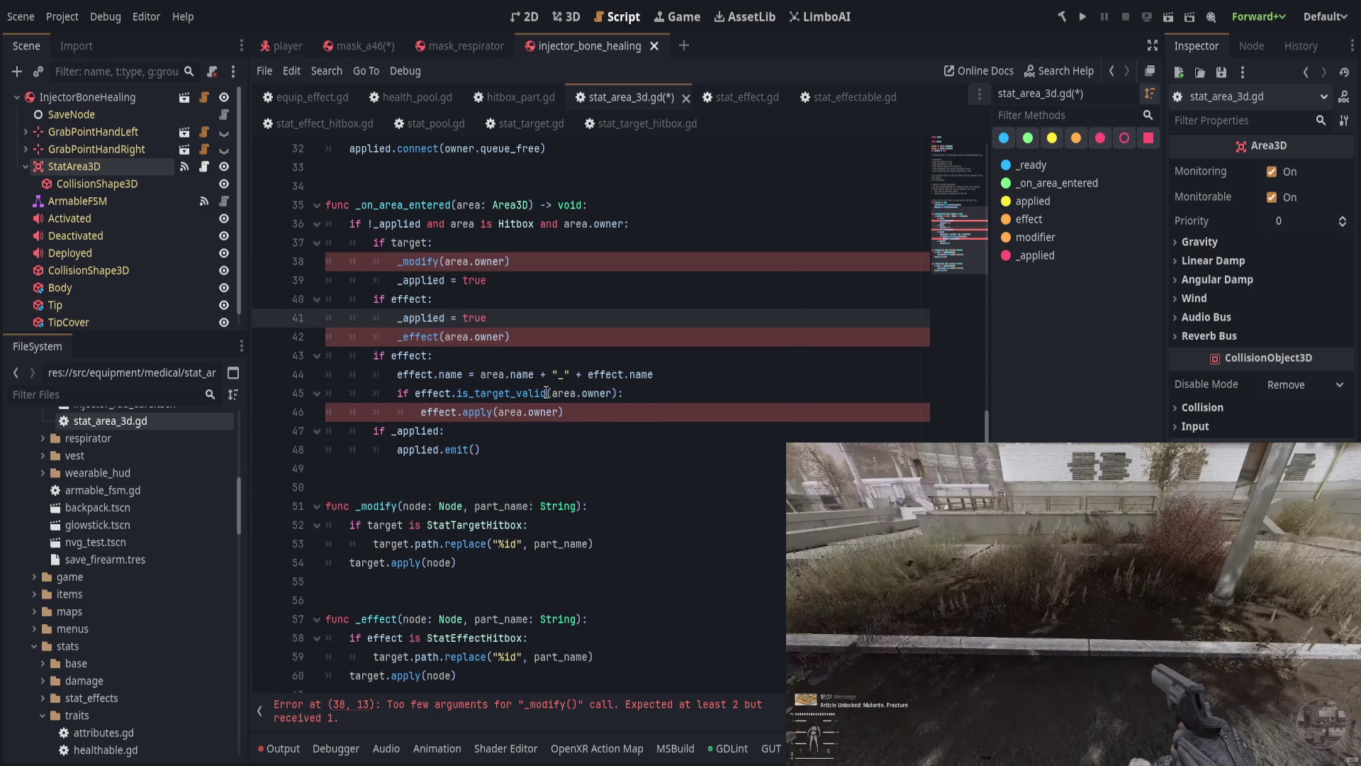
pyautogui.click(523, 358)
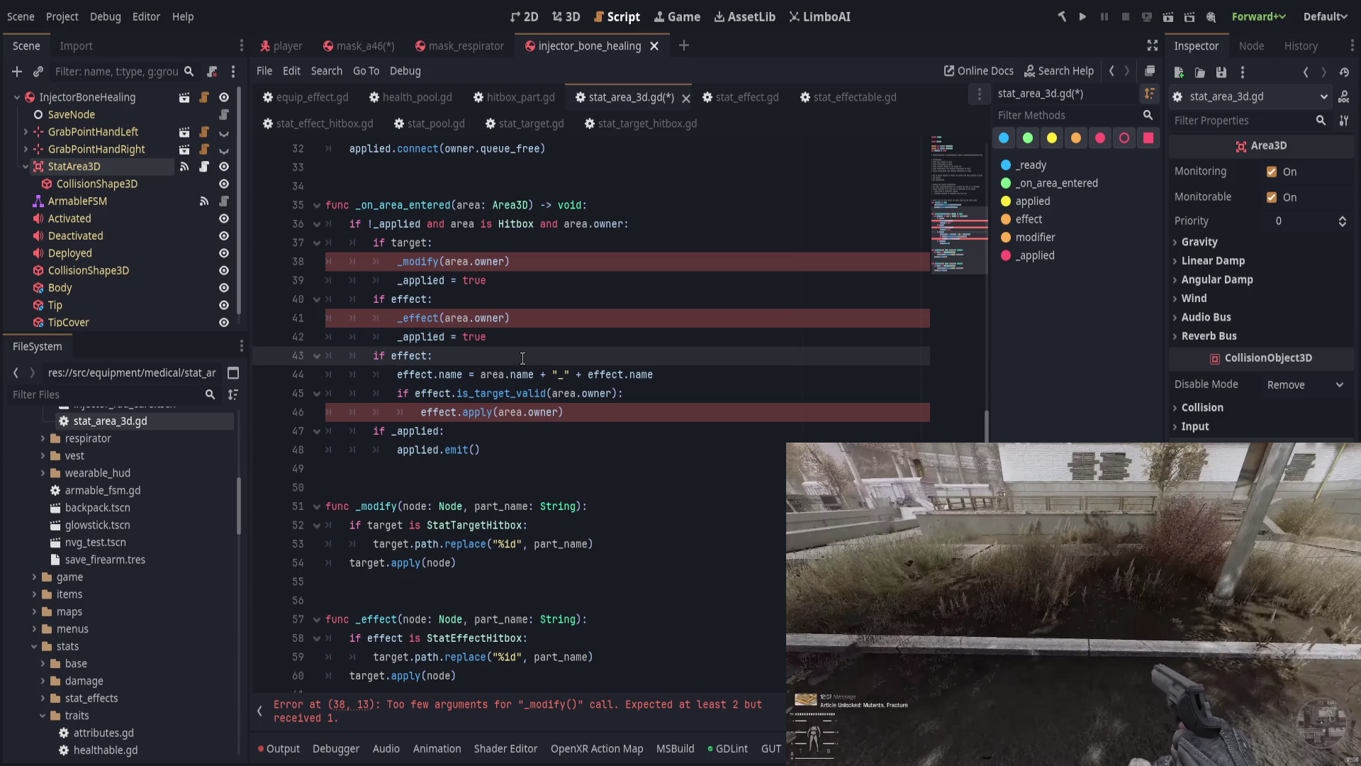
pyautogui.hotkey('ctrl', 'shift', 'k')
pyautogui.hotkey('ctrl', 'shift', 'k')
pyautogui.hotkey('ctrl', 'shift', 'k')
# Step: Pass area.name as an extra argument to both _modify and _effect, then save the script
pyautogui.click(584, 317)
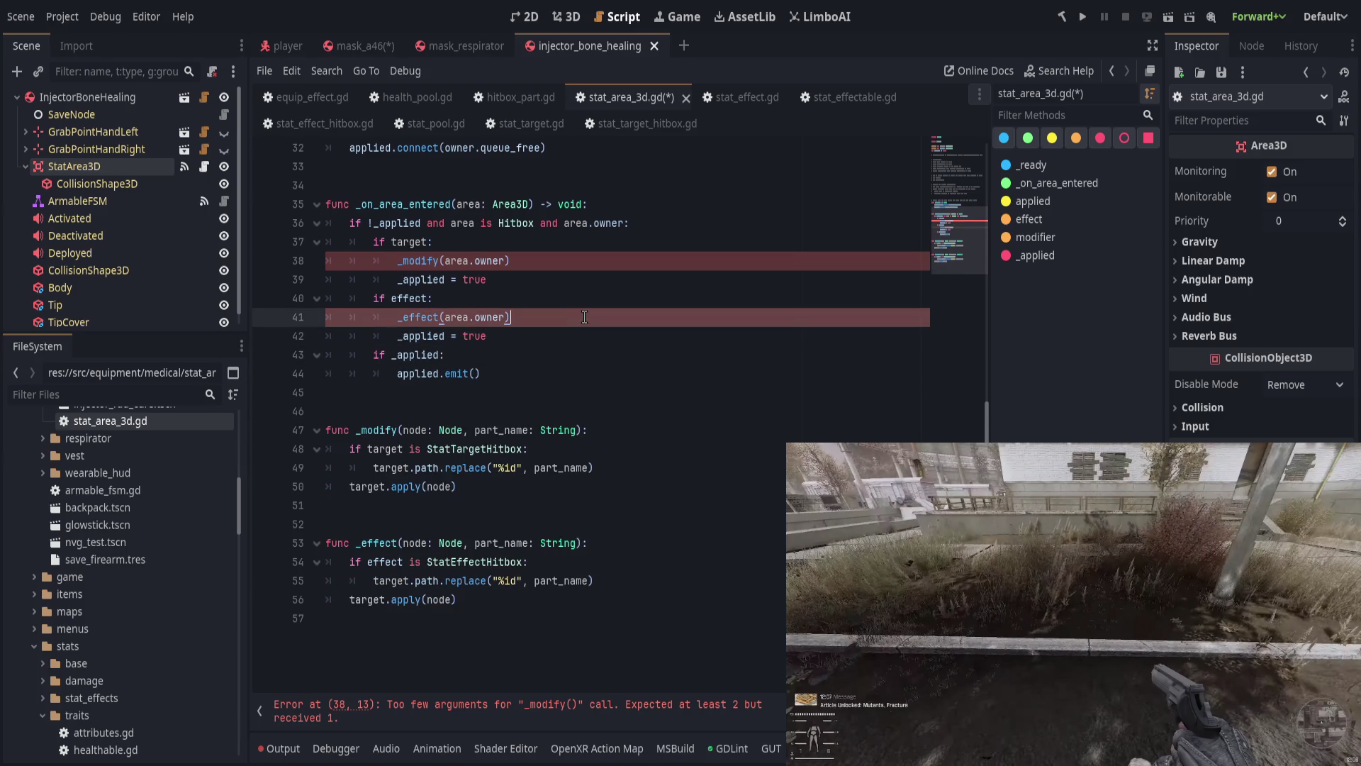
pyautogui.click(608, 256)
pyautogui.write(', area.name')
pyautogui.hotkey('ctrl', 'shift', 'Left')
pyautogui.hotkey('ctrl', 'shift', 'Left')
pyautogui.hotkey('ctrl', 'shift', 'Left')
pyautogui.hotkey('ctrl', 'c')
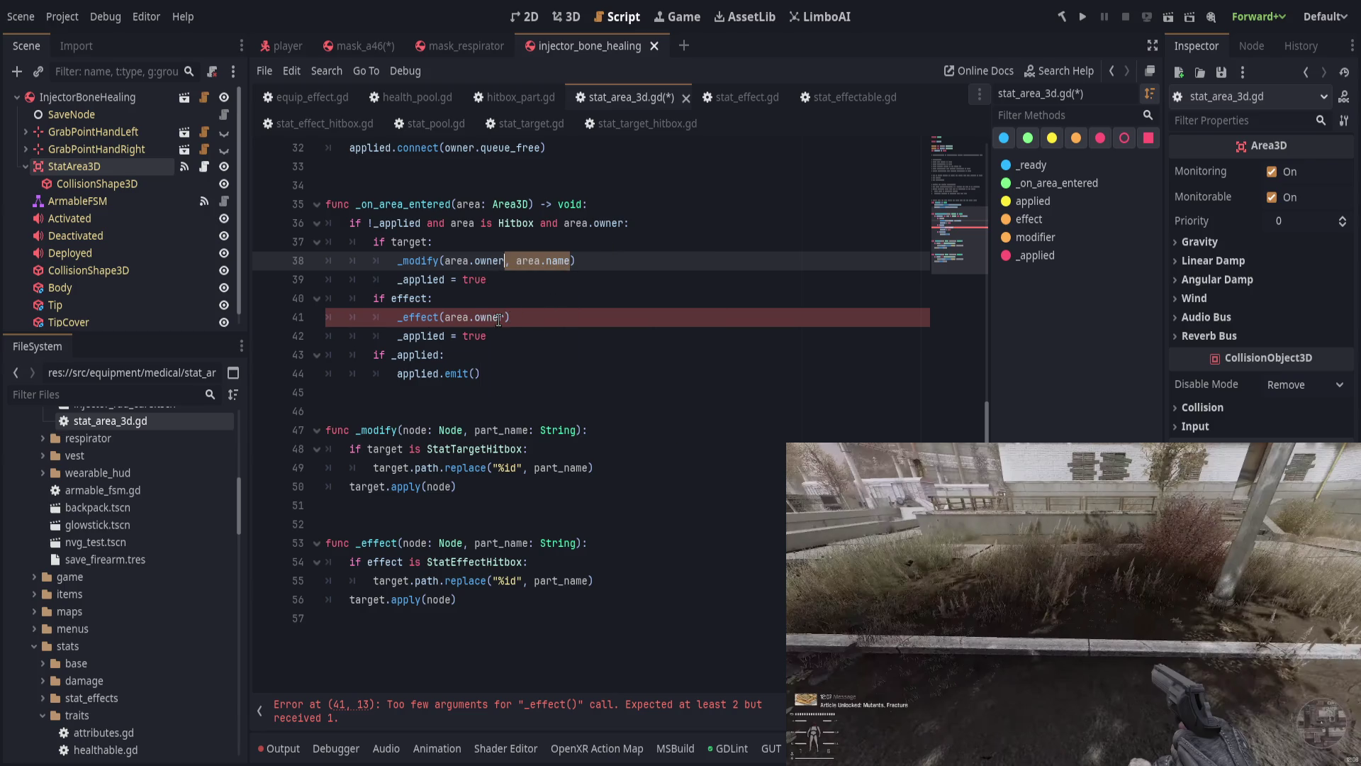
pyautogui.click(499, 319)
pyautogui.hotkey('ctrl', 'v')
pyautogui.scroll(1, 609, 368)
pyautogui.click(614, 407)
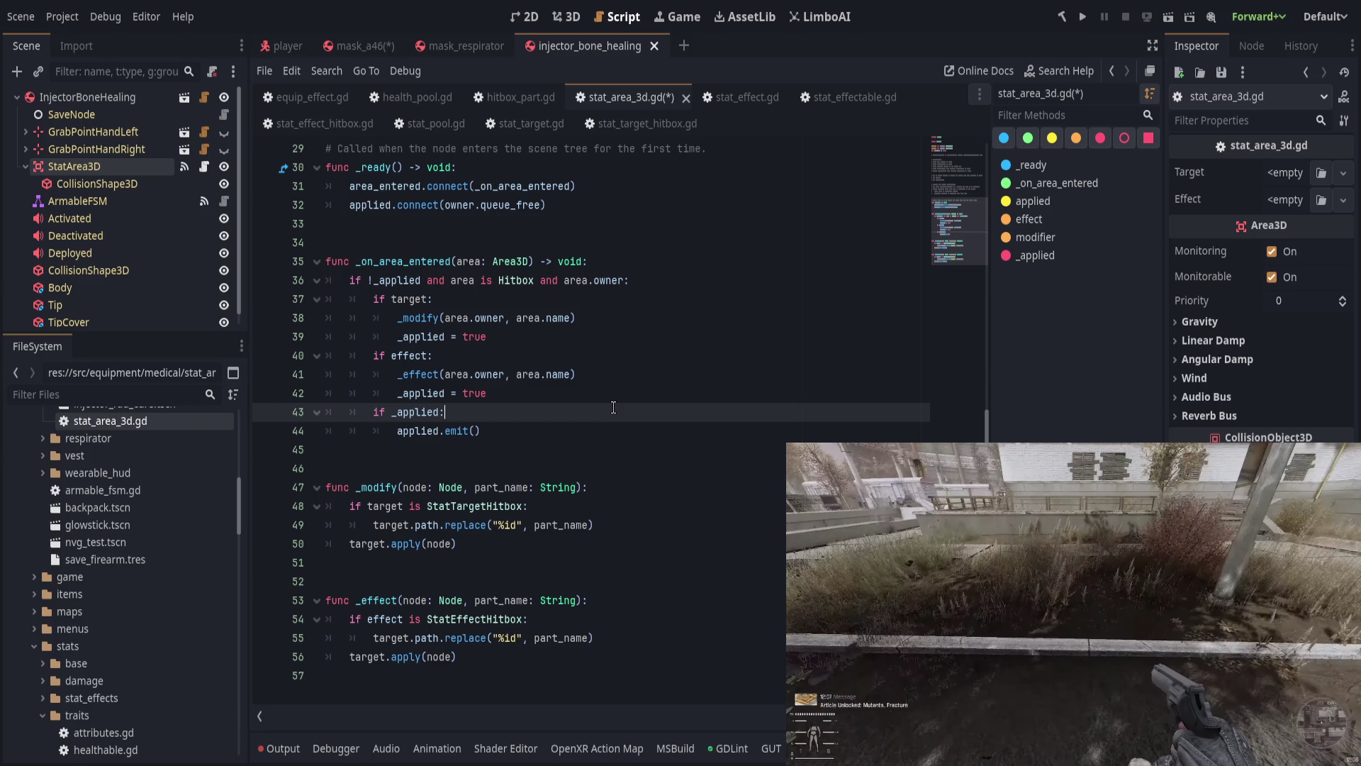
pyautogui.hotkey('ctrl', 's')
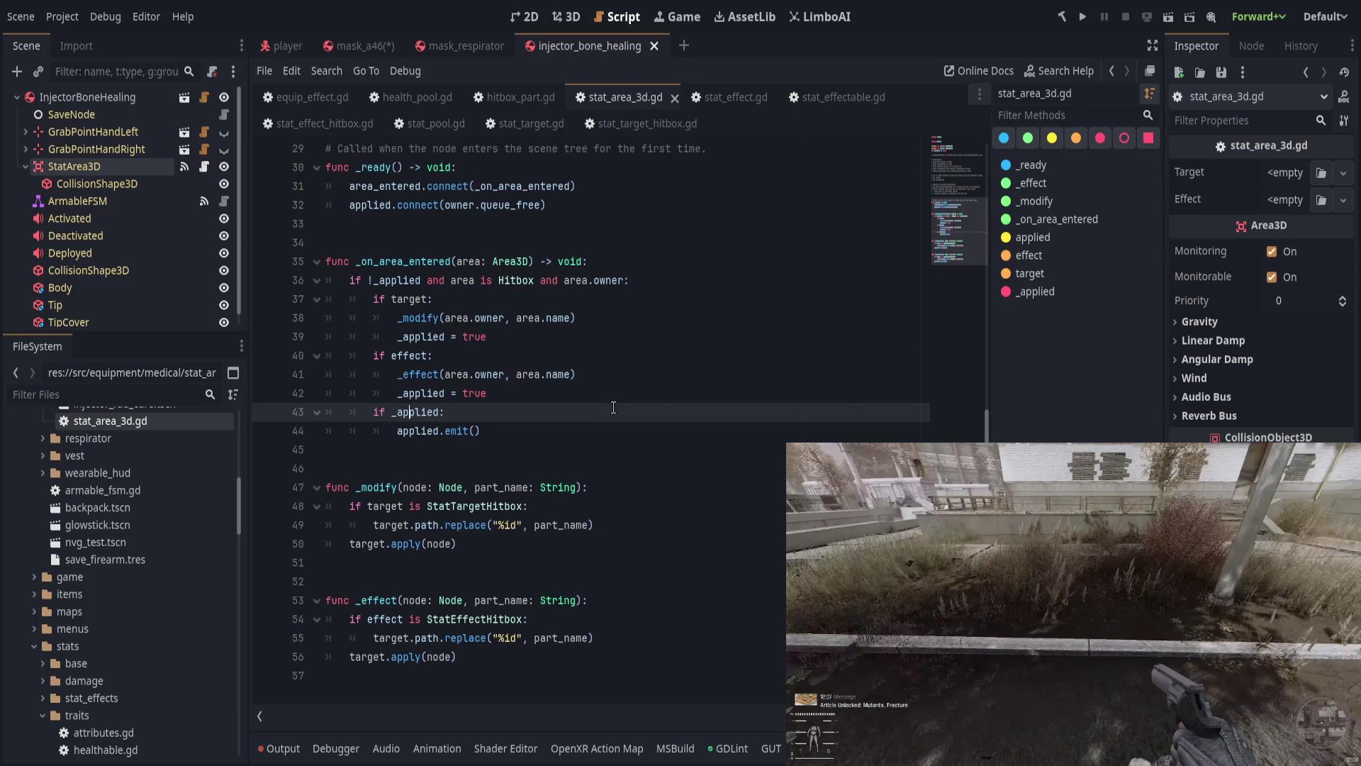
pyautogui.scroll(5, 643, 445)
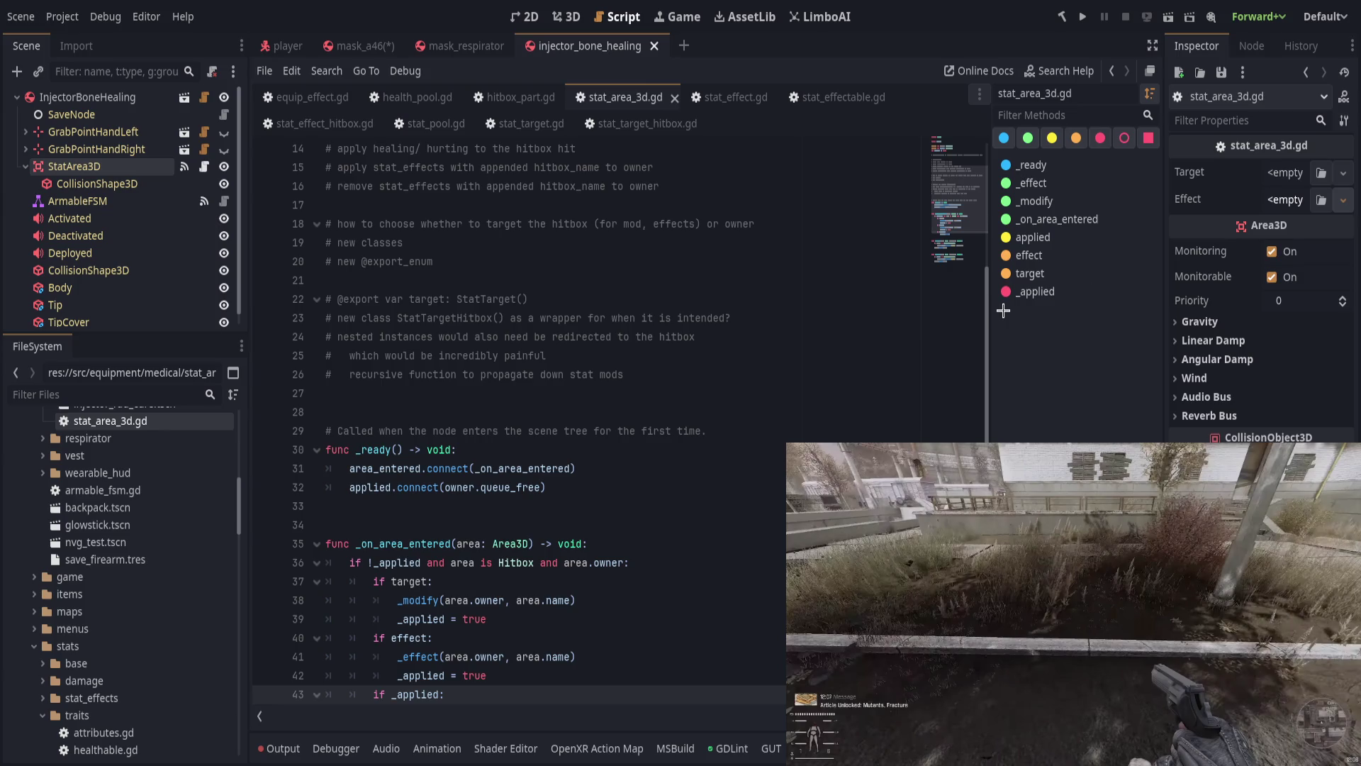
pyautogui.scroll(5, 985, 338)
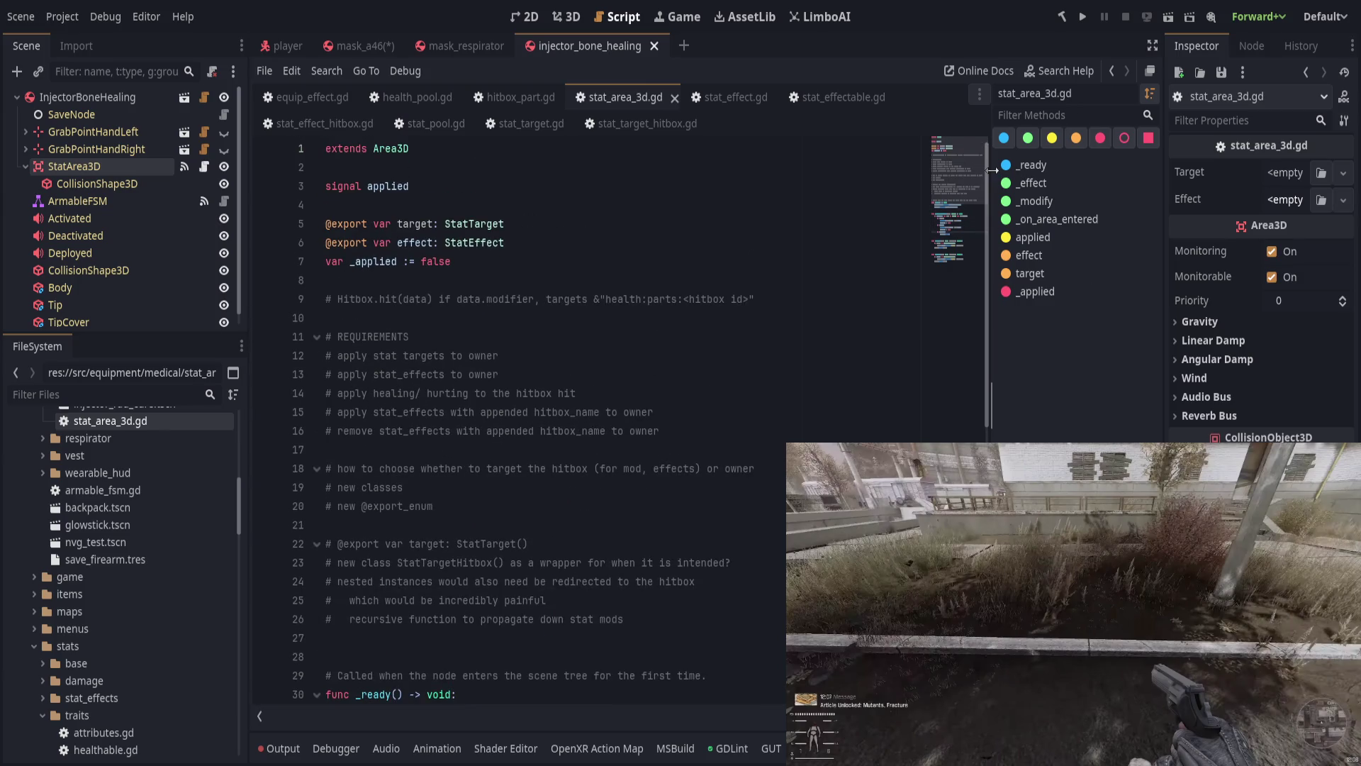
pyautogui.scroll(-9, 623, 637)
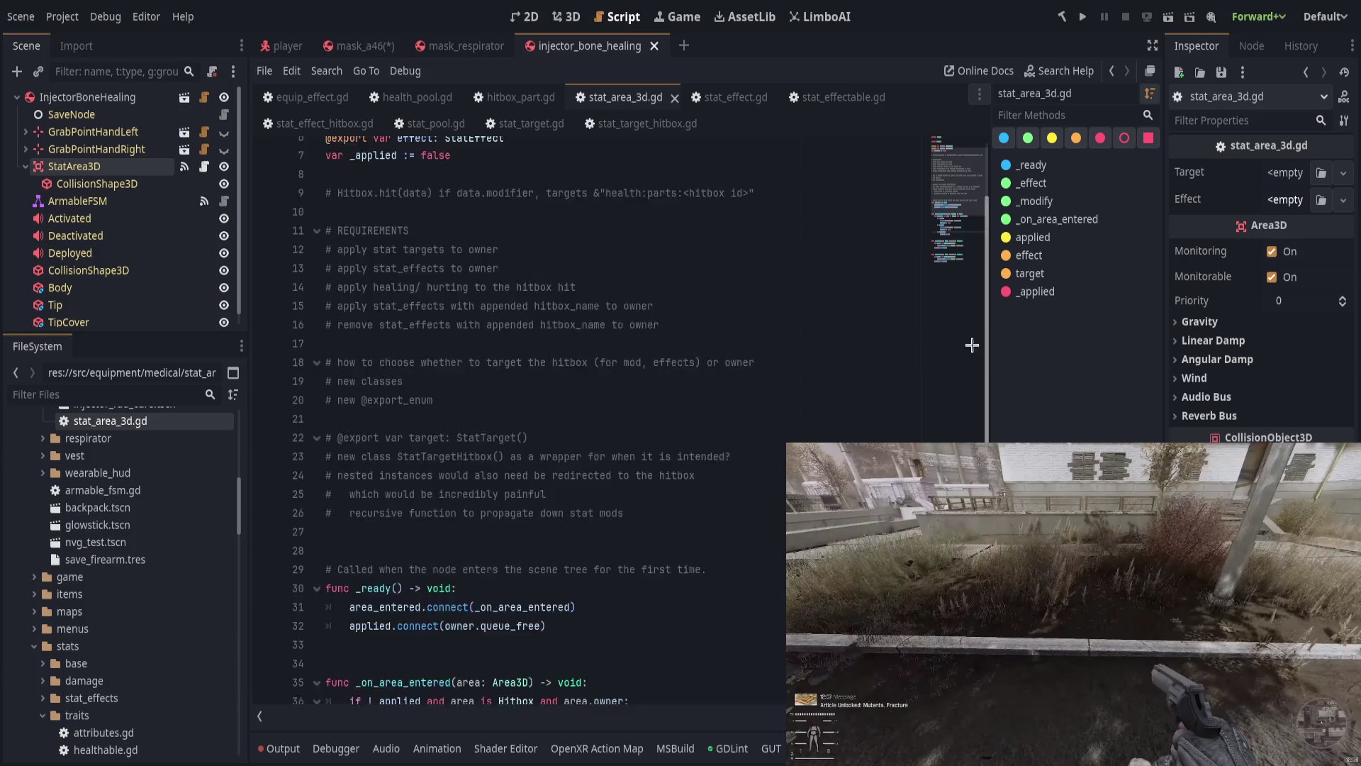
pyautogui.click(623, 637)
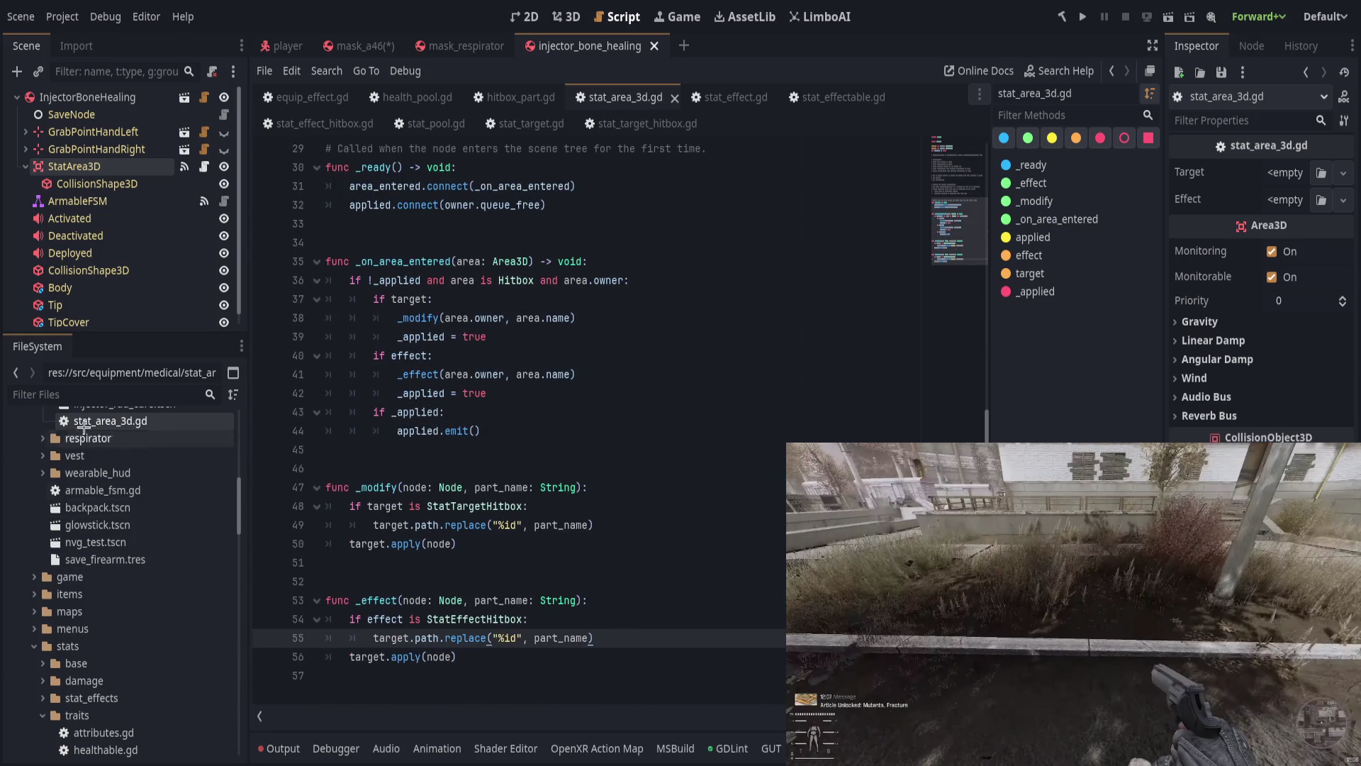
pyautogui.scroll(2, 102, 668)
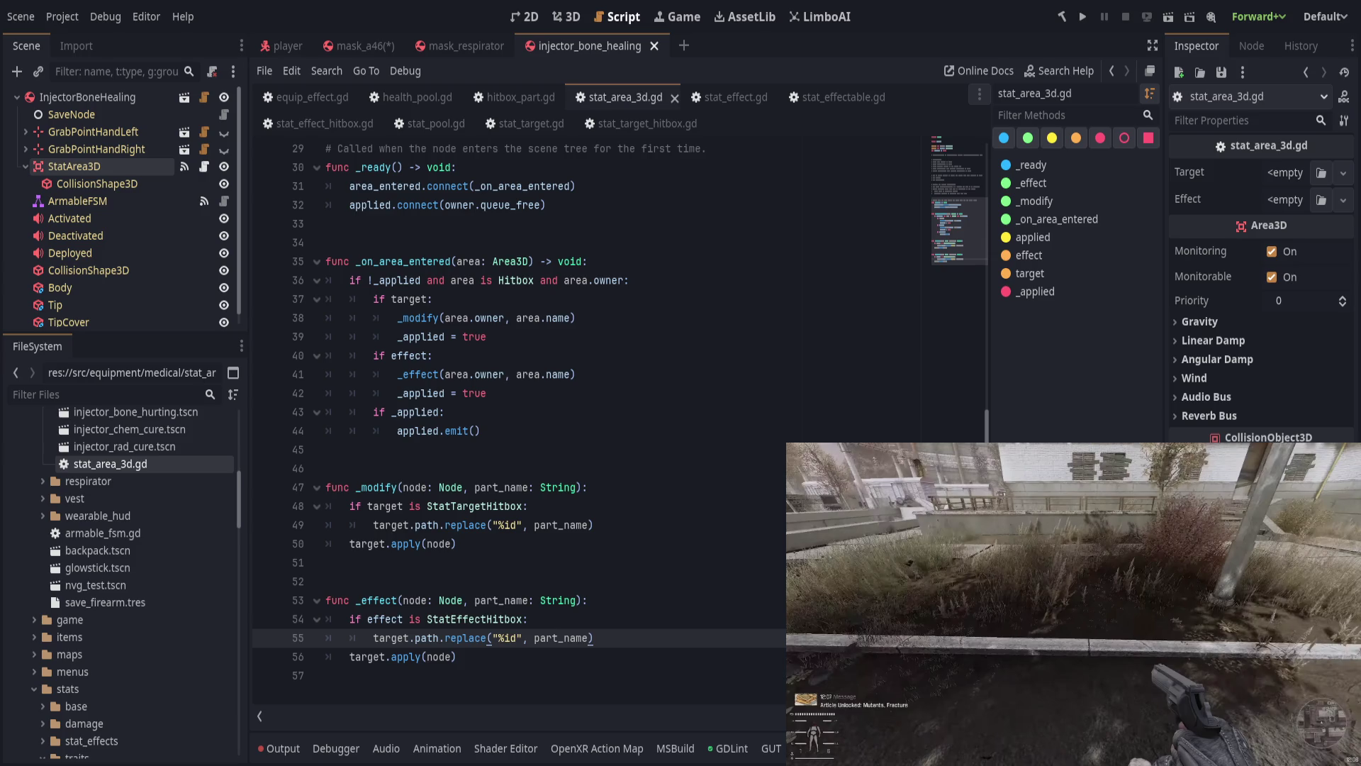
pyautogui.click(624, 504)
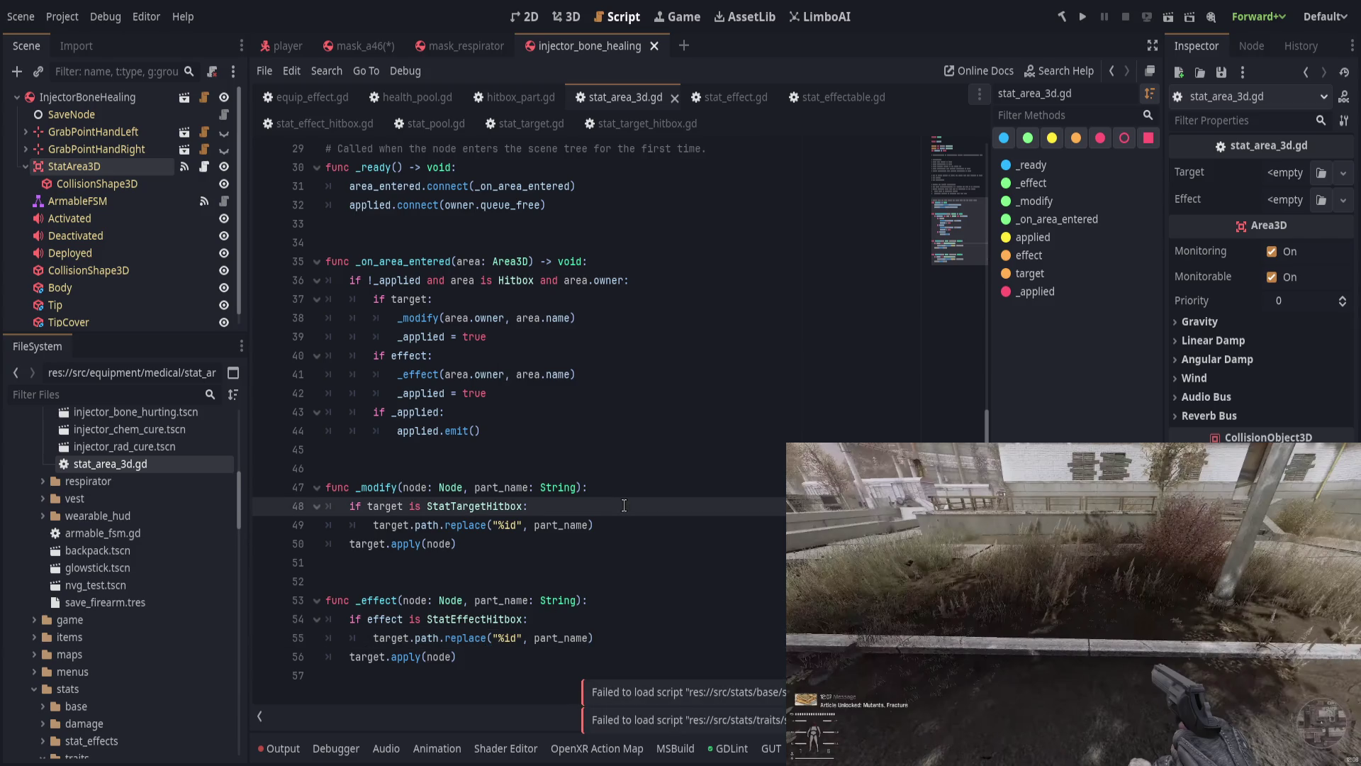
# Step: Remove the if target and if effect checks, dedenting the path replacement lines in _modify and _effect
pyautogui.hotkey('ctrl', 'shift', 'k')
pyautogui.hotkey('shift', 'Tab')
pyautogui.click(626, 600)
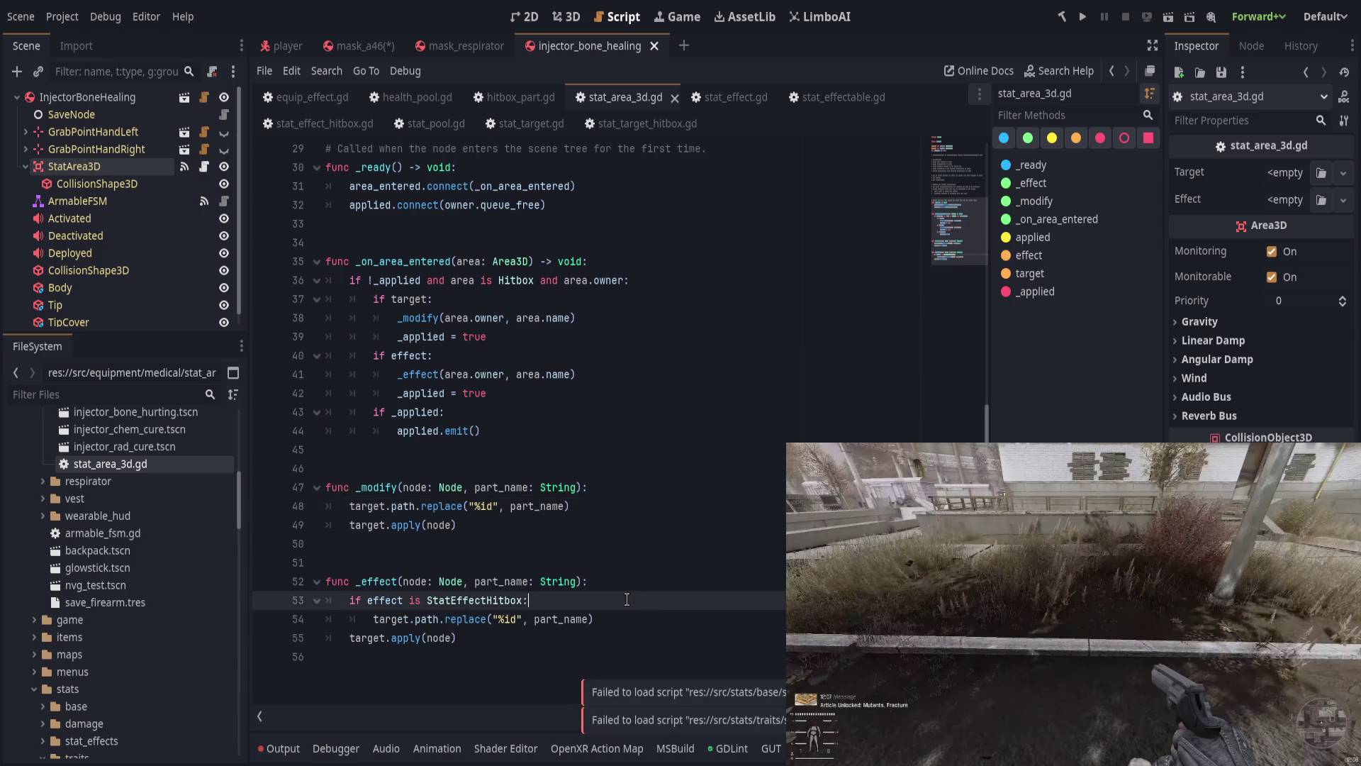
pyautogui.hotkey('ctrl', 'shift', 'k')
pyautogui.hotkey('shift', 'Tab')
# Step: Add the comment 'opt-in %id will get replaced in any .path text' and save
pyautogui.scroll(5, 690, 621)
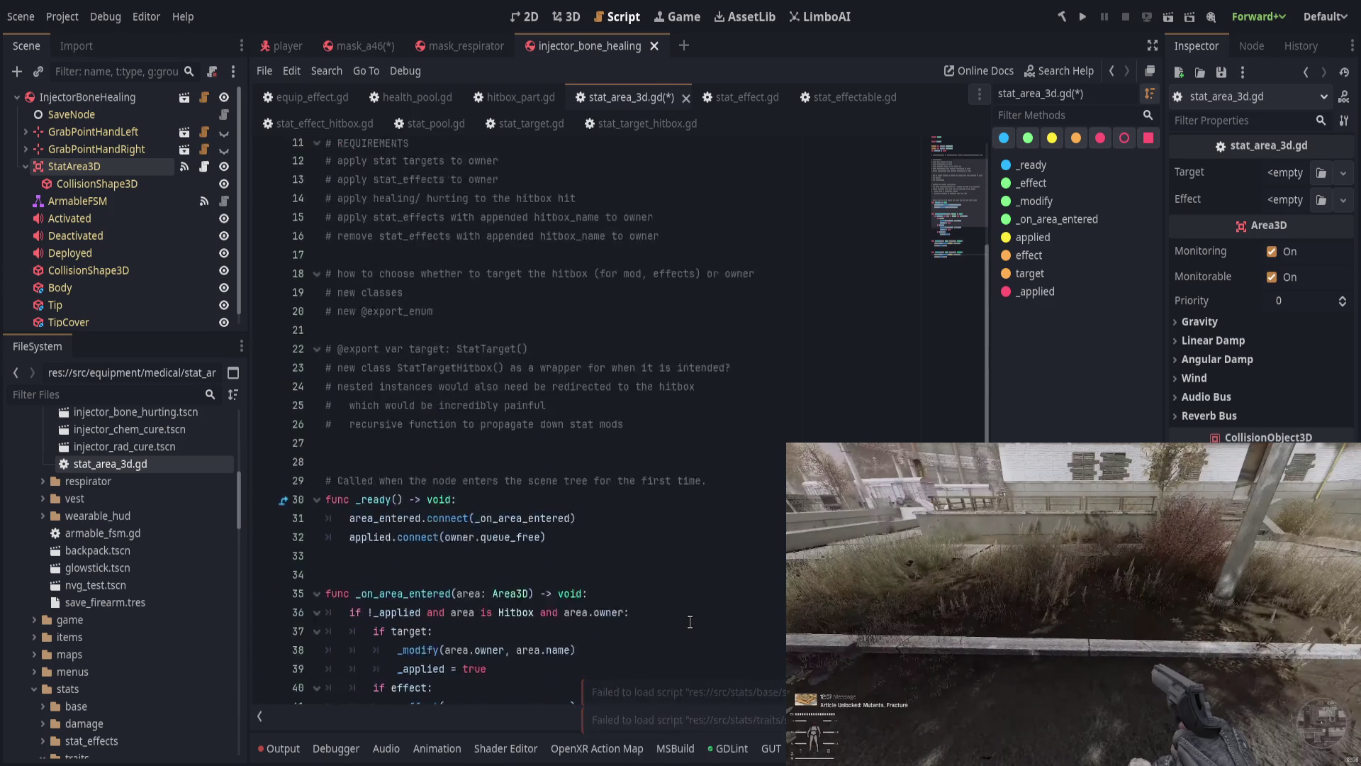
pyautogui.scroll(2, 690, 622)
pyautogui.click(690, 525)
pyautogui.press('Return')
pyautogui.press('Return')
pyautogui.write('opt-')
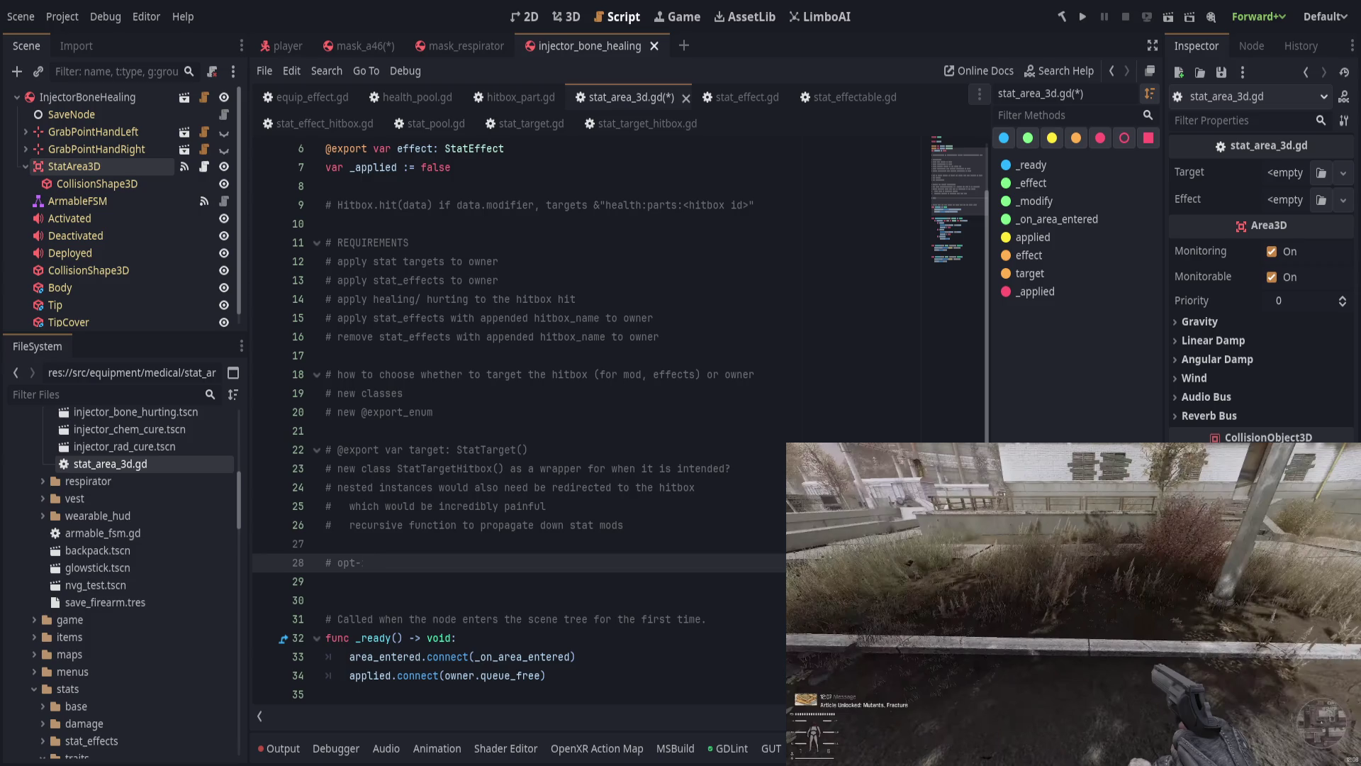
pyautogui.write('in %id will ')
pyautogui.write('get replaced in ')
pyautogui.write('any ')
pyautogui.write('.path ')
pyautogui.write('text')
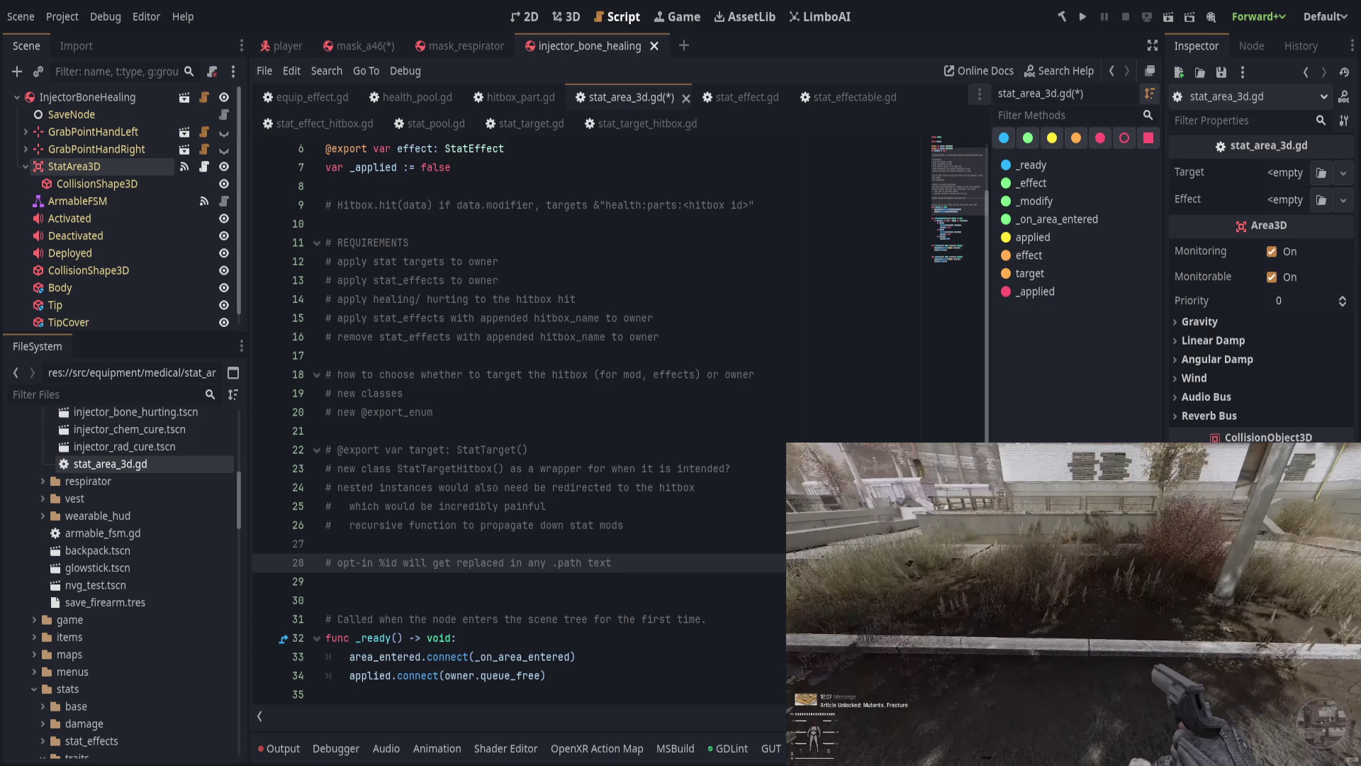
pyautogui.hotkey('ctrl', 's')
# Step: Prefix the comment with 'CRITICAL: opt-in.', wrap %id in quotes, and save
pyautogui.click(337, 562)
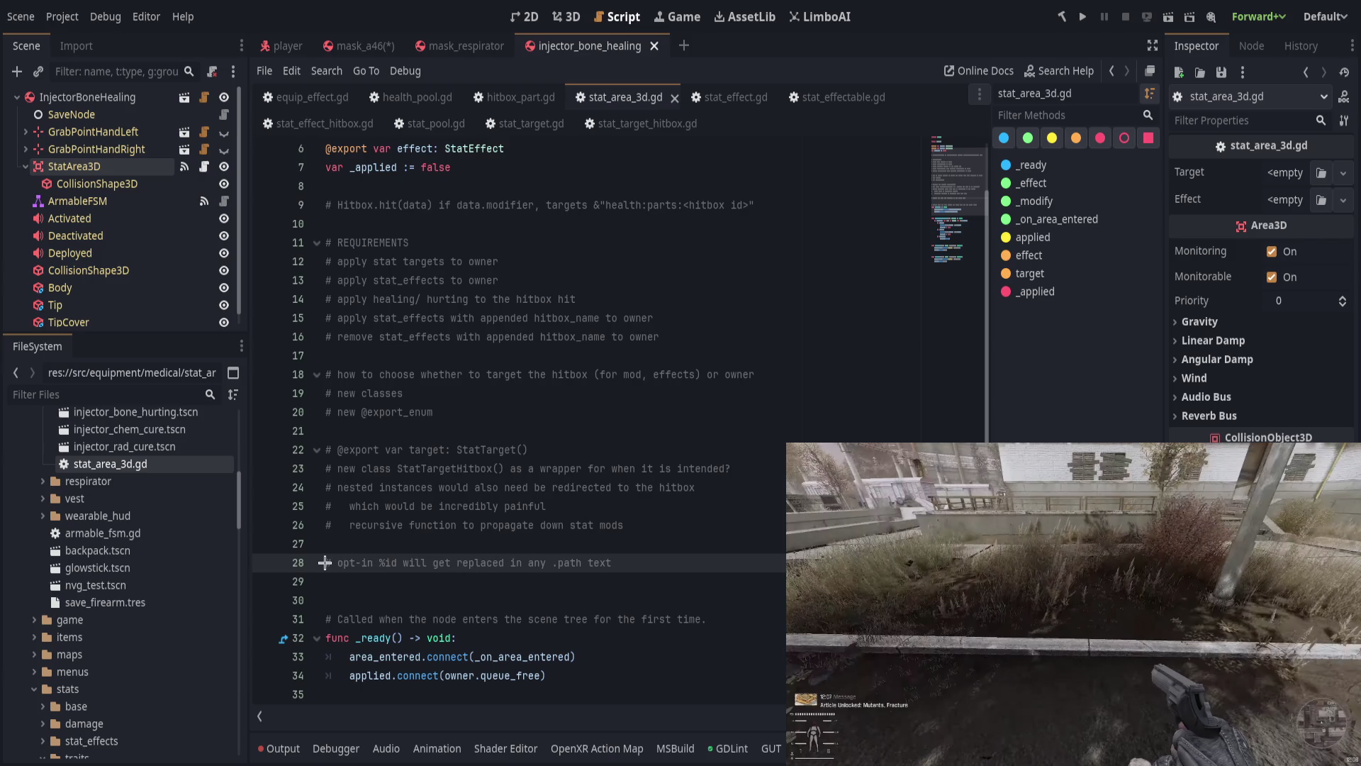
pyautogui.write('CRITICAL')
pyautogui.write(': opt-in')
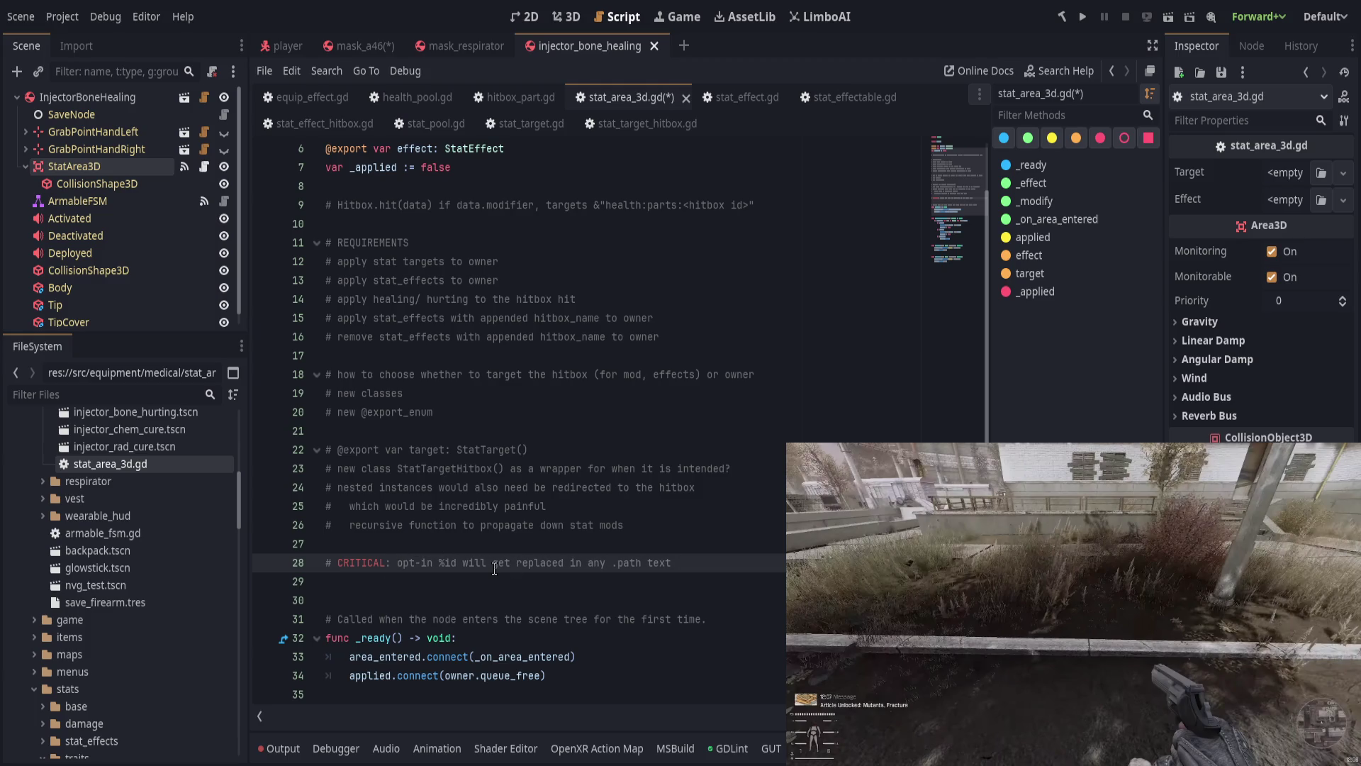
pyautogui.write('. ')
pyautogui.write('"')
pyautogui.press('Down')
pyautogui.press('Down')
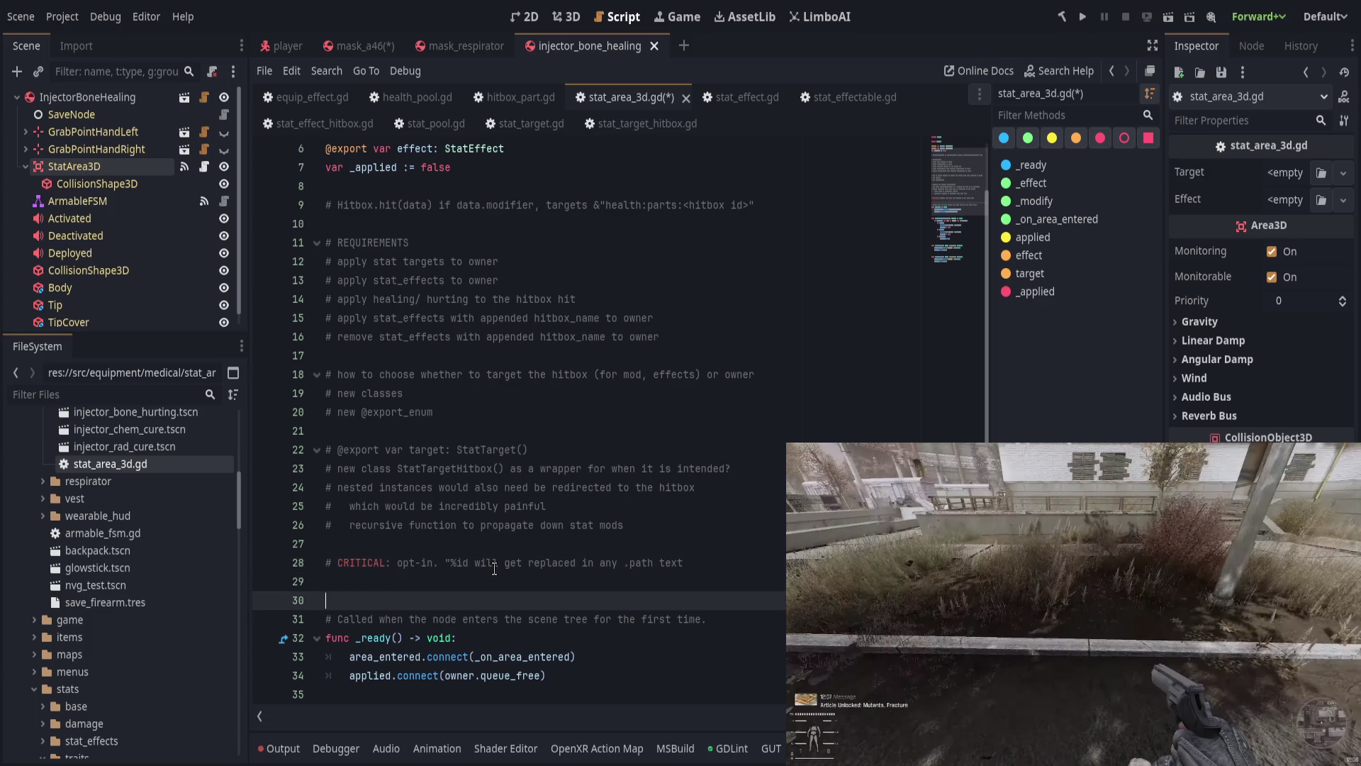
pyautogui.click(471, 565)
pyautogui.write('"')
pyautogui.press('End')
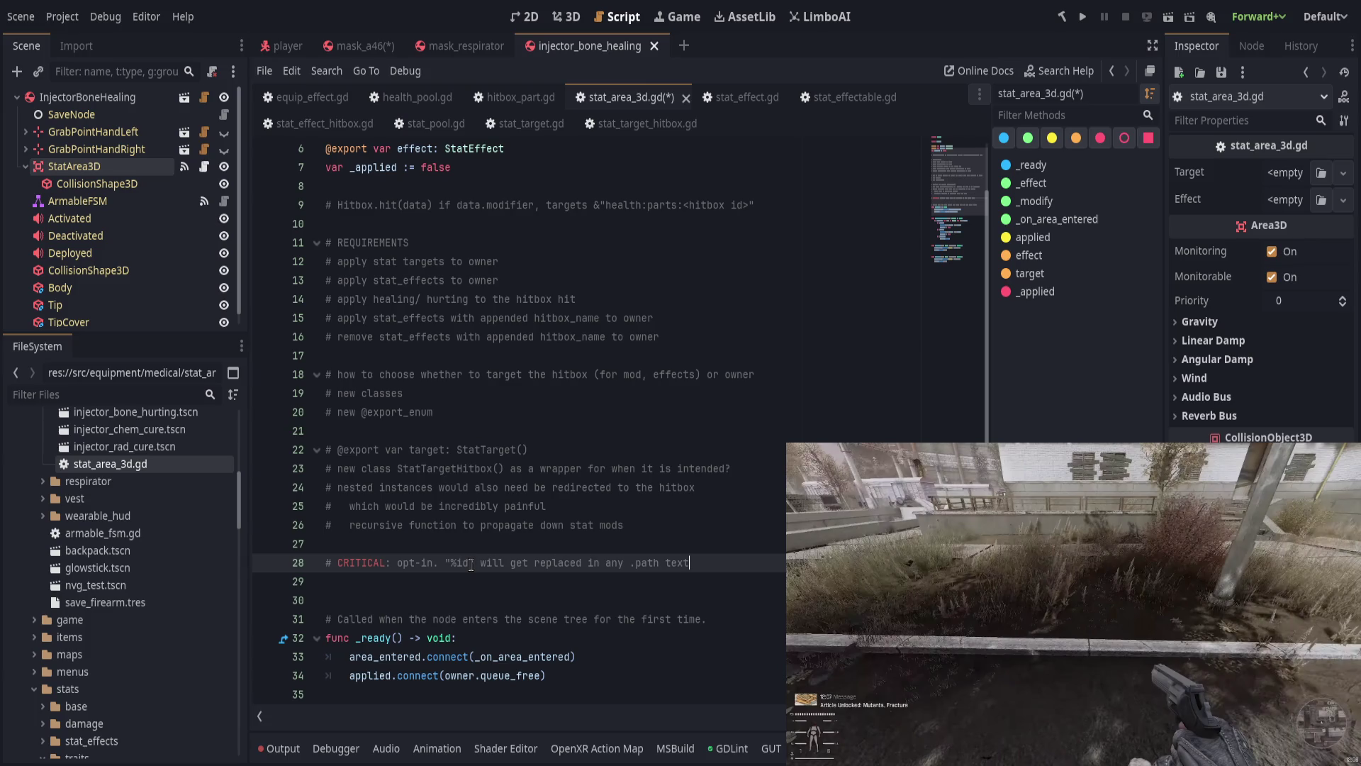
pyautogui.hotkey('ctrl', 's')
pyautogui.scroll(-8, 622, 569)
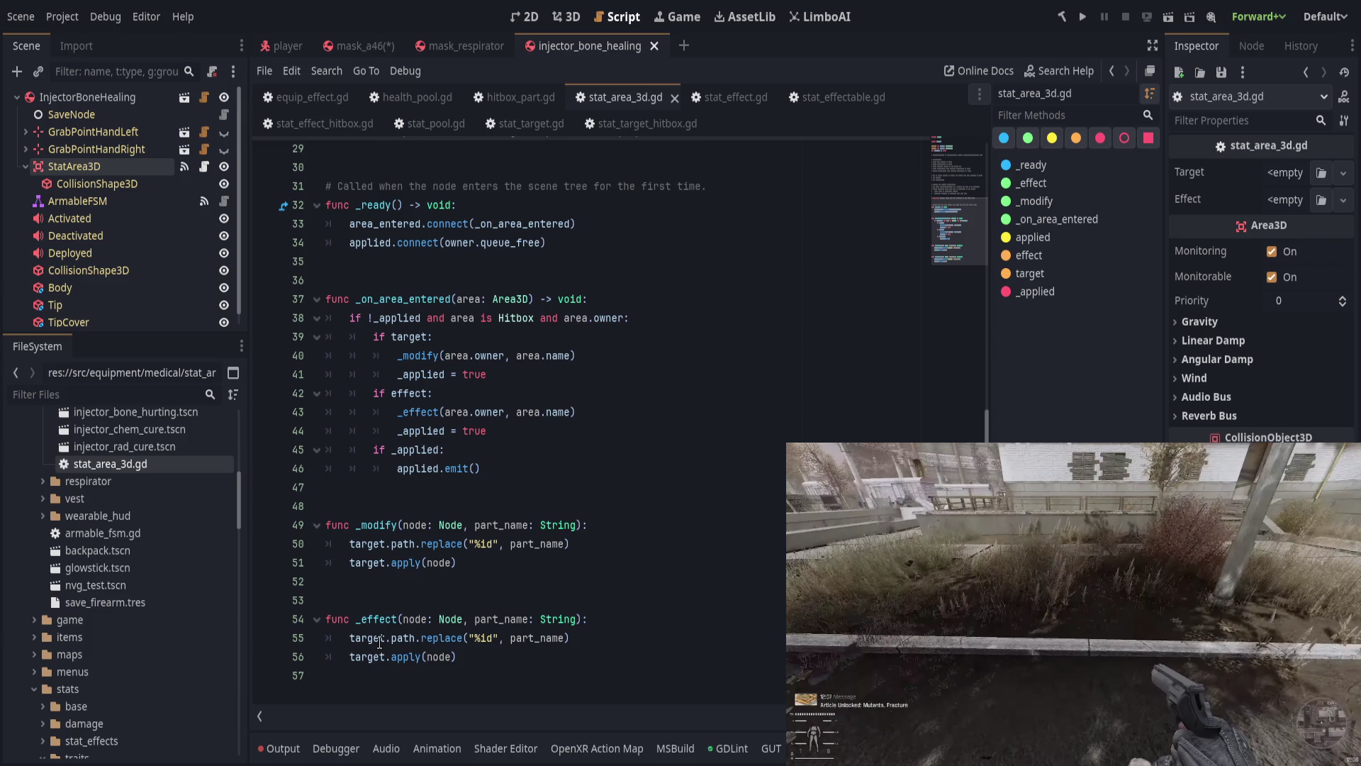
# Step: Replace 'target' with 'effect' on lines 55 and 56 of _effect
pyautogui.doubleClick(381, 638)
pyautogui.write('effect')
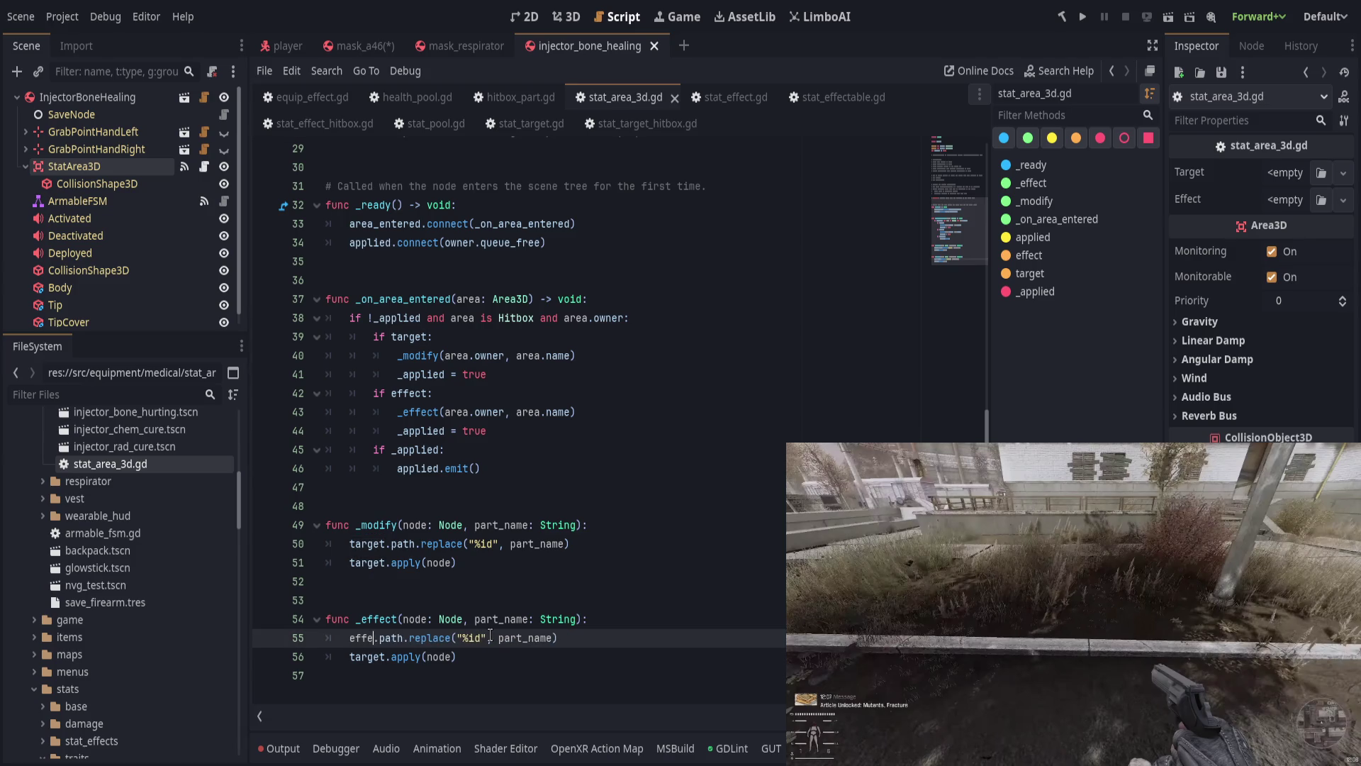
pyautogui.doubleClick(365, 656)
pyautogui.write('effect')
# Step: Insert an empty line at the start of the _effect body, discarding the unfinished effect.apply call
pyautogui.click(712, 620)
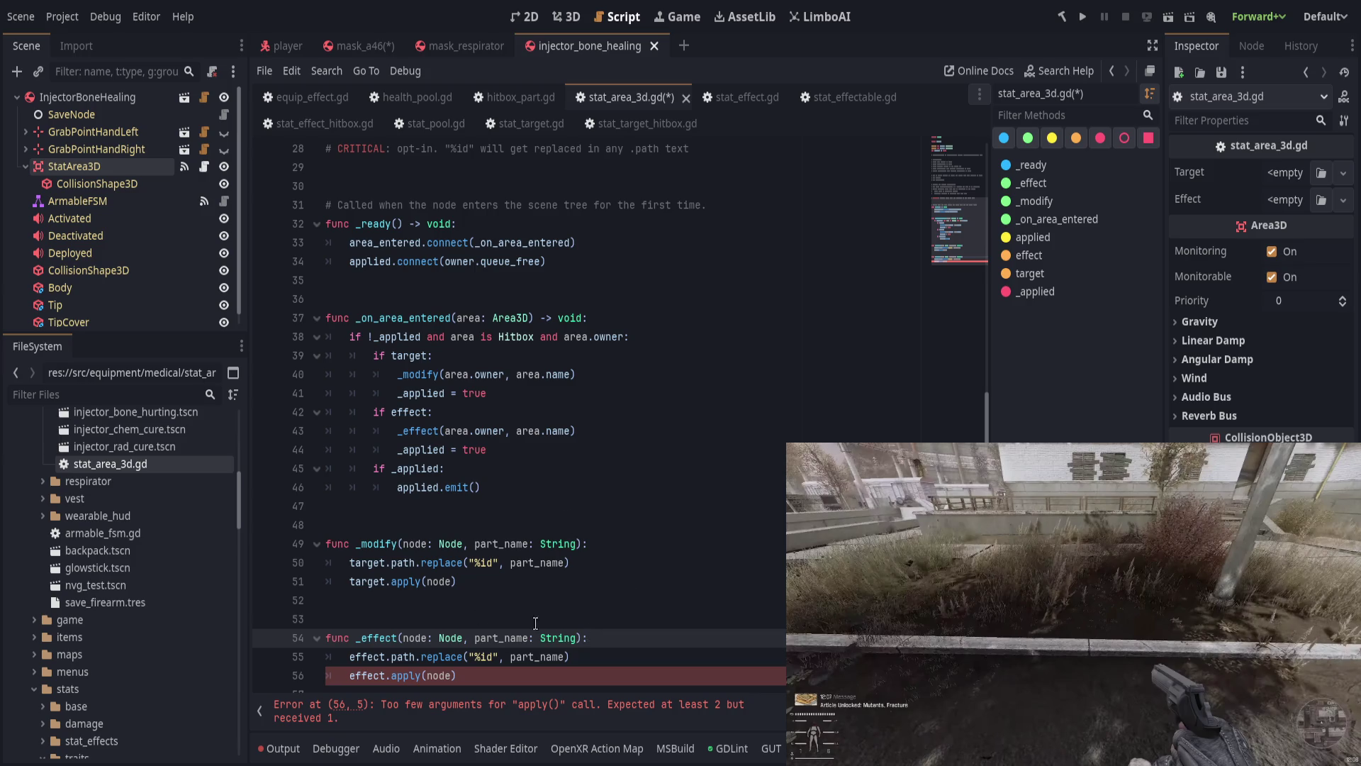
pyautogui.click(630, 656)
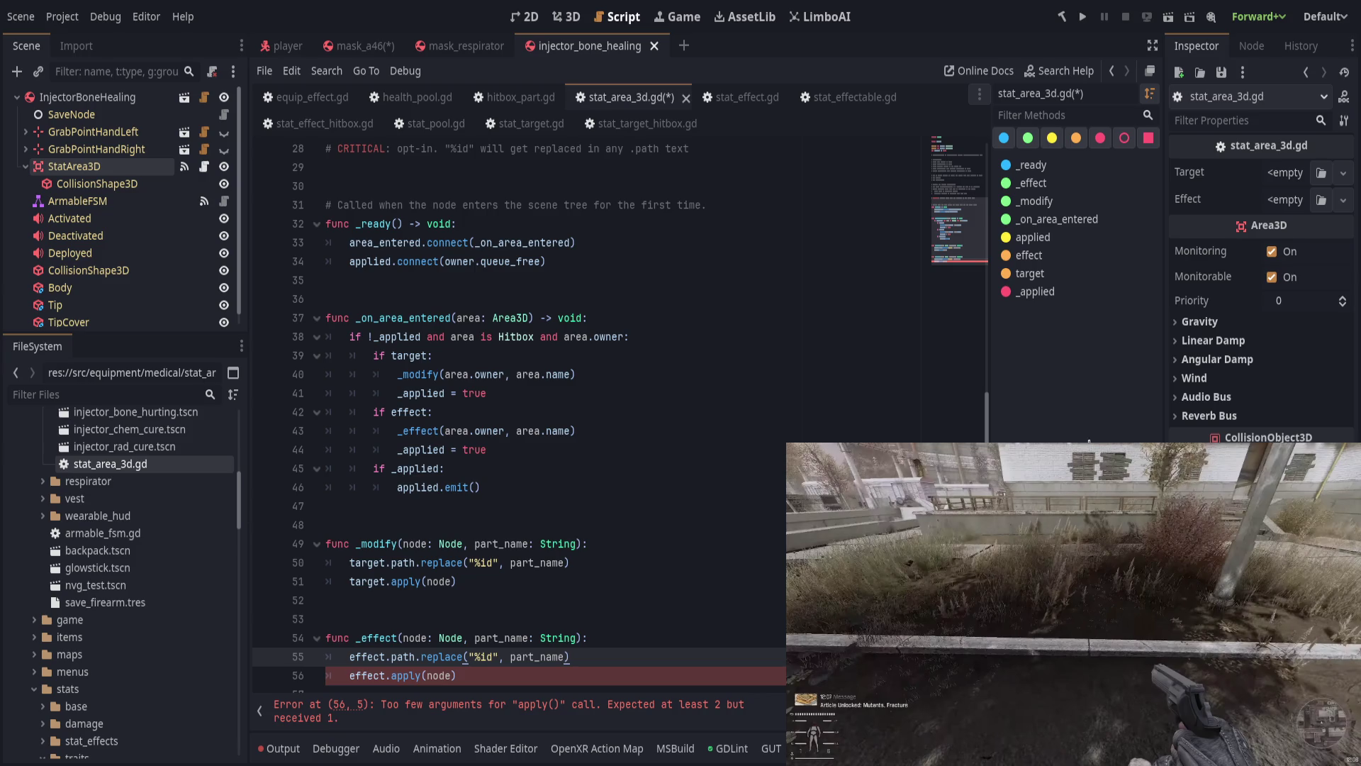
pyautogui.click(581, 454)
pyautogui.click(646, 507)
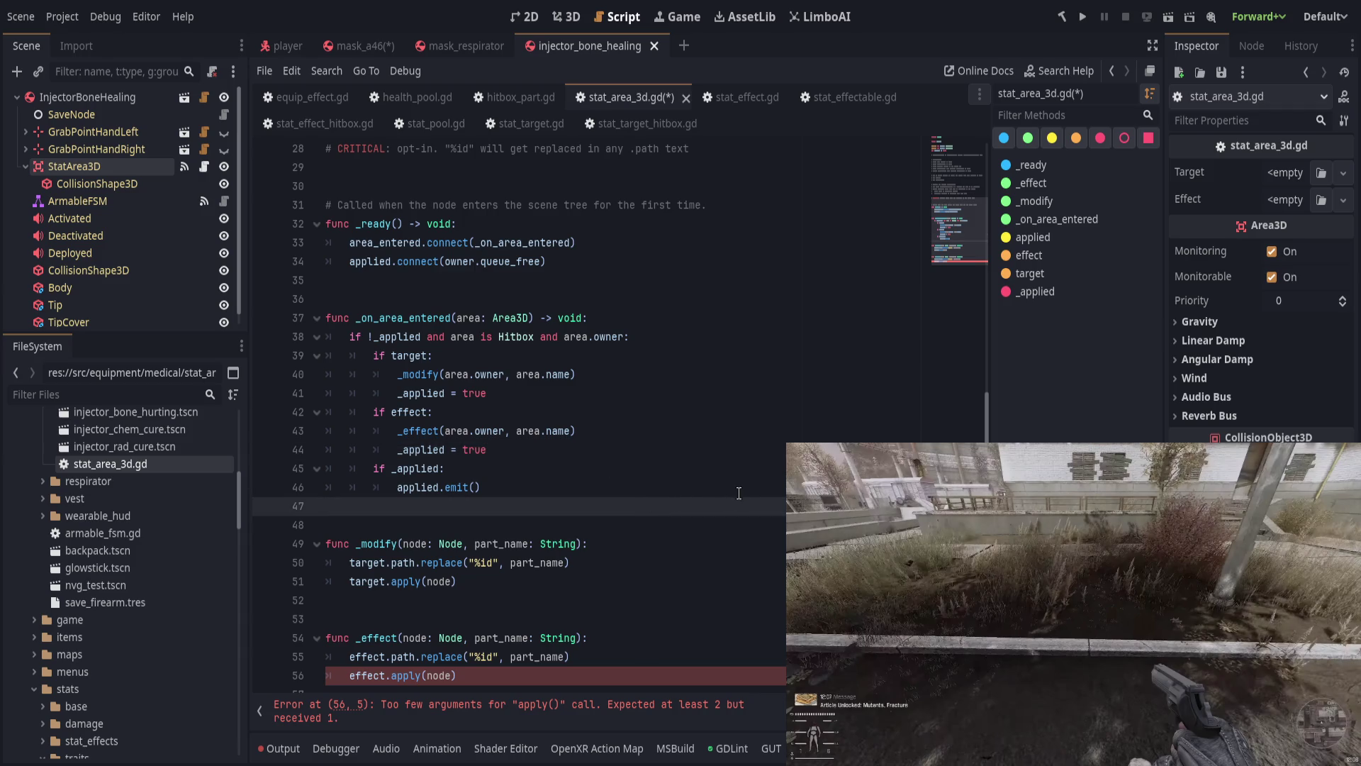
pyautogui.click(606, 661)
pyautogui.click(648, 641)
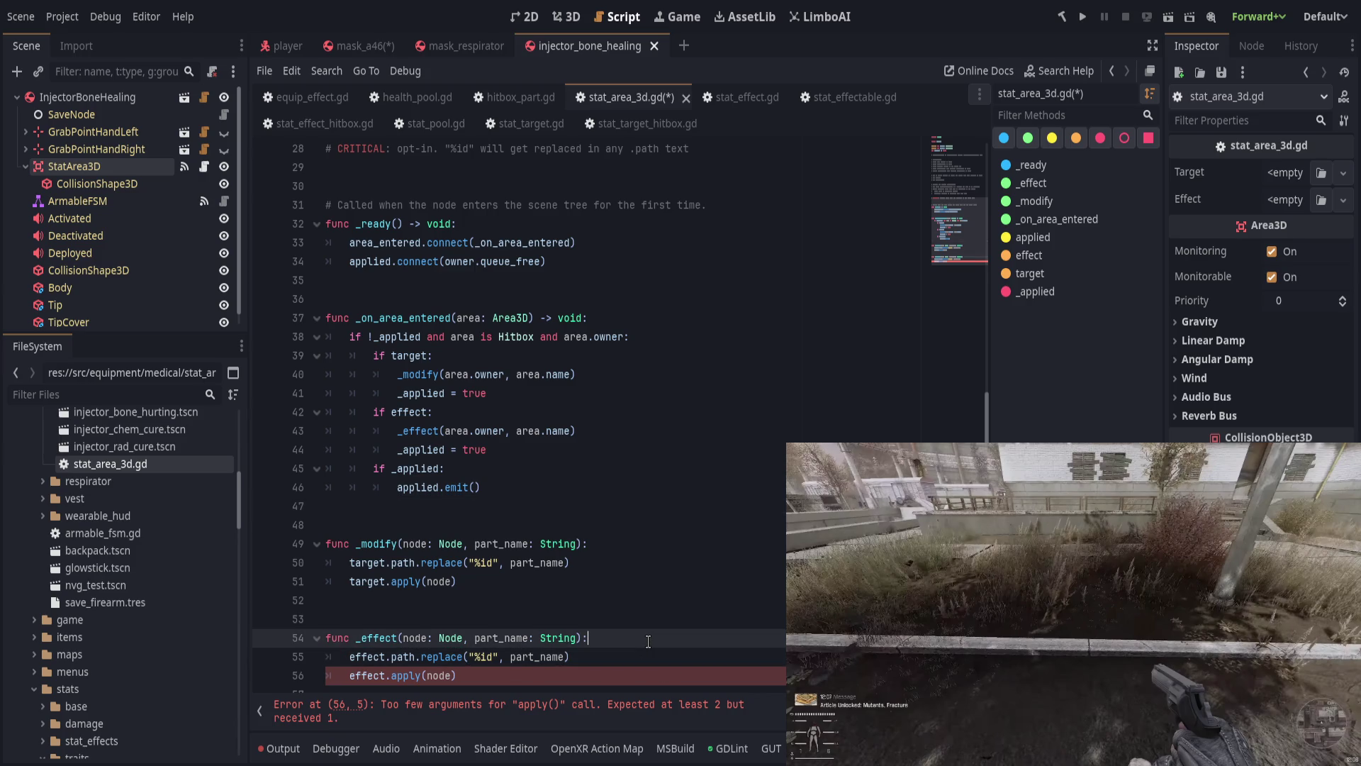
pyautogui.click(649, 657)
pyautogui.press('Up')
pyautogui.press('Return')
pyautogui.write('effec')
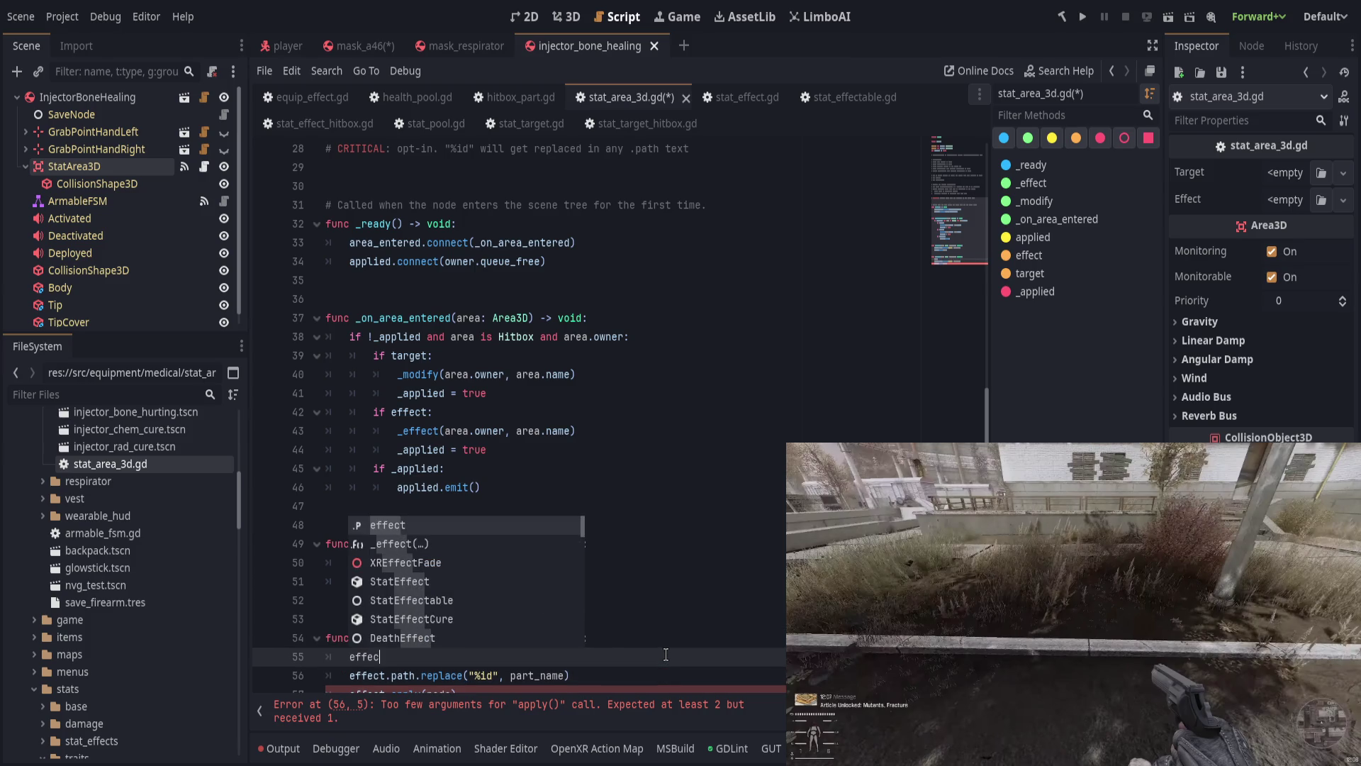
pyautogui.write('t.apply(')
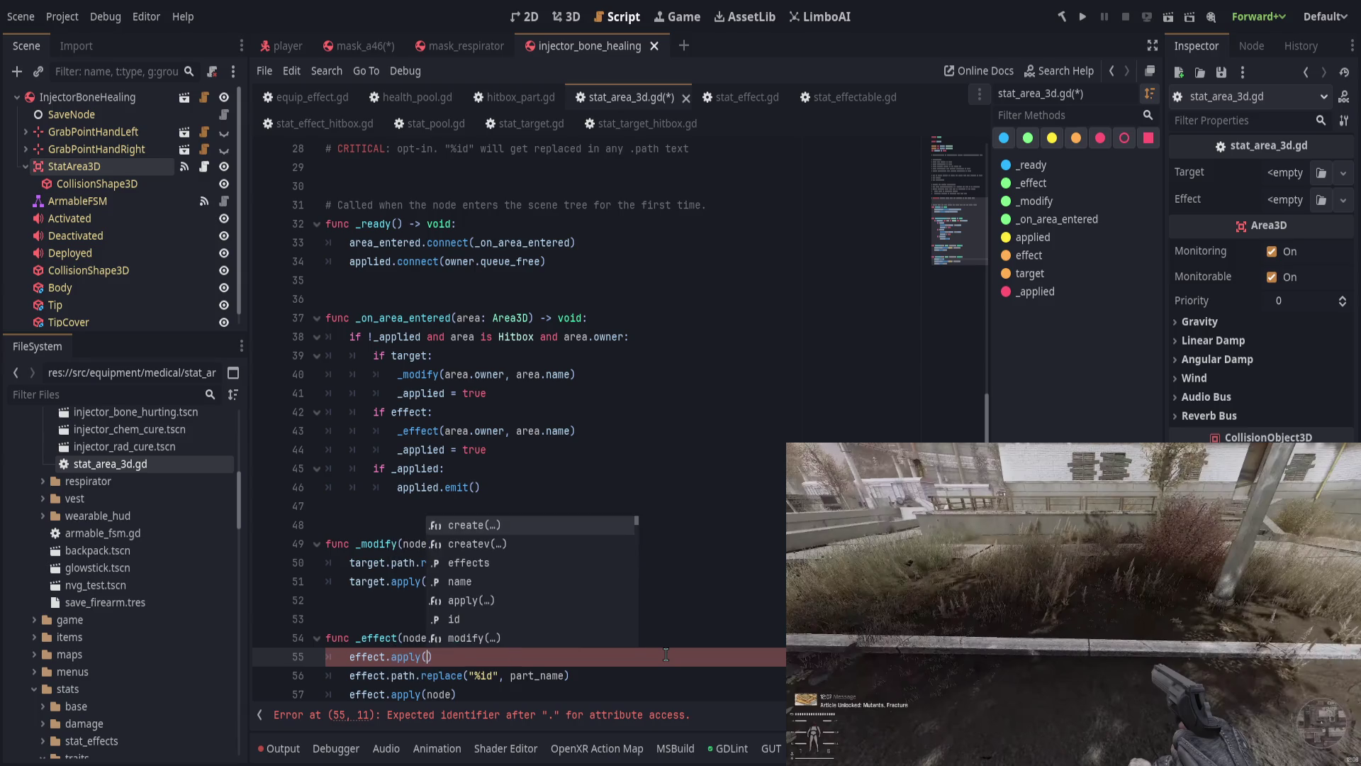
pyautogui.write('node,')
pyautogui.hotkey('ctrl', 'z')
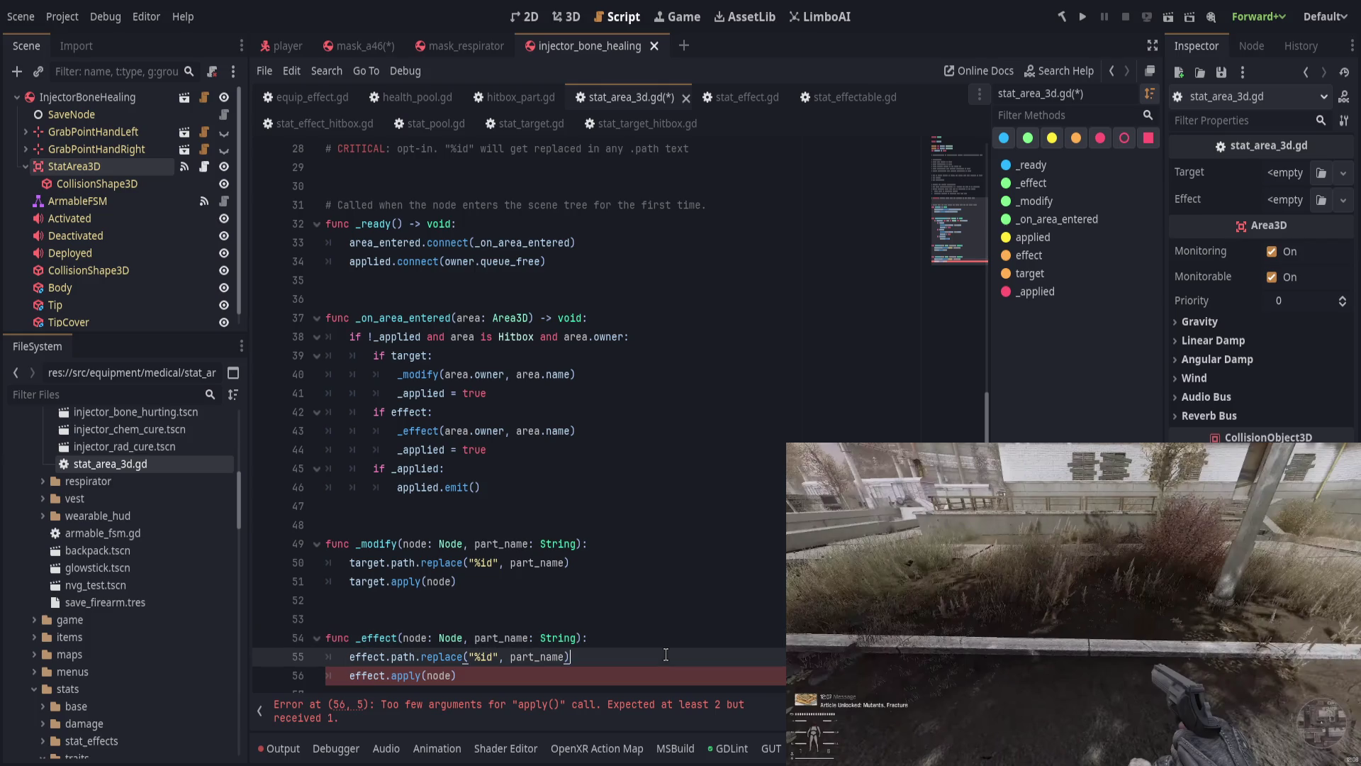
pyautogui.press('Return')
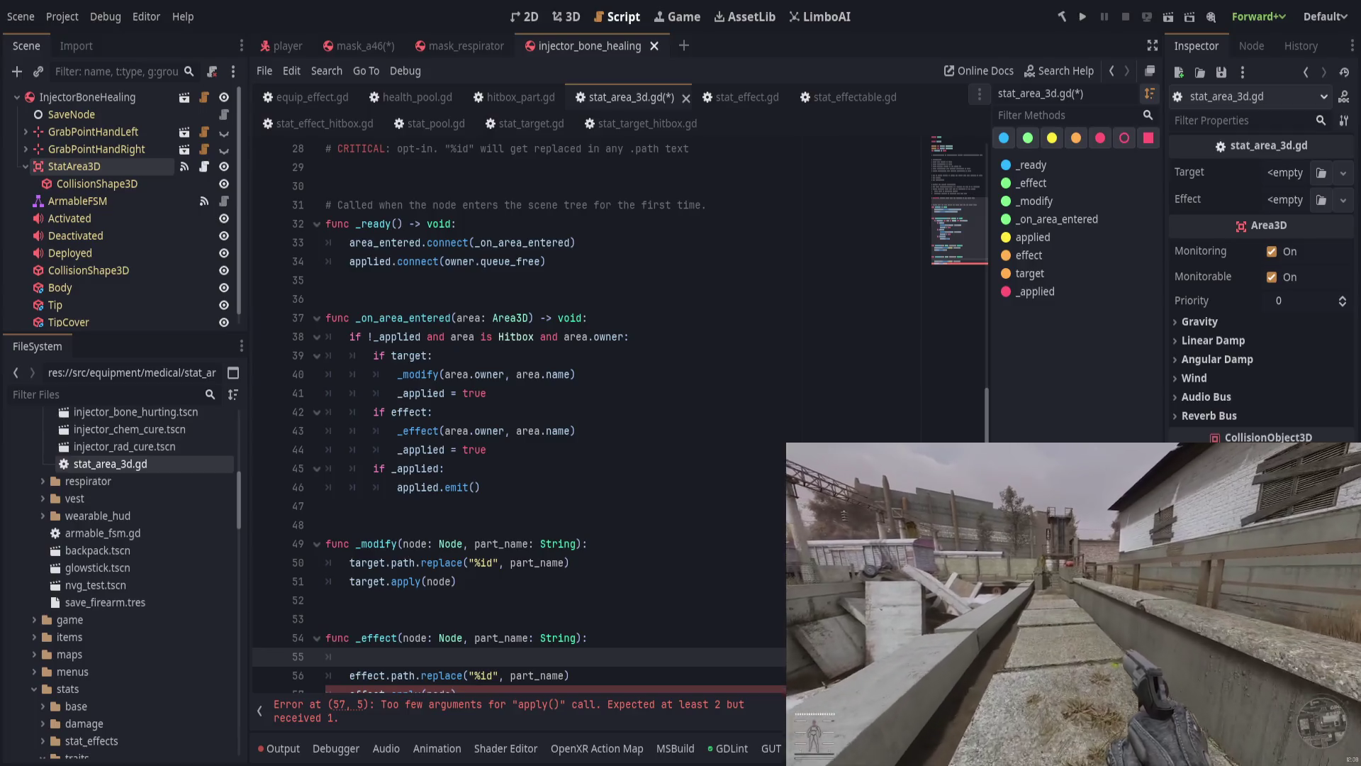
# Step: Review the Hitbox check and _effect call in _on_area_entered, then return to empty line 55
pyautogui.scroll(-1, 645, 604)
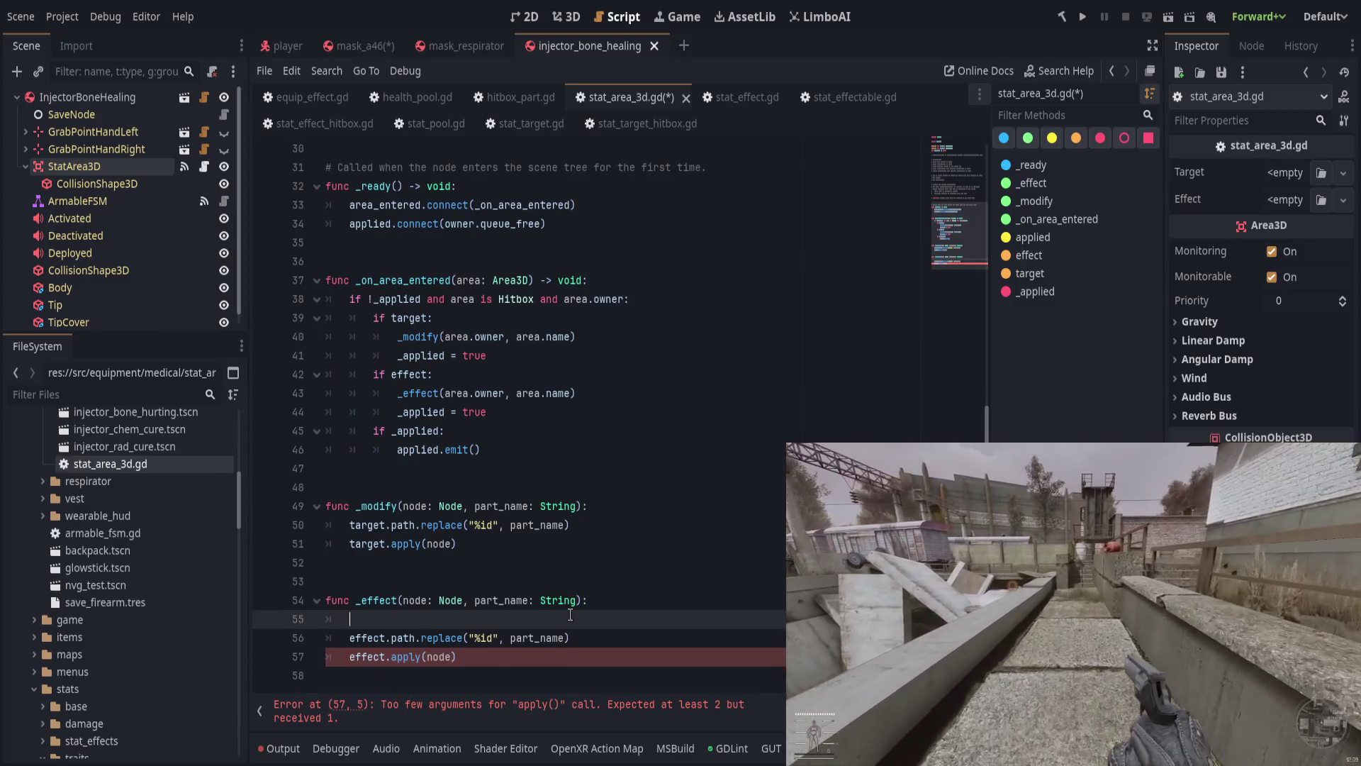
pyautogui.click(646, 604)
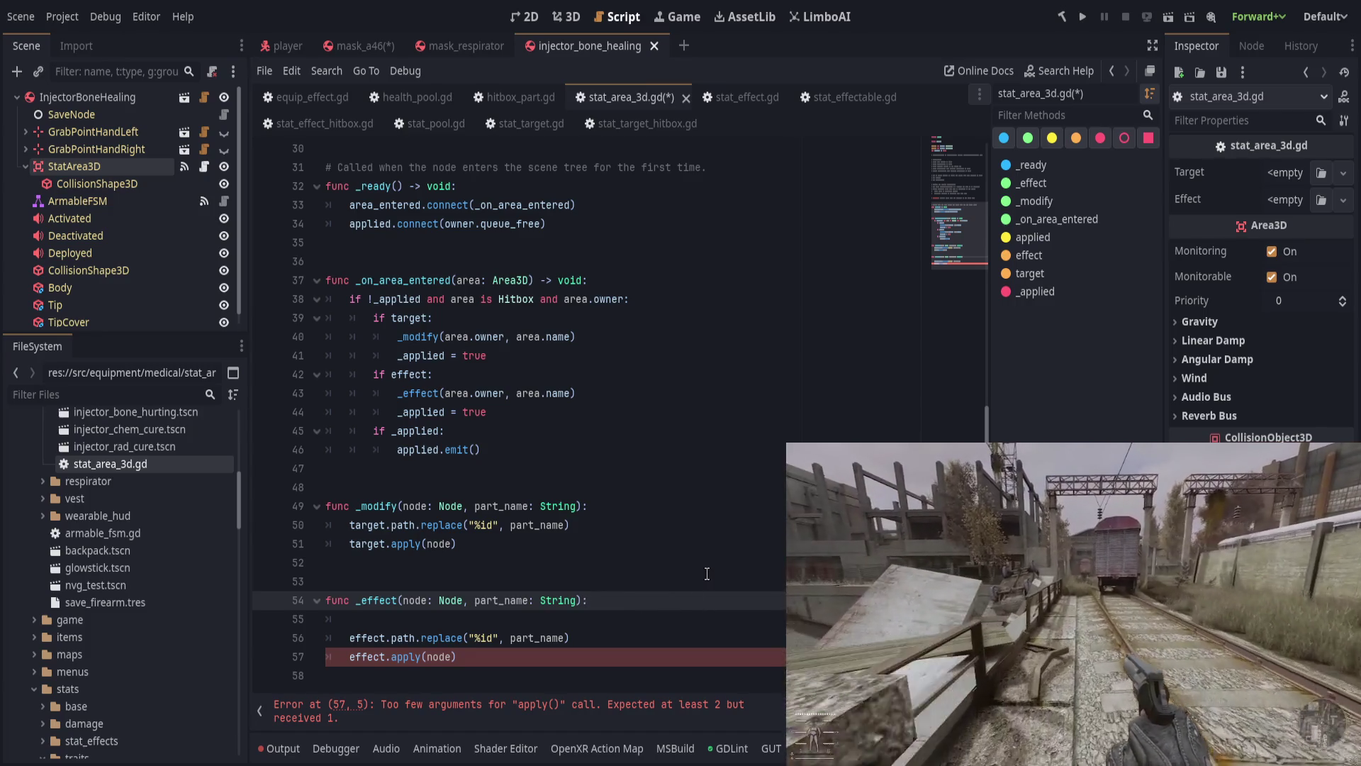
pyautogui.scroll(5, 707, 574)
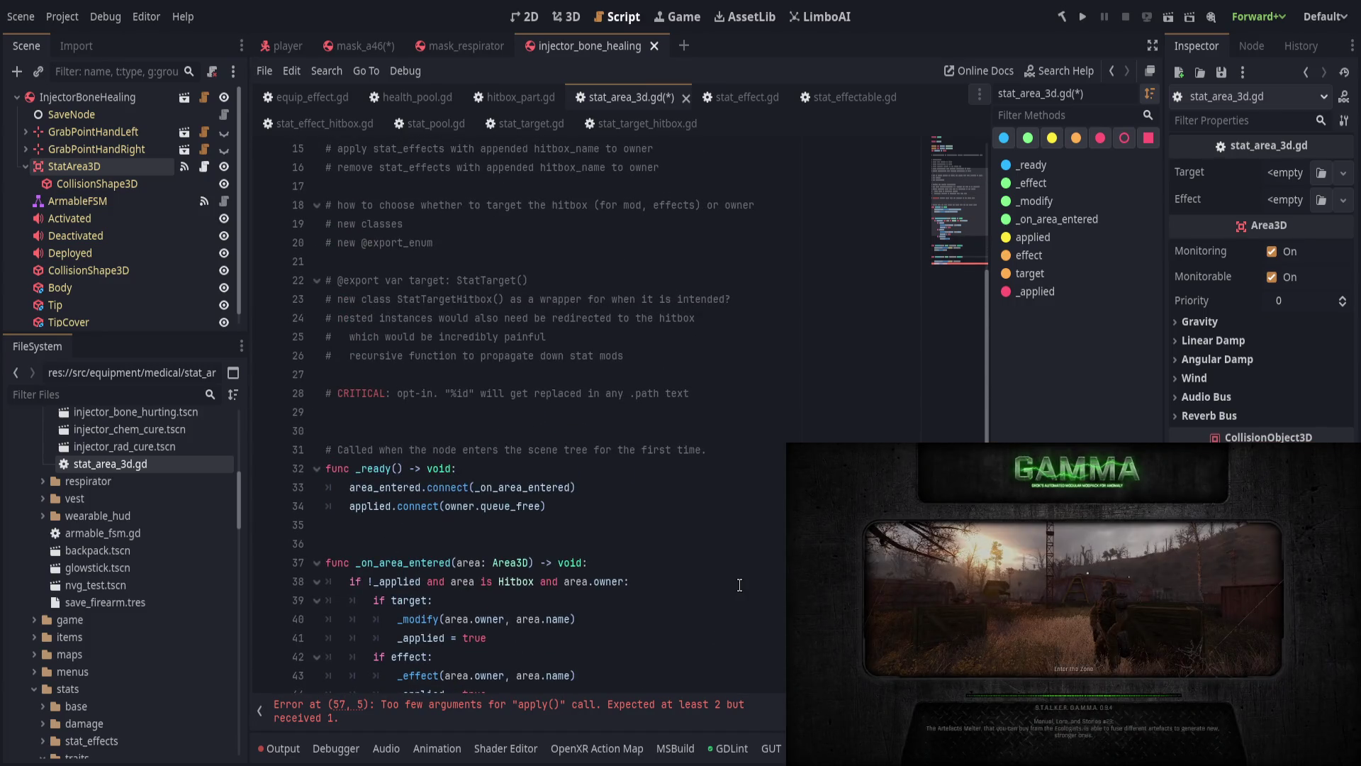
pyautogui.click(739, 584)
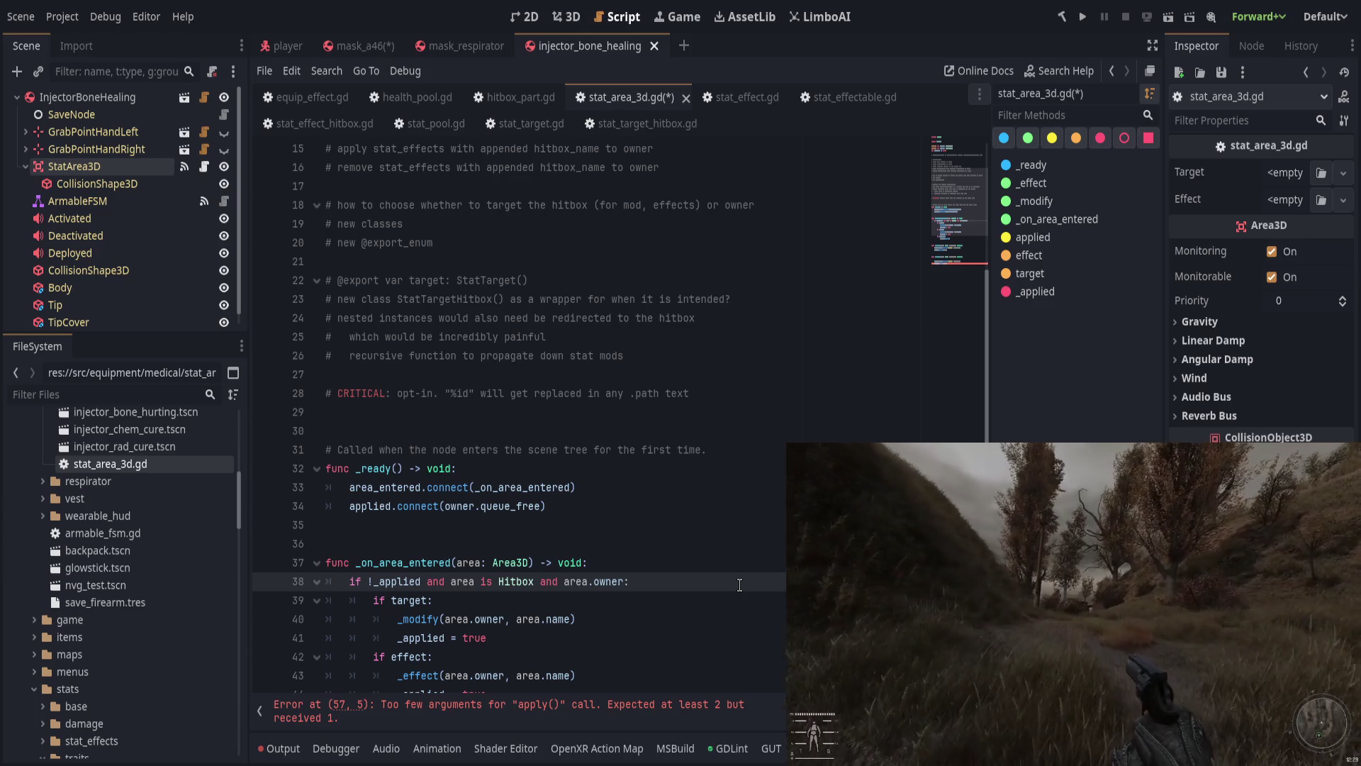
pyautogui.scroll(-3, 740, 585)
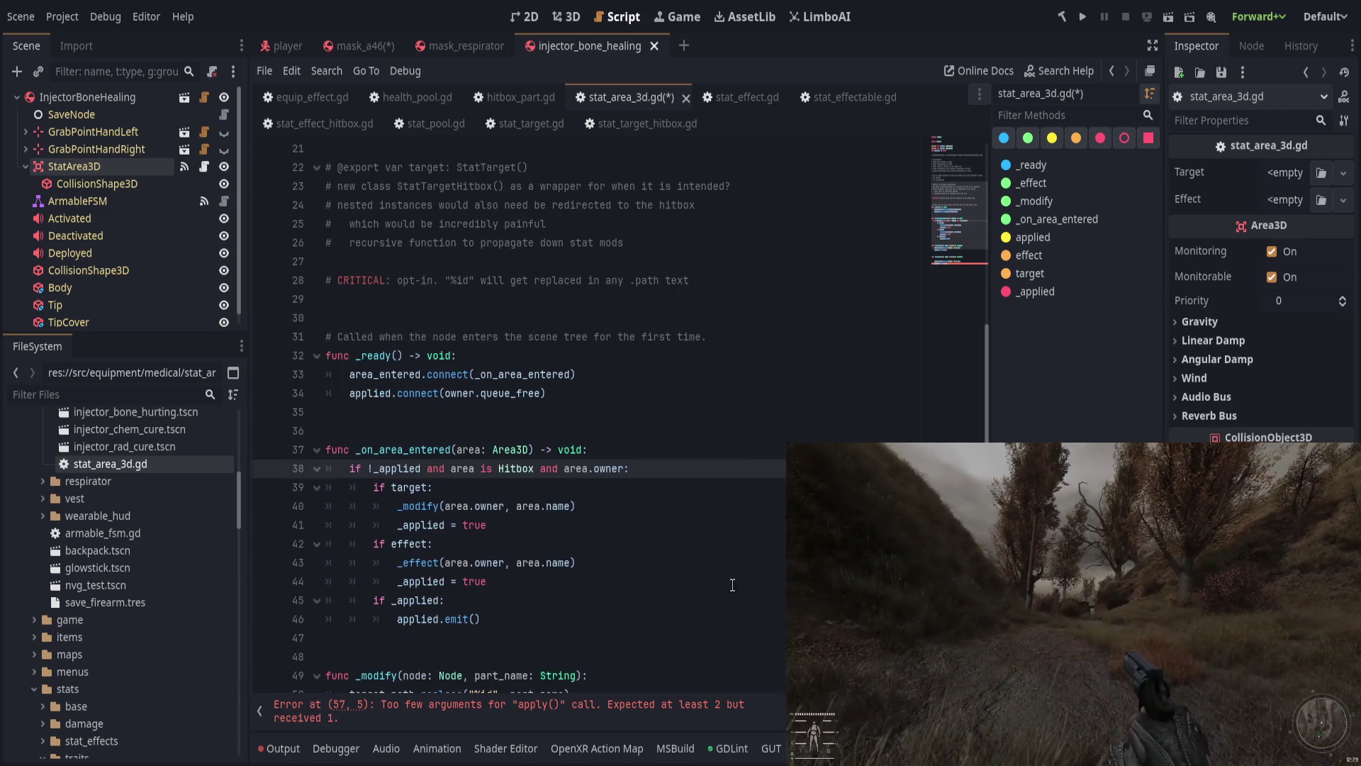
pyautogui.click(628, 564)
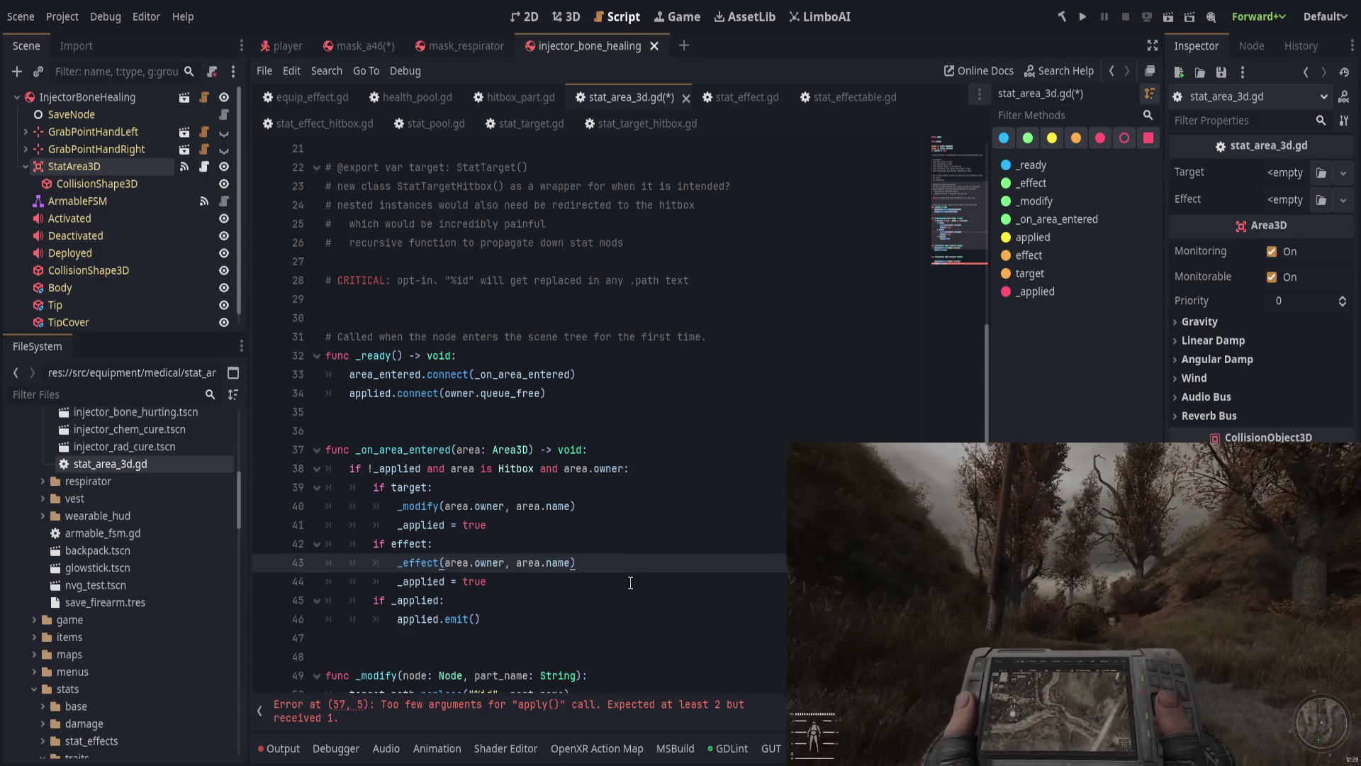
pyautogui.scroll(-3, 630, 582)
pyautogui.click(643, 622)
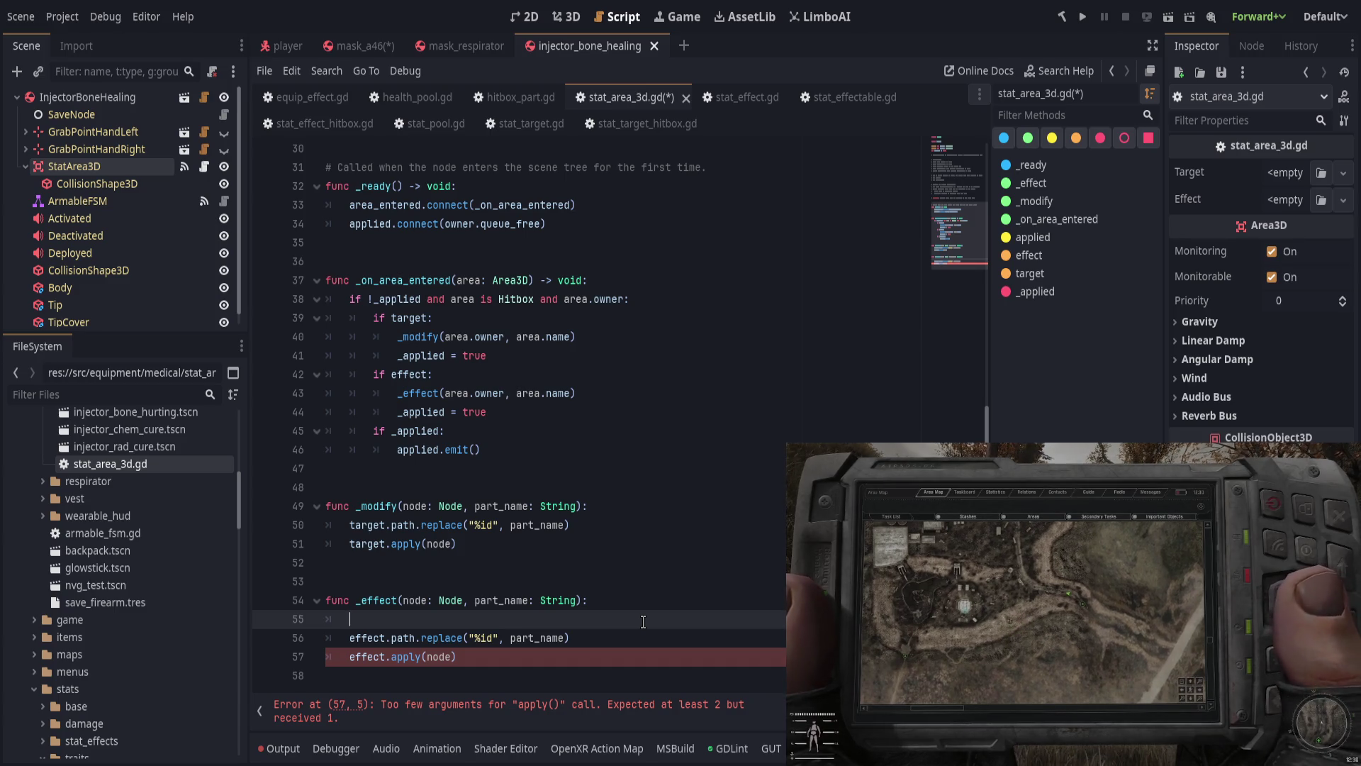
# Step: On line 55 write effect.name = "%s:%s" % [part_name, effect.name]
pyautogui.write('effect')
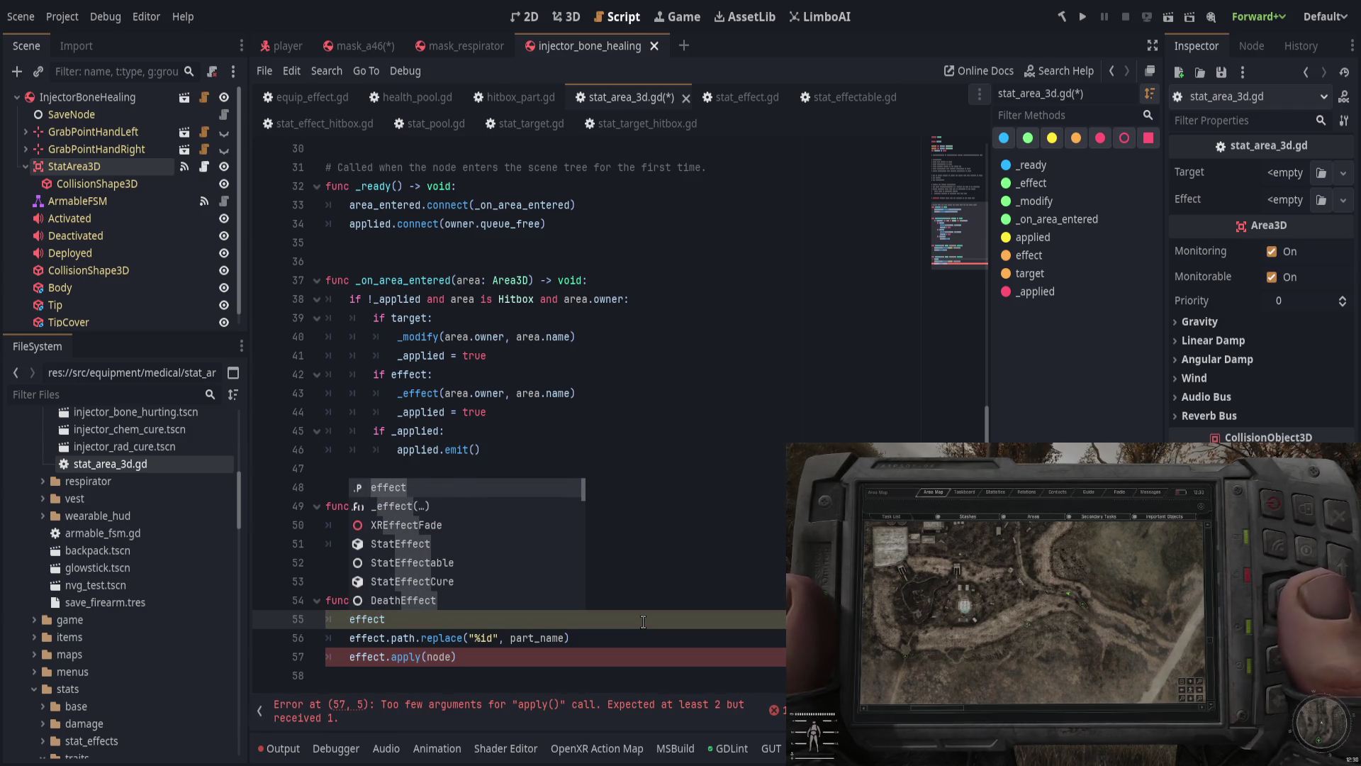
pyautogui.write('.name = ')
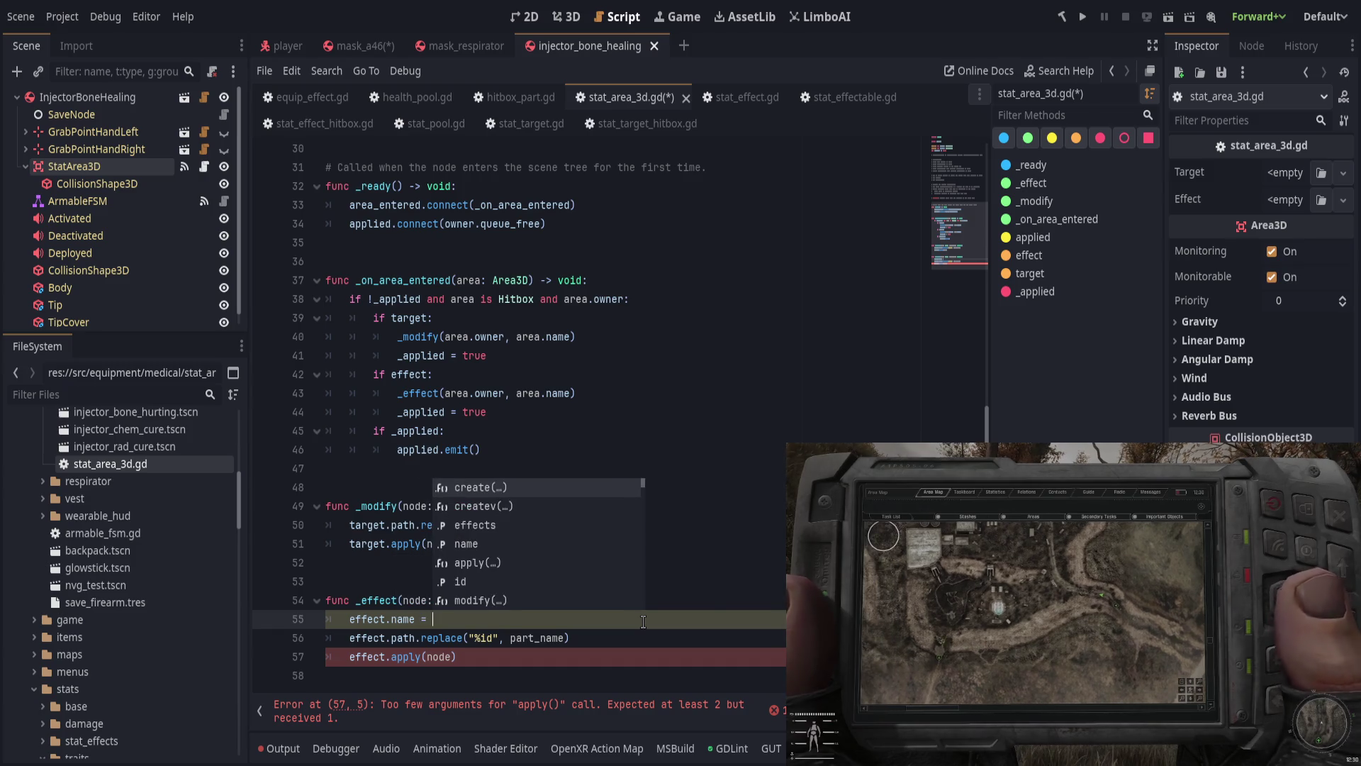
pyautogui.write('part_name')
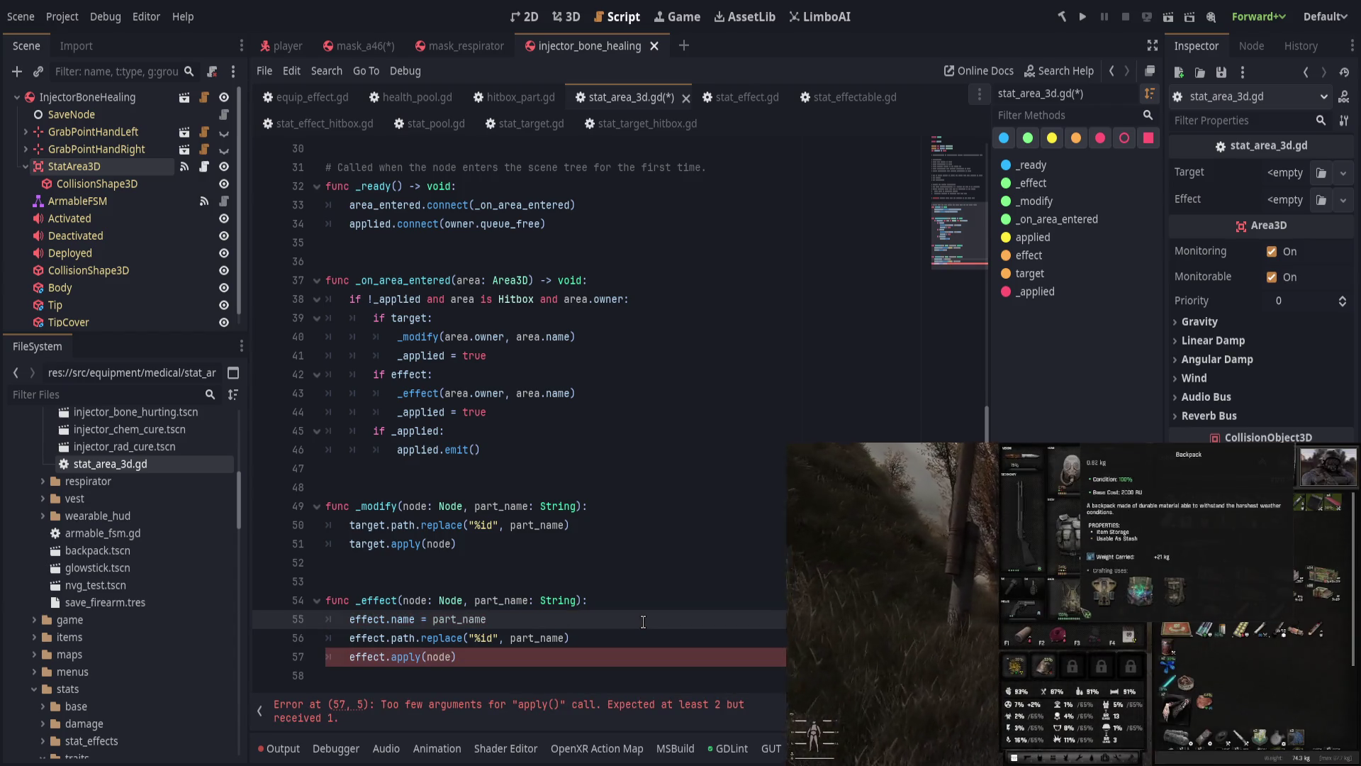
pyautogui.hotkey('ctrl', 'BackSpace')
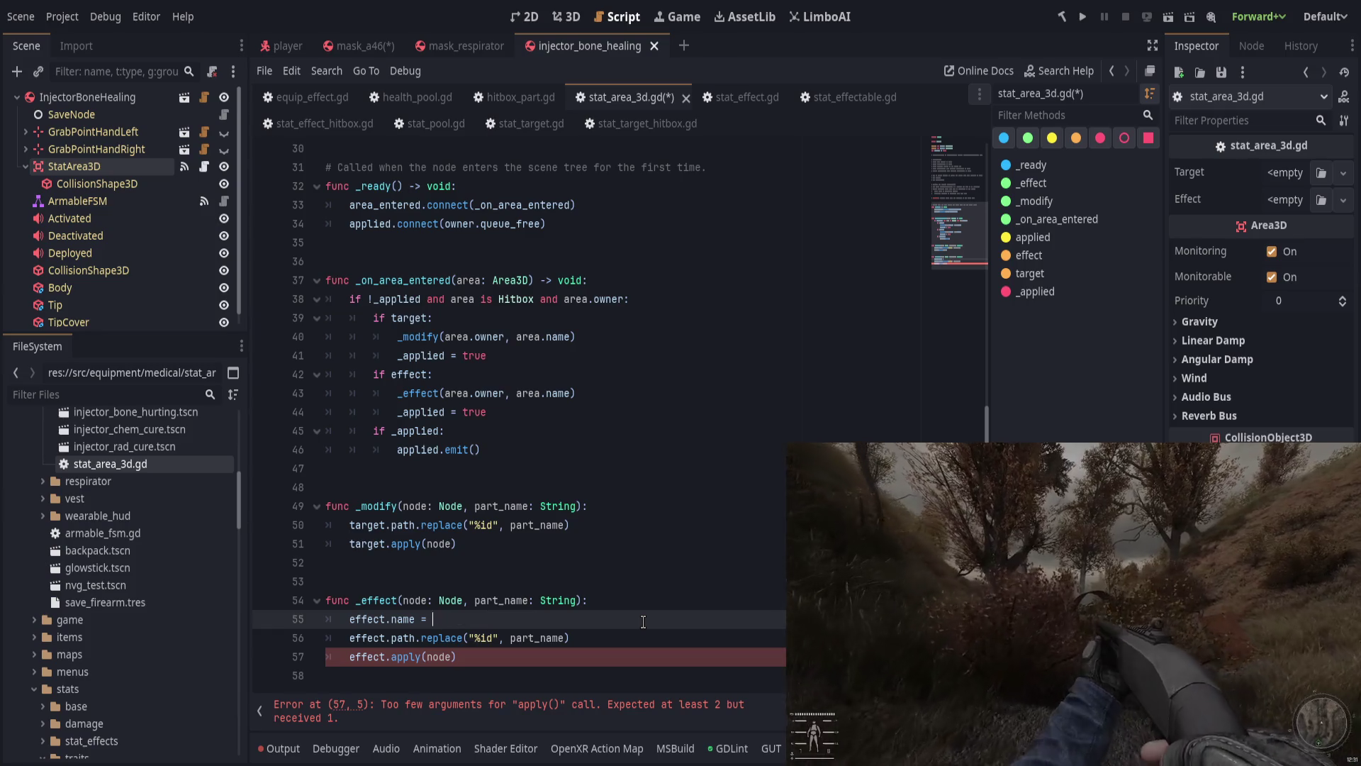
pyautogui.write('"%s')
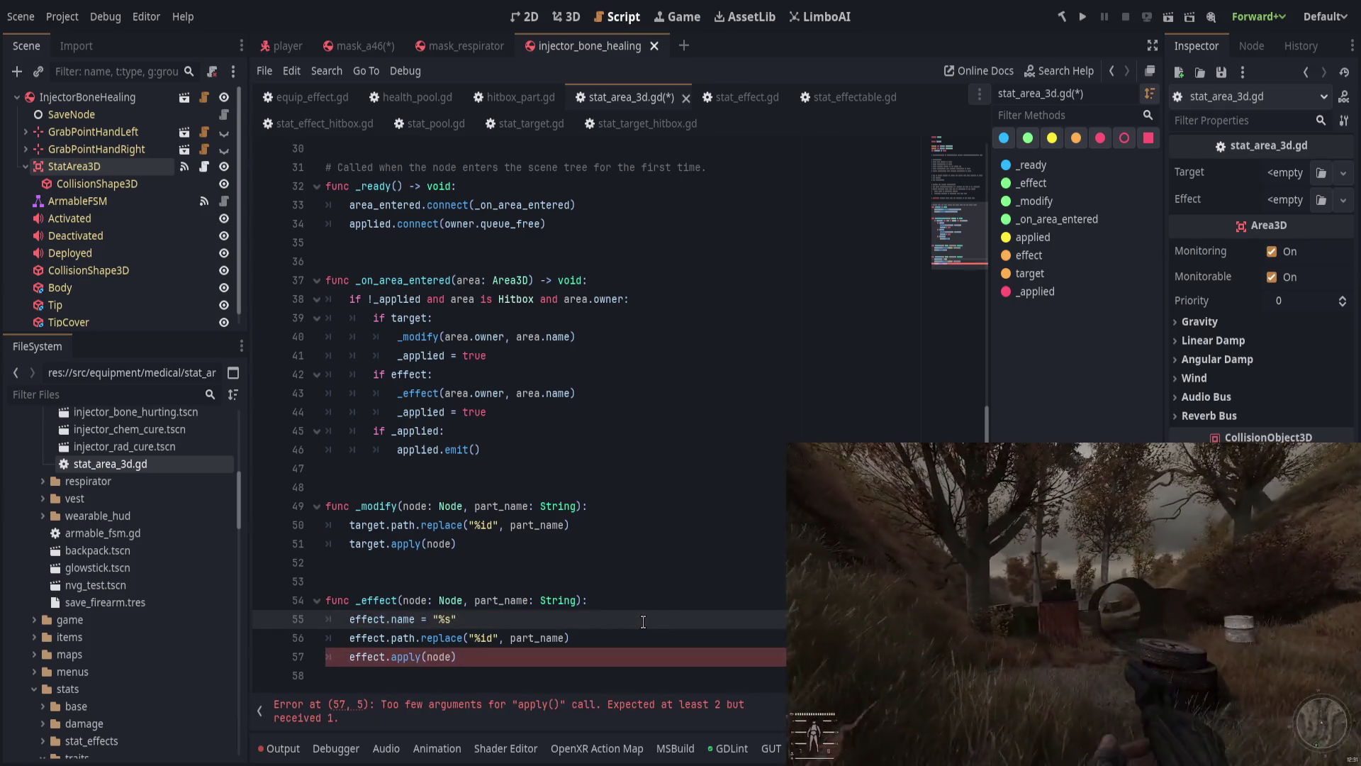
pyautogui.write('_%s')
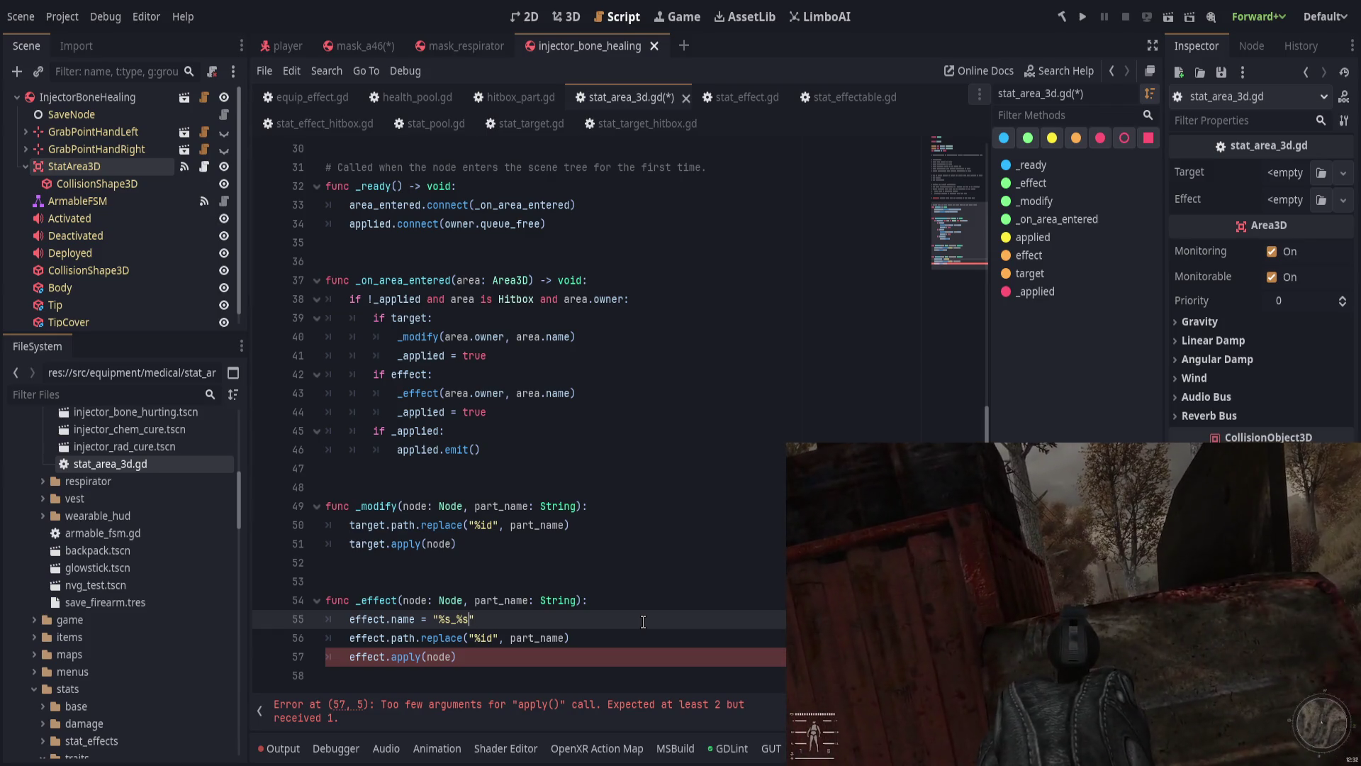
pyautogui.press('BackSpace')
pyautogui.write(':')
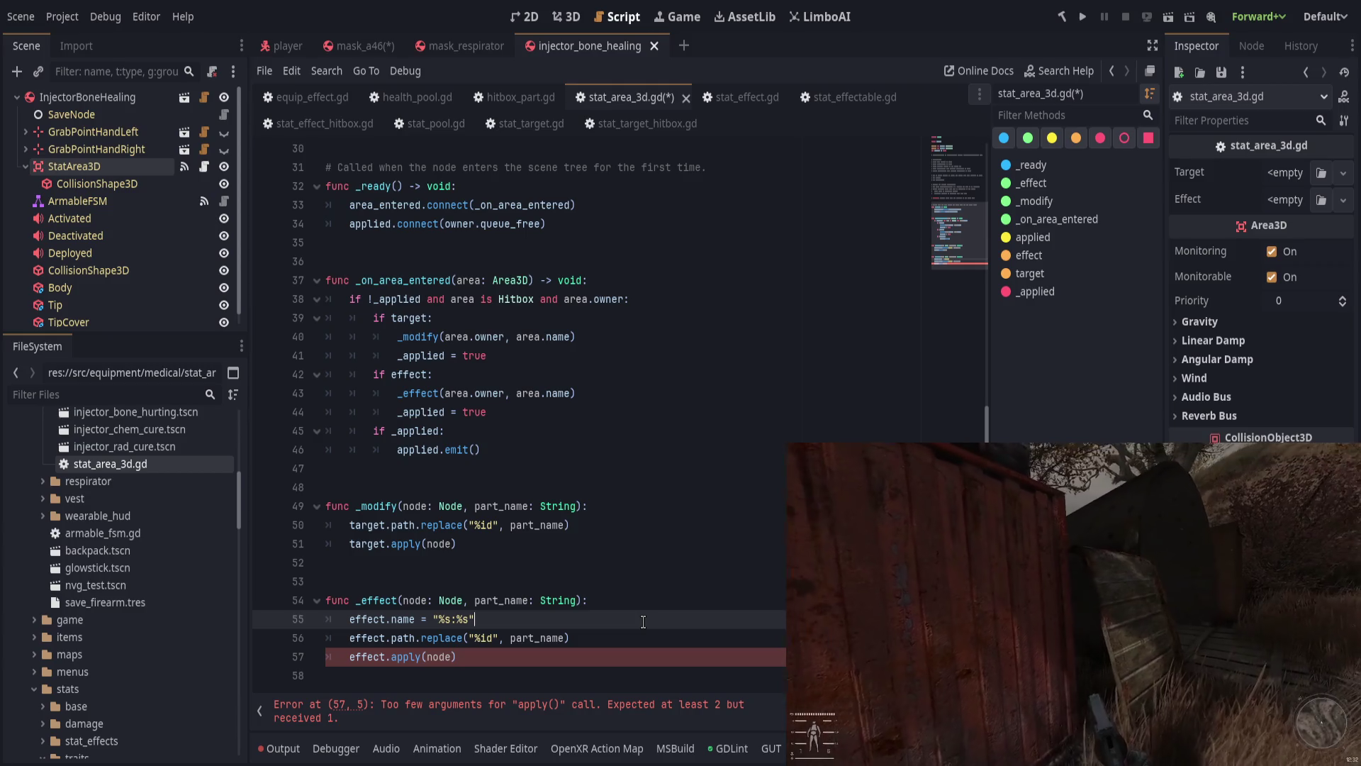
pyautogui.write('%s" % [')
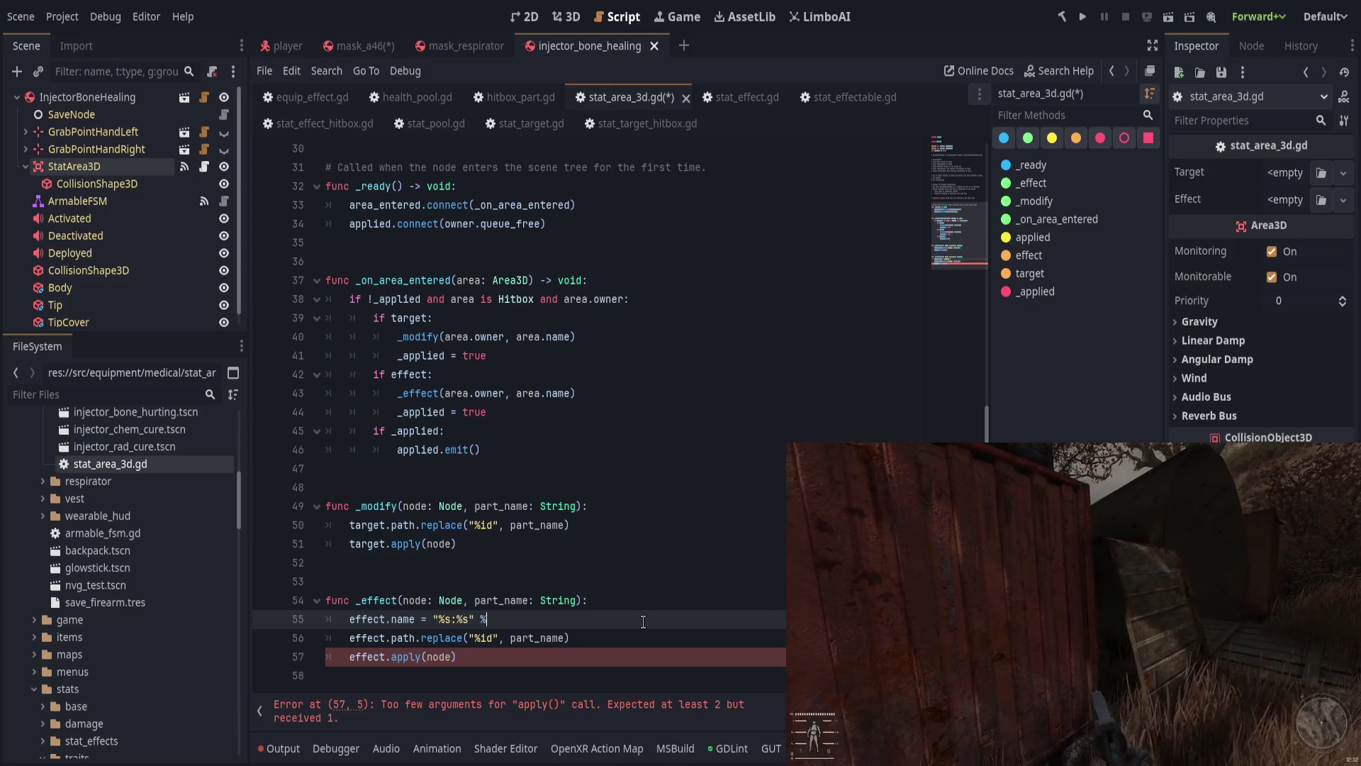
pyautogui.write('part_name')
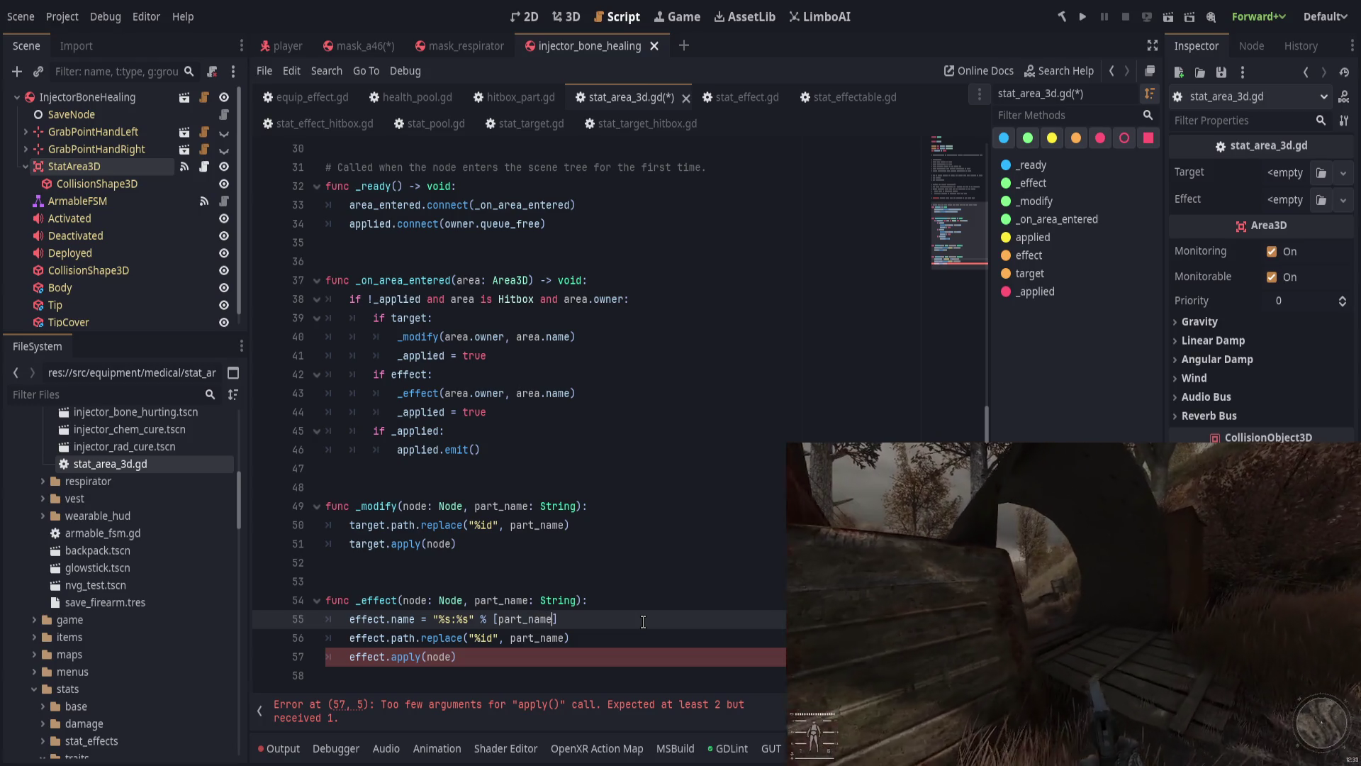
pyautogui.write(', effect.na')
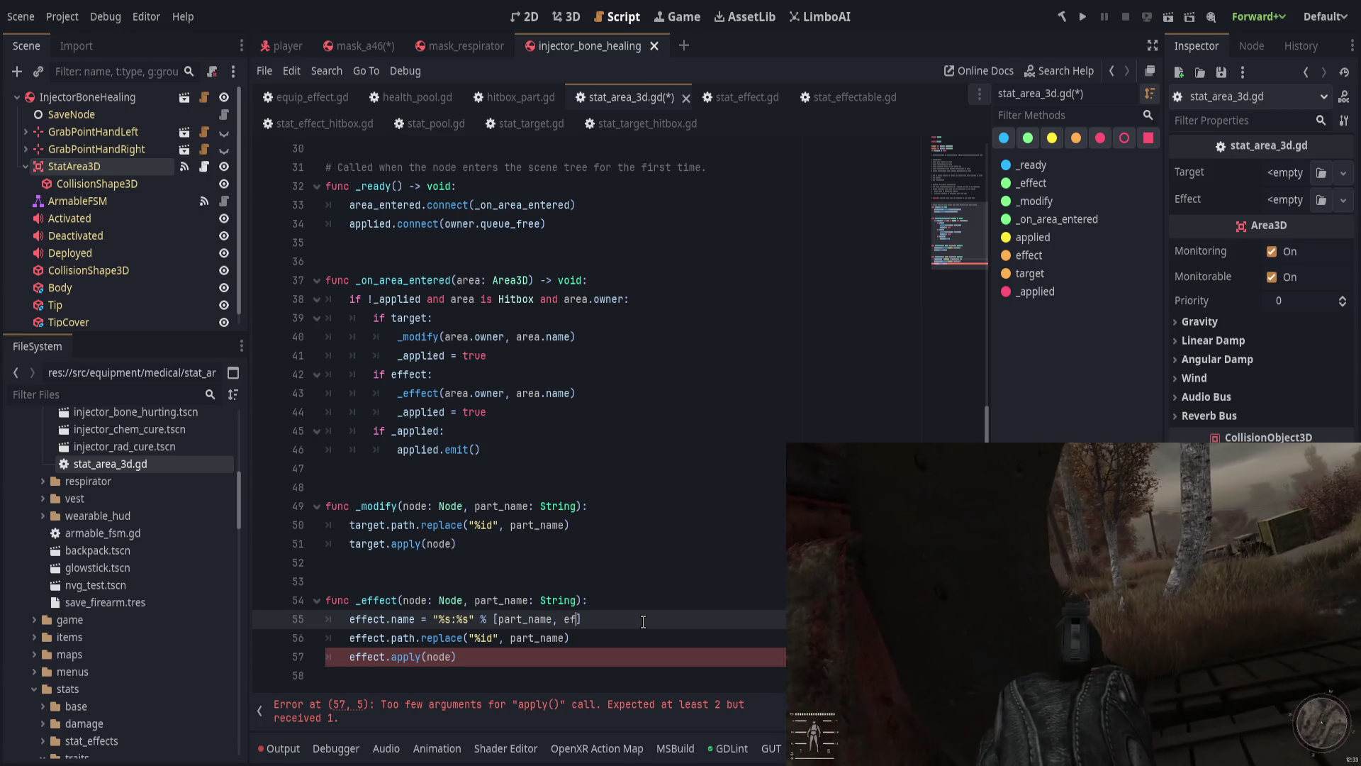
pyautogui.write('me')
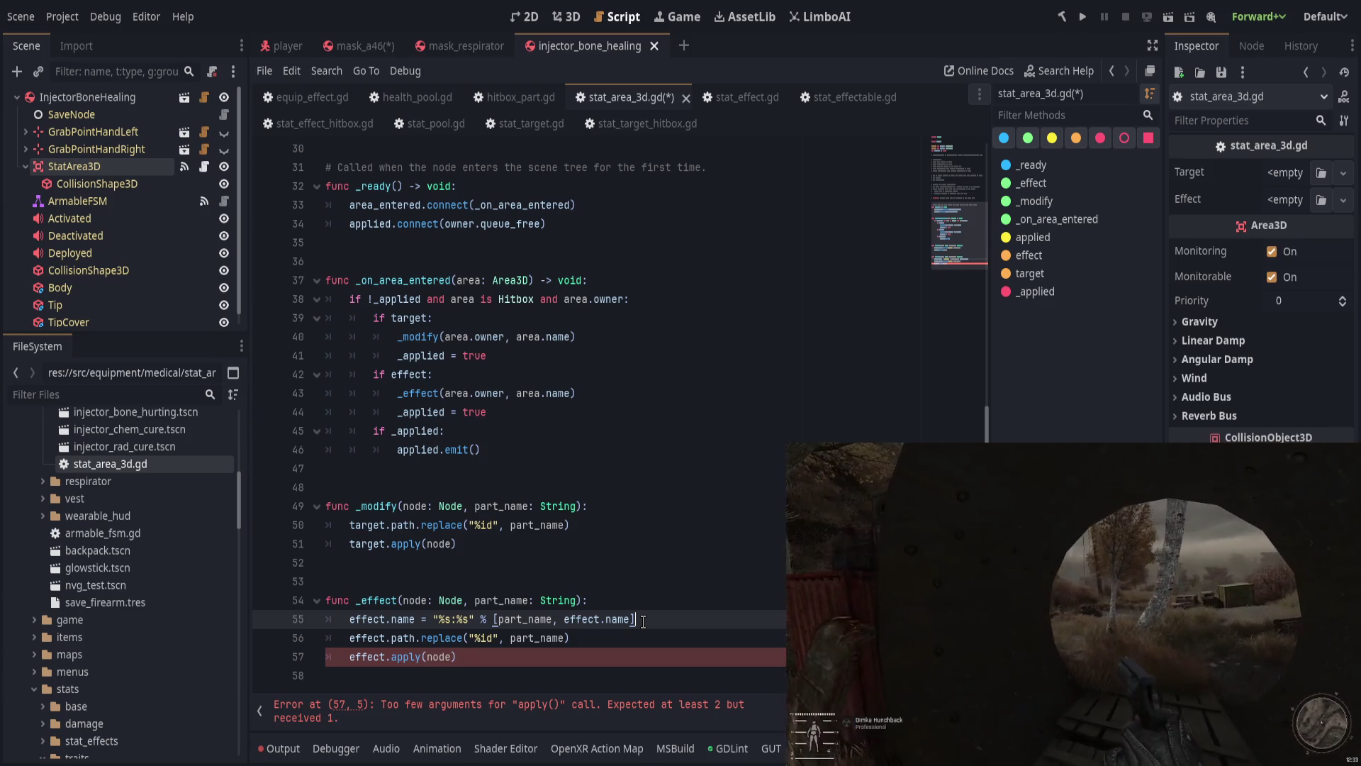
# Step: Delete the effect.path.replace line from _effect
pyautogui.click(695, 637)
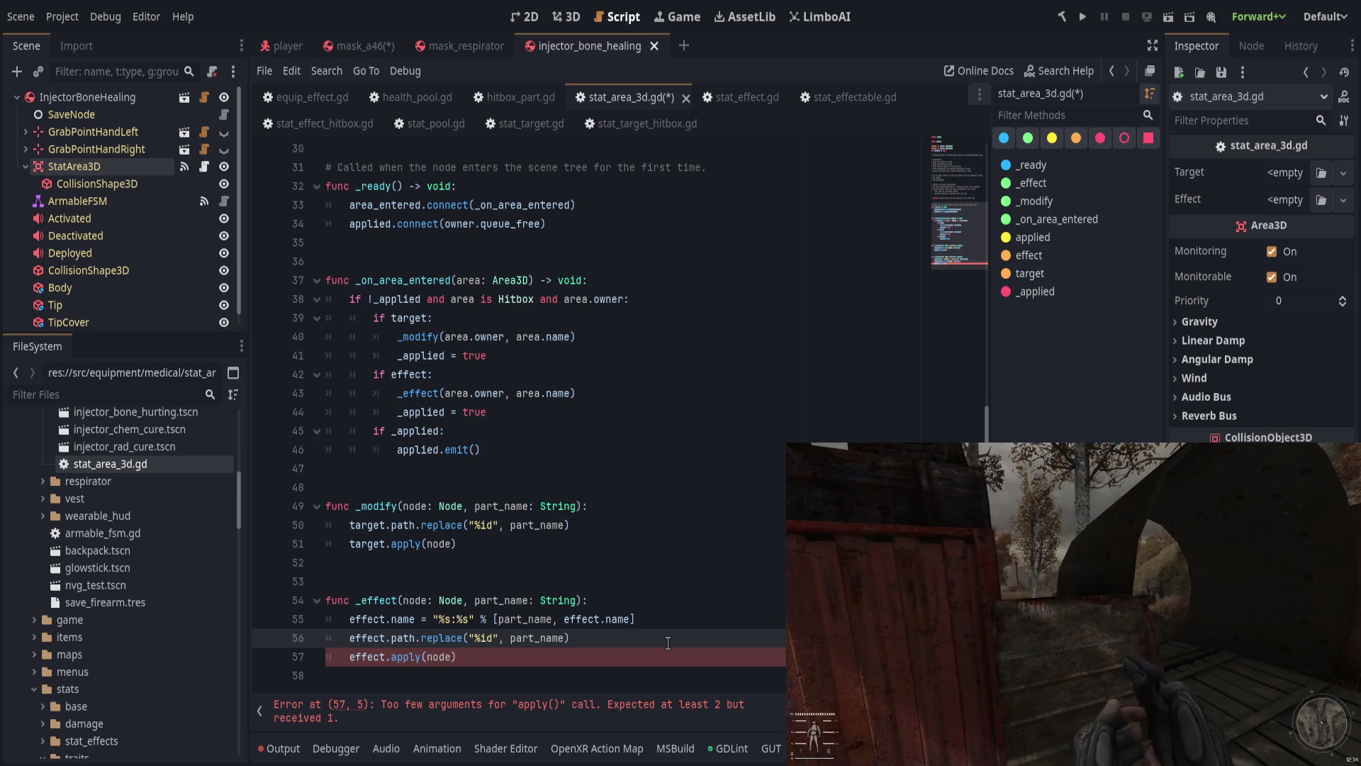
pyautogui.hotkey('ctrl', 'shift', 'k')
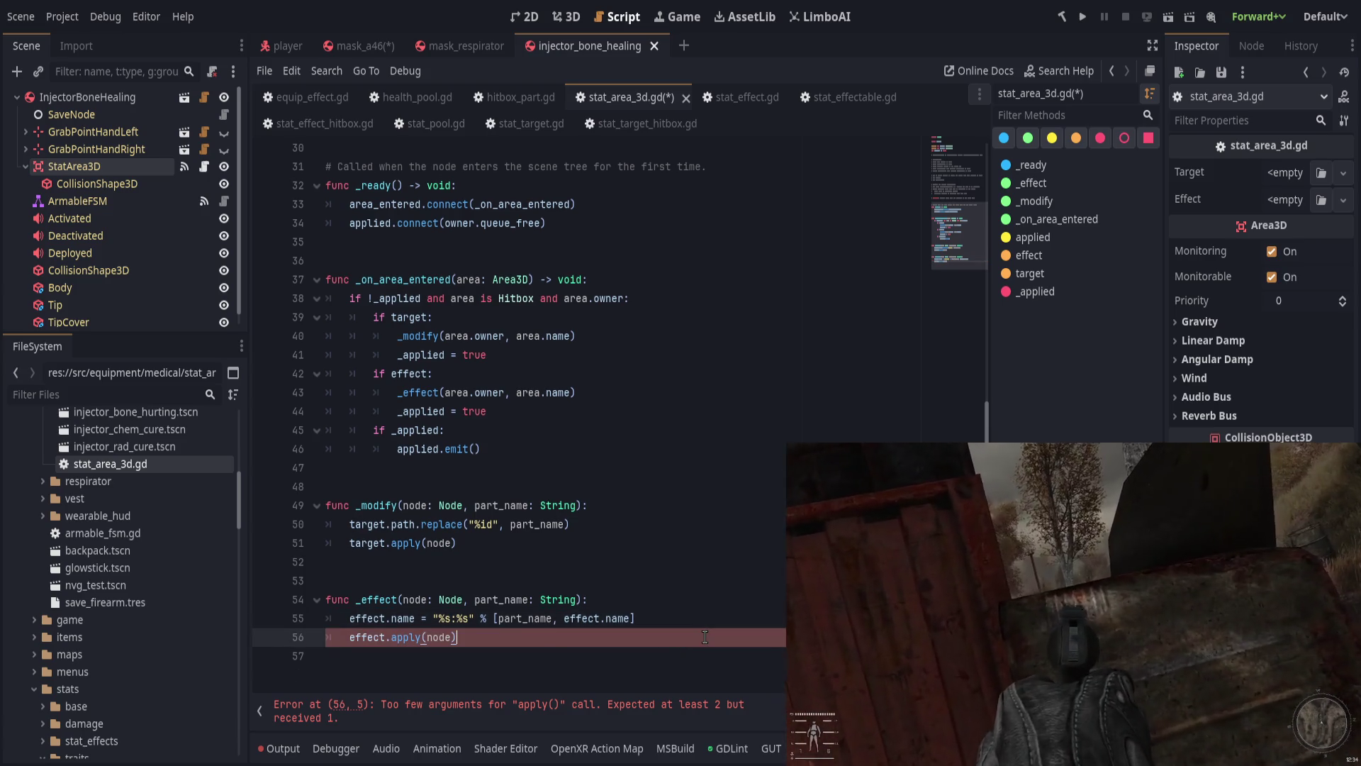
pyautogui.hotkey('shift', 'Home')
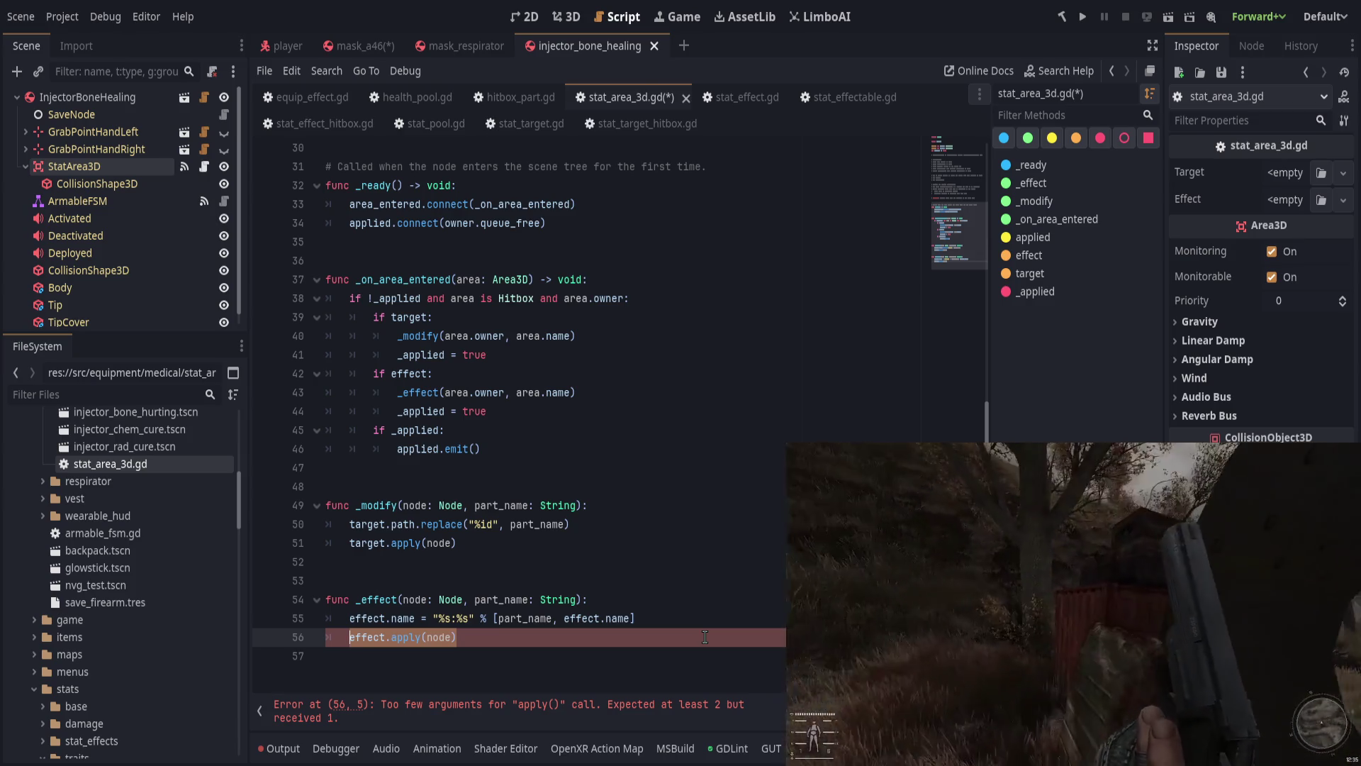
pyautogui.click(605, 232)
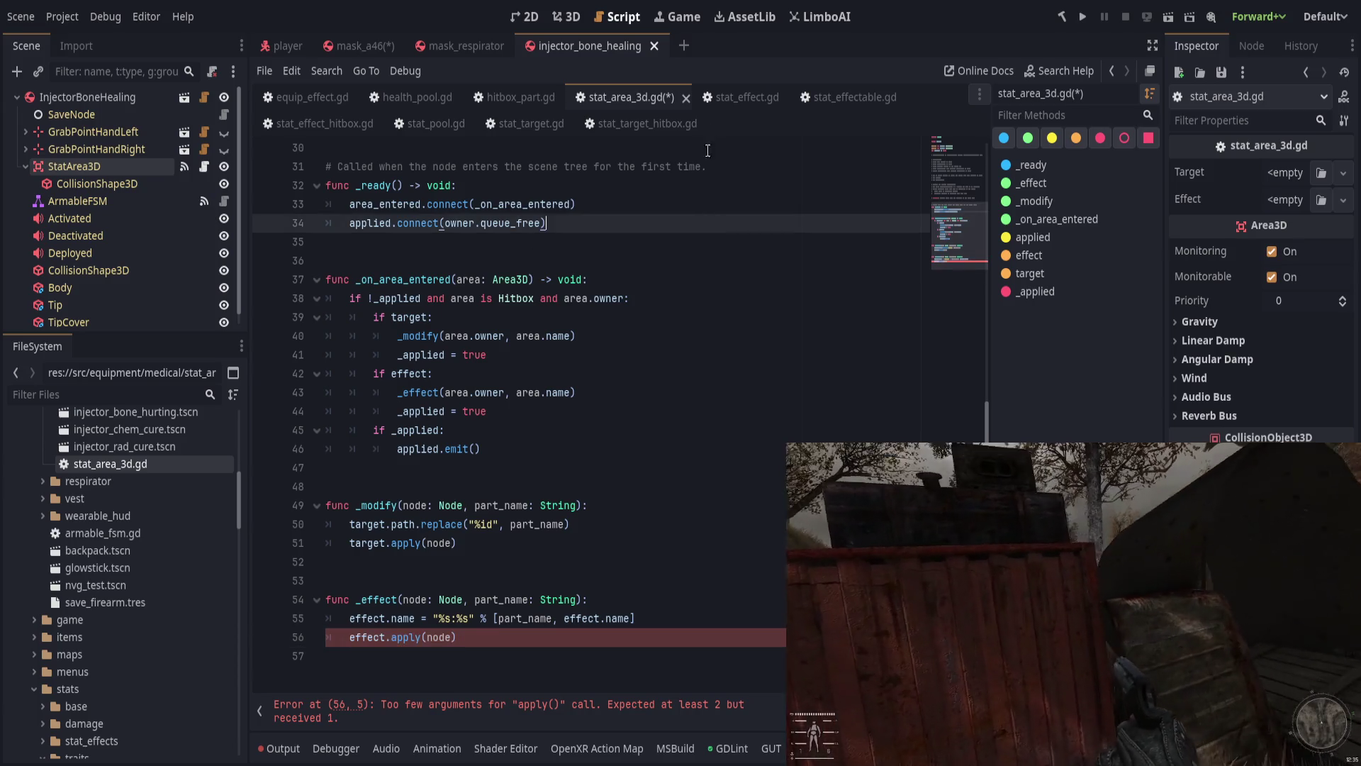
# Step: In stat_effect.gd, change StatMod to Resource and drop ', _stat' from apply() and remove(), saving
pyautogui.click(737, 97)
pyautogui.doubleClick(536, 149)
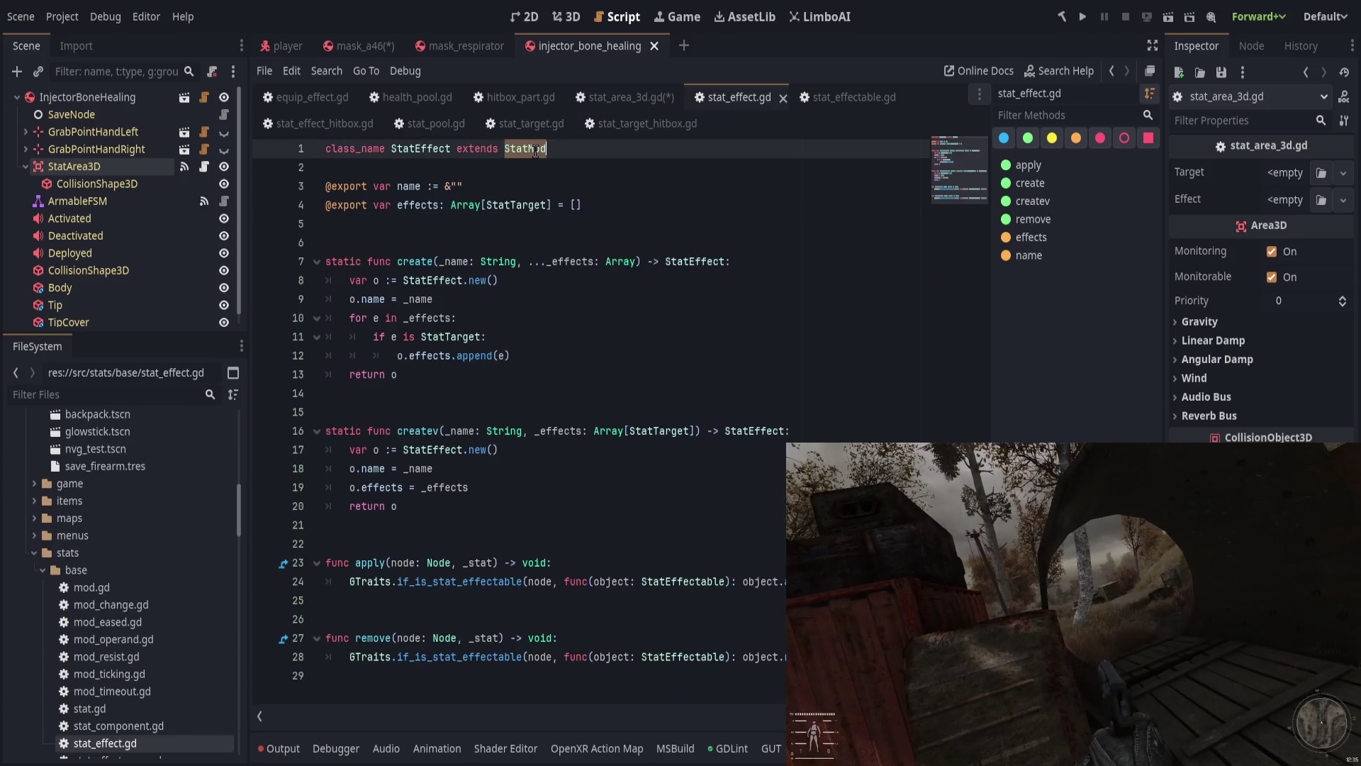
pyautogui.write('Resource')
pyautogui.press('Return')
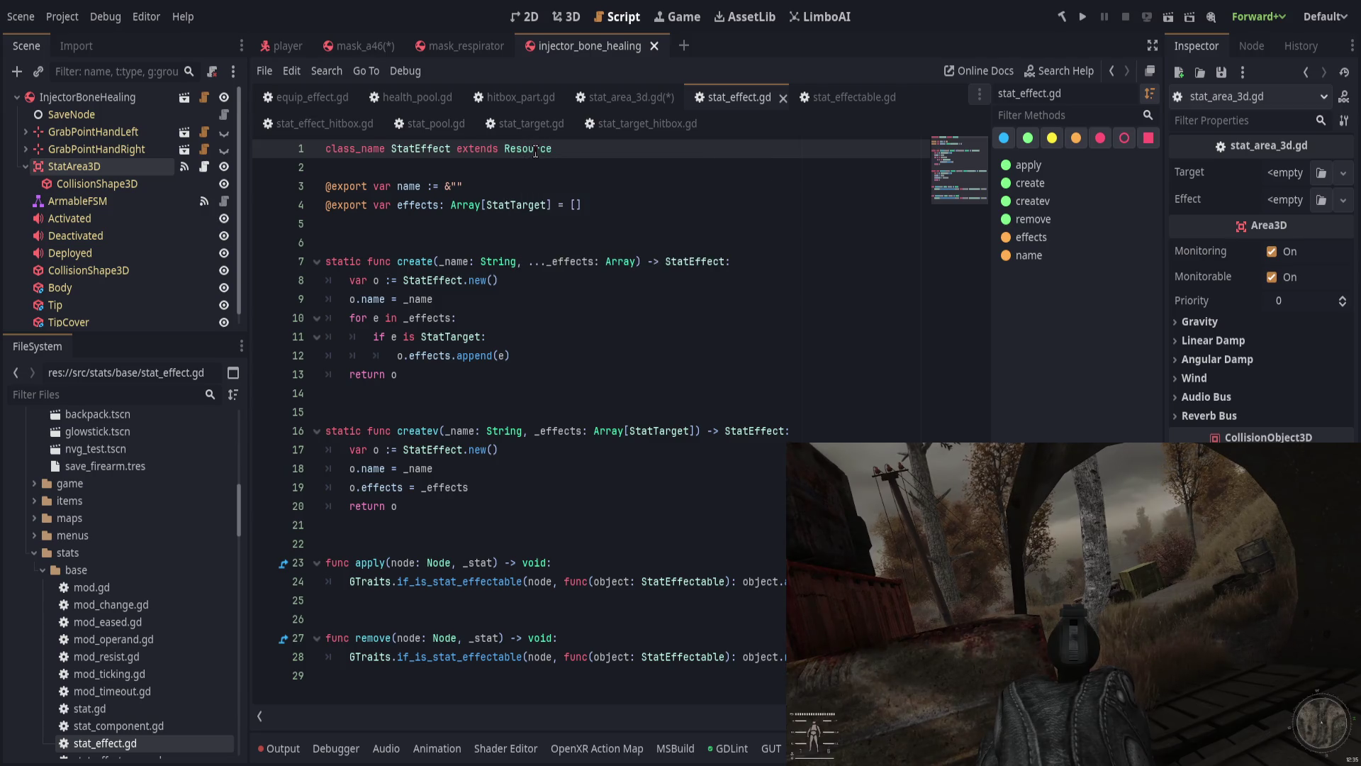
pyautogui.moveTo(453, 562); pyautogui.dragTo(496, 563)
pyautogui.press('BackSpace')
pyautogui.moveTo(458, 638); pyautogui.dragTo(500, 638)
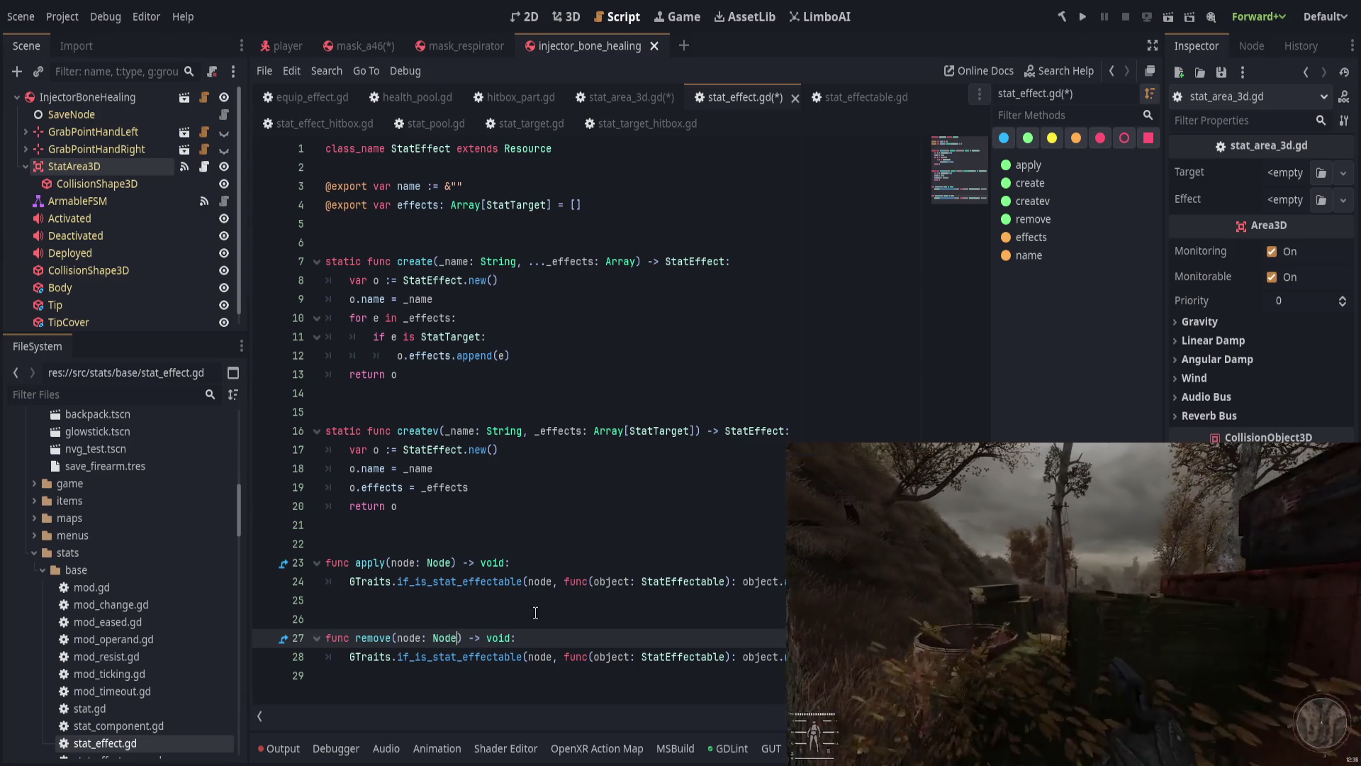
pyautogui.press('BackSpace')
pyautogui.click(528, 617)
pyautogui.hotkey('ctrl', 's')
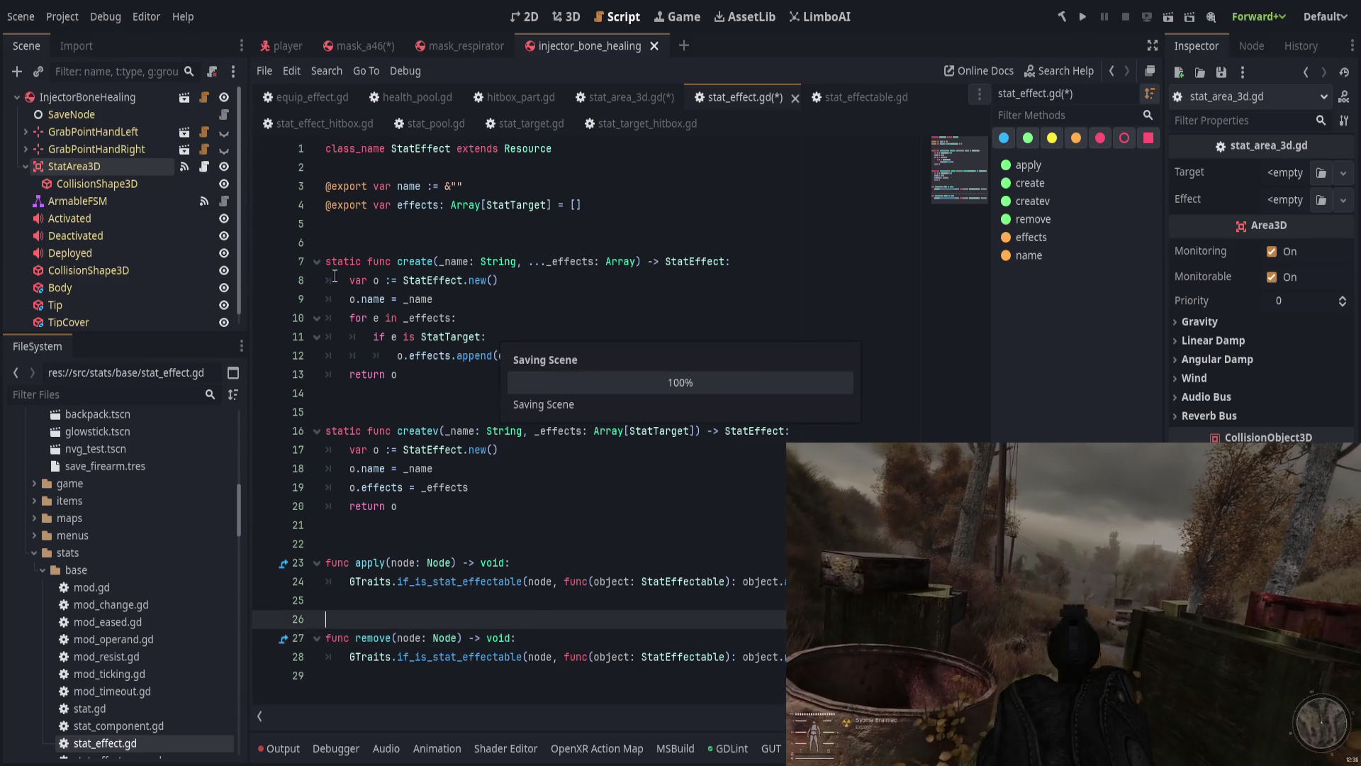
pyautogui.click(619, 97)
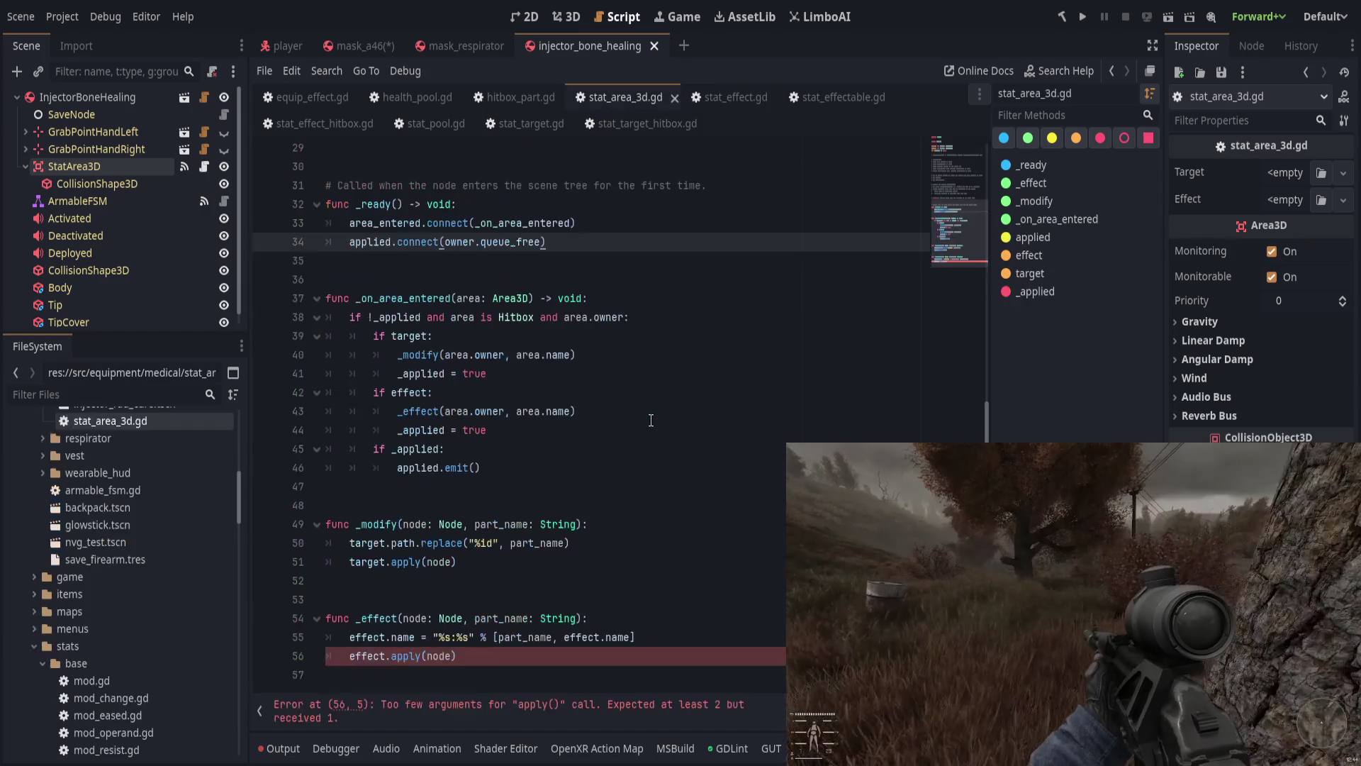
pyautogui.click(496, 658)
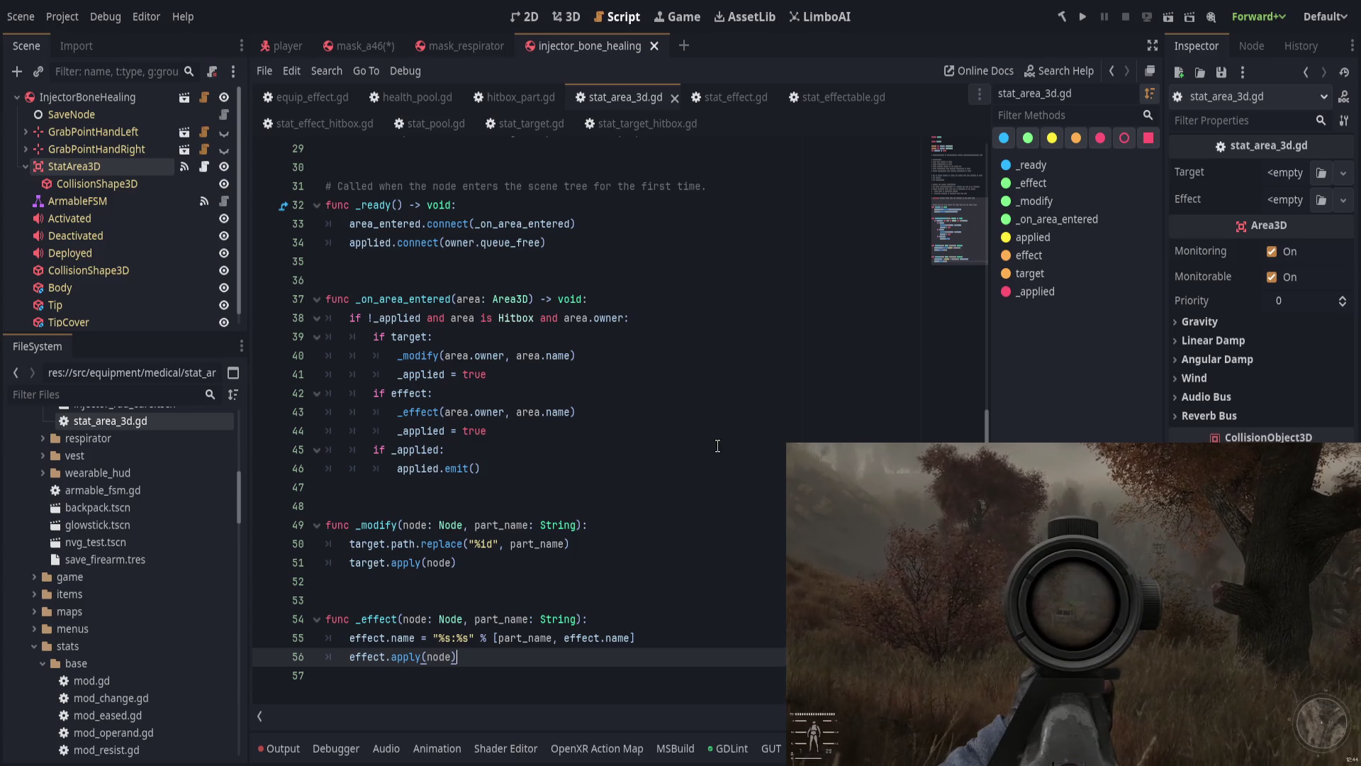
pyautogui.scroll(2, 717, 446)
pyautogui.scroll(-2, 395, 627)
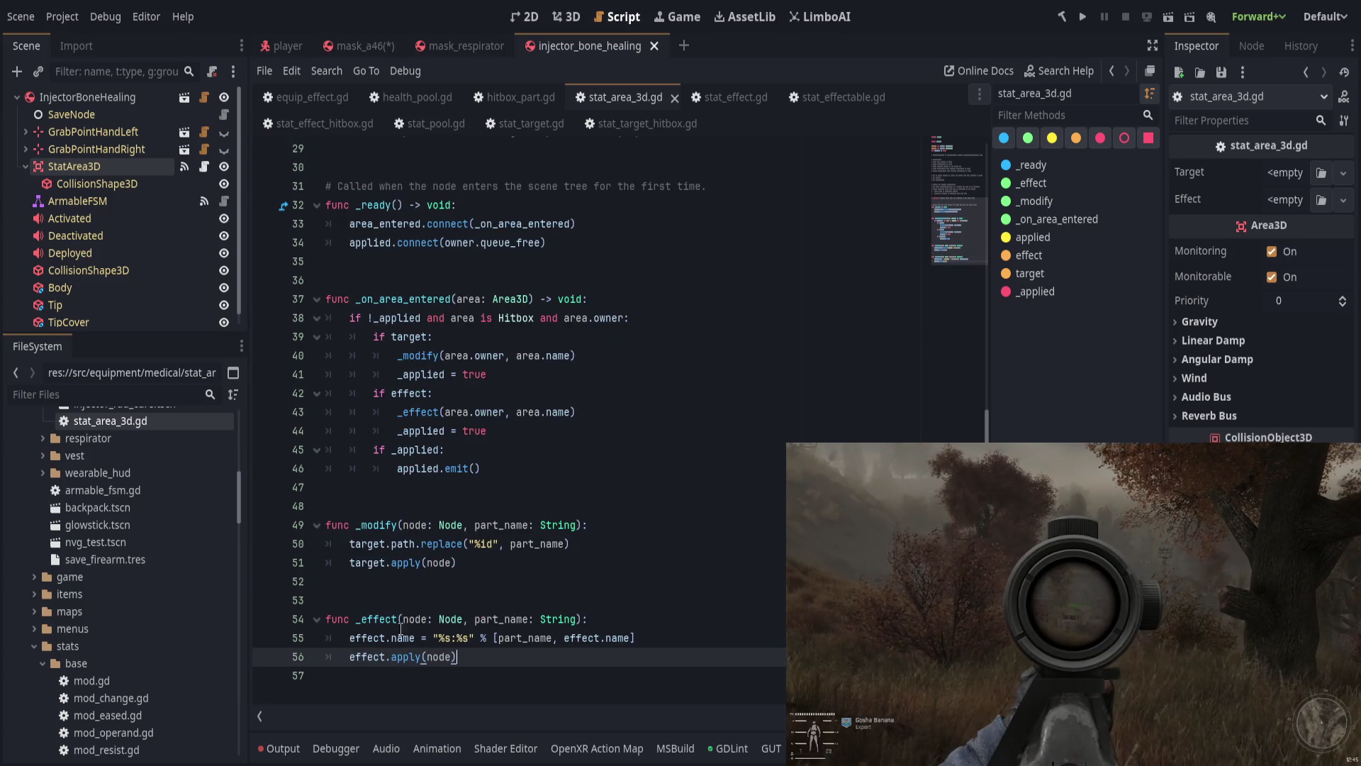
pyautogui.click(591, 600)
pyautogui.click(651, 660)
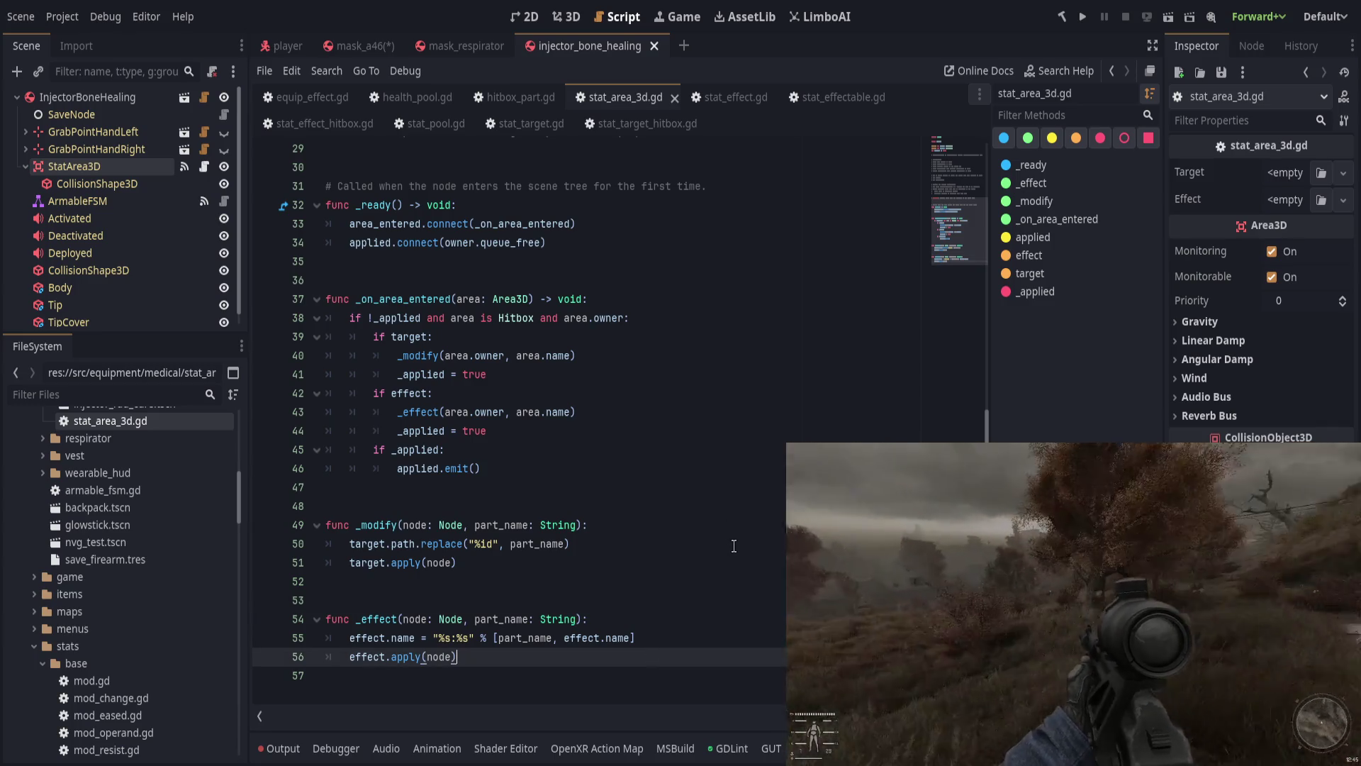
pyautogui.scroll(4, 734, 546)
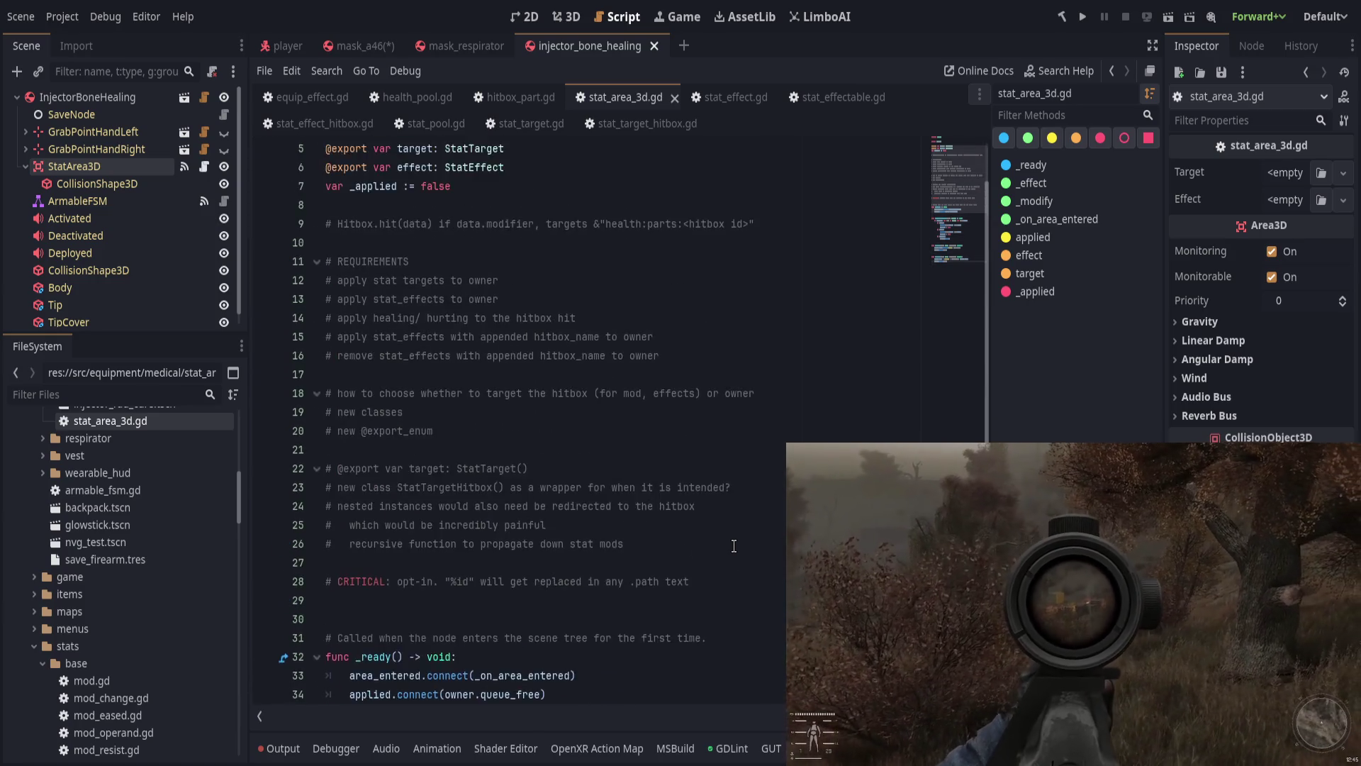
pyautogui.scroll(-4, 738, 560)
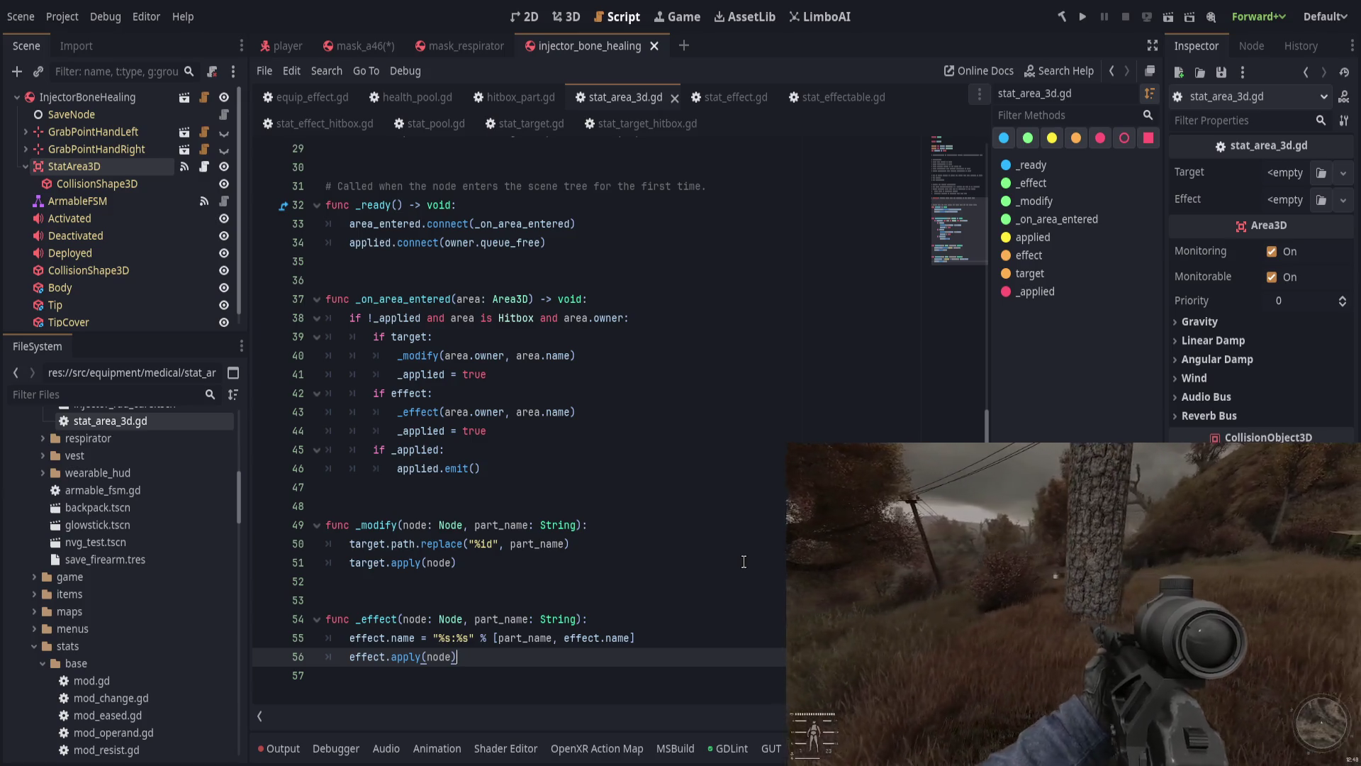
pyautogui.click(743, 562)
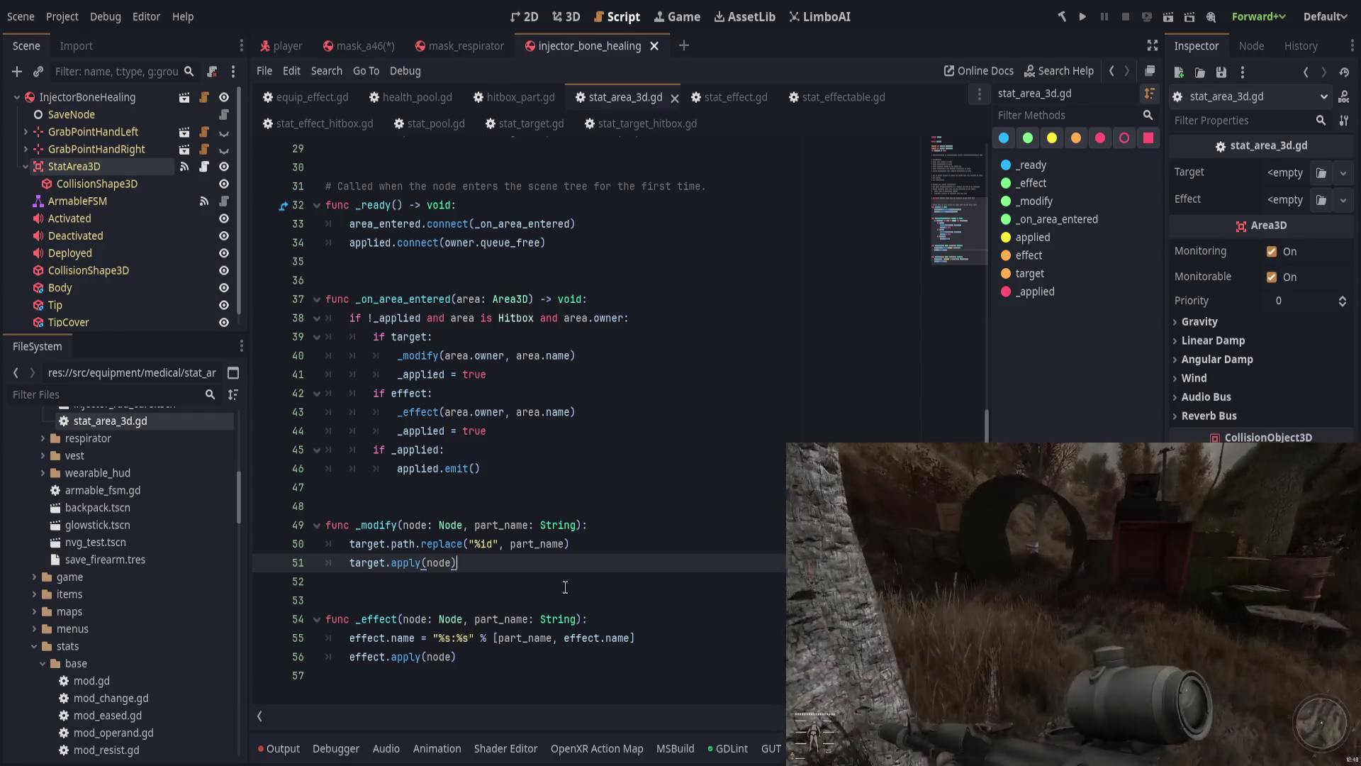
pyautogui.click(565, 587)
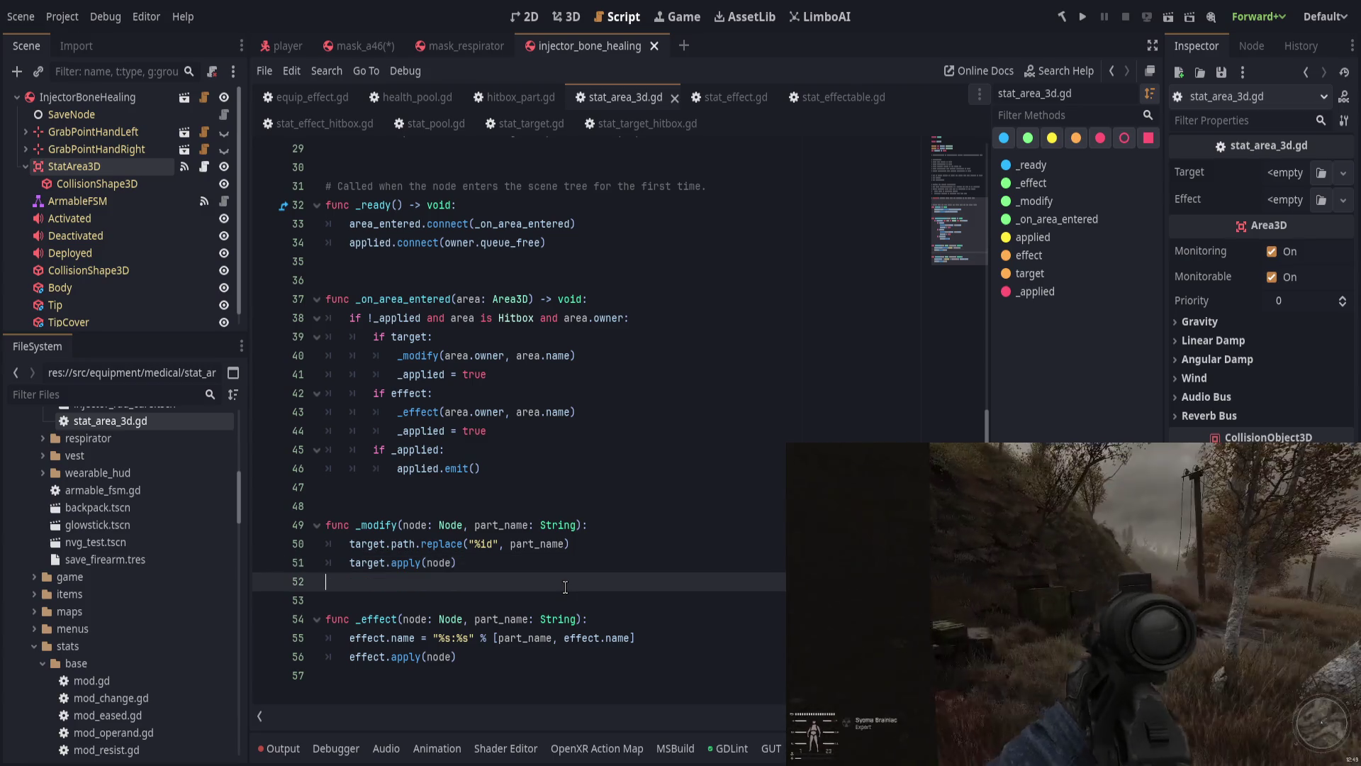
# Step: Change the %id placeholder to %part on line 50 and in the line 28 comment, then save
pyautogui.click(537, 565)
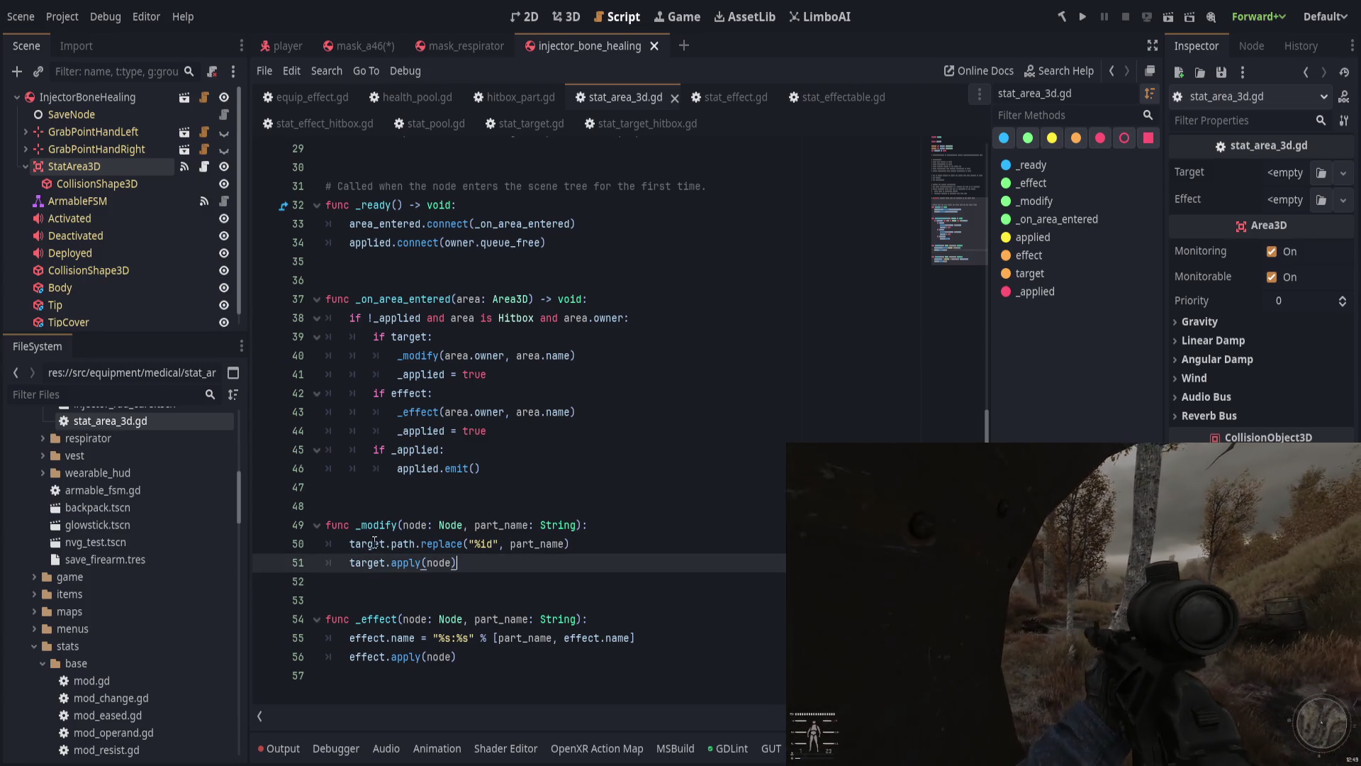
pyautogui.click(376, 525)
pyautogui.click(422, 526)
pyautogui.doubleClick(418, 525)
pyautogui.doubleClick(505, 525)
pyautogui.click(534, 546)
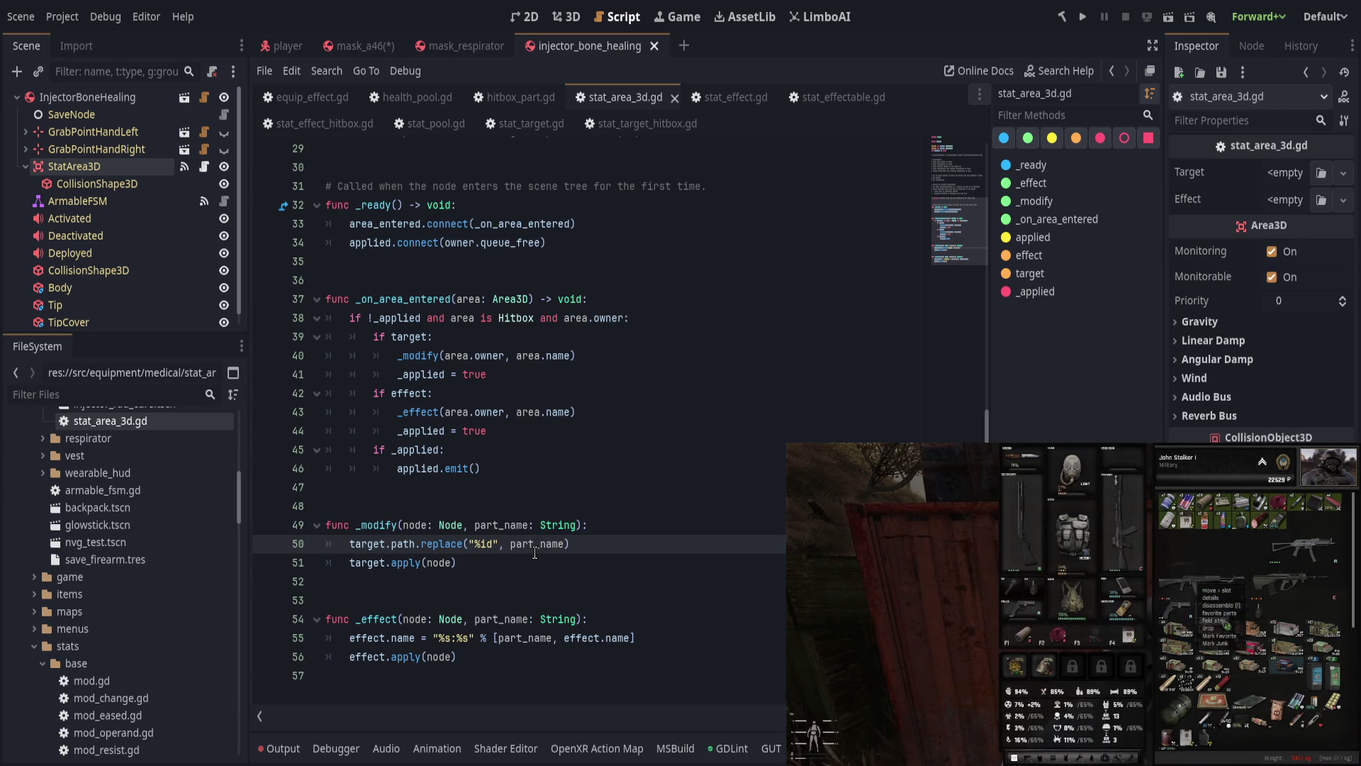
pyautogui.doubleClick(485, 545)
pyautogui.write('part')
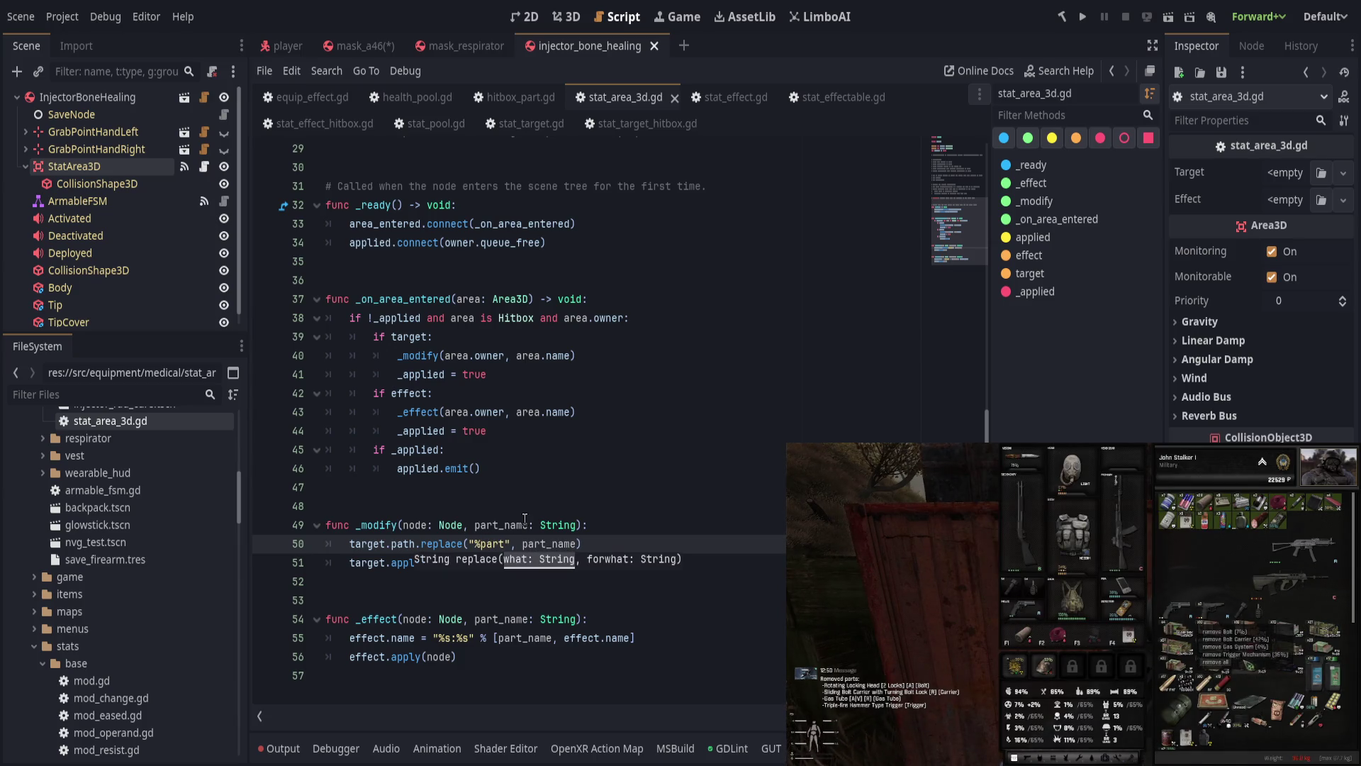
pyautogui.click(629, 550)
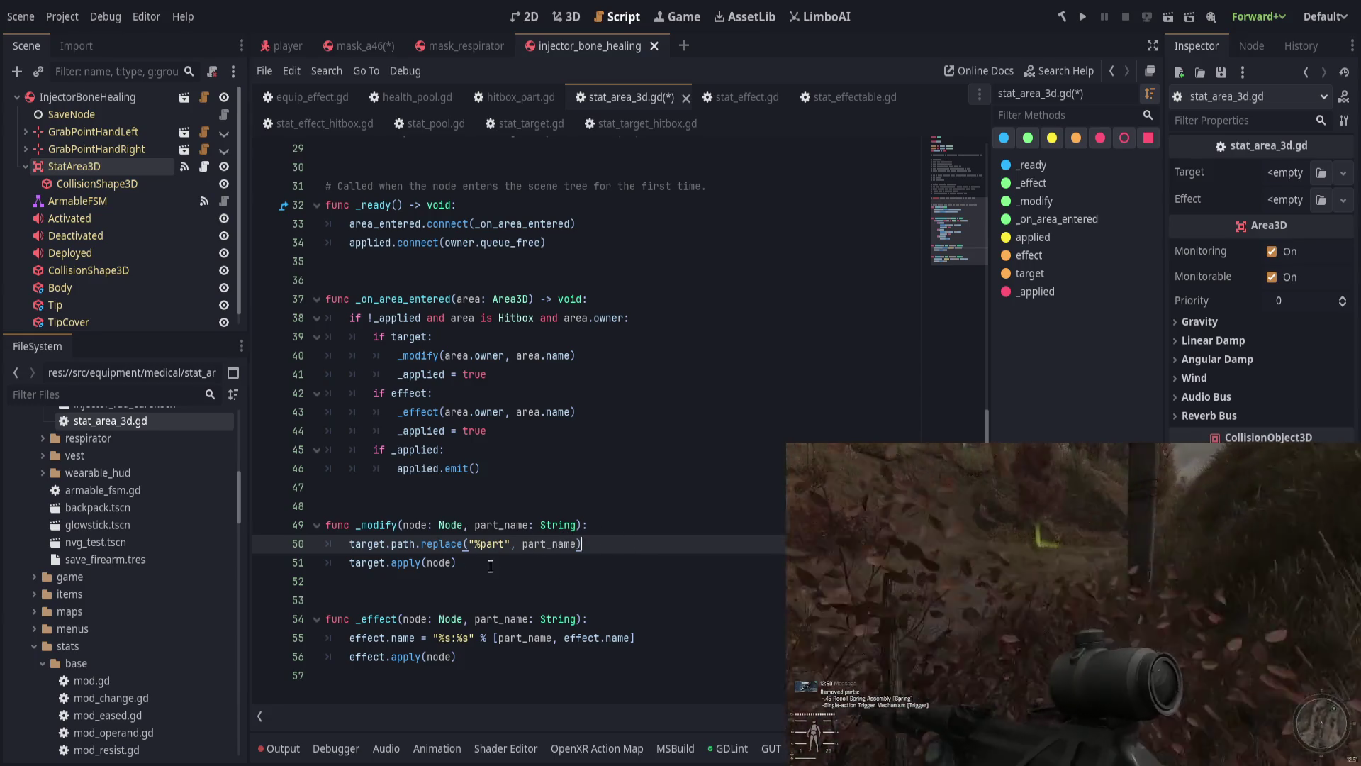
pyautogui.scroll(4, 471, 455)
pyautogui.doubleClick(462, 355)
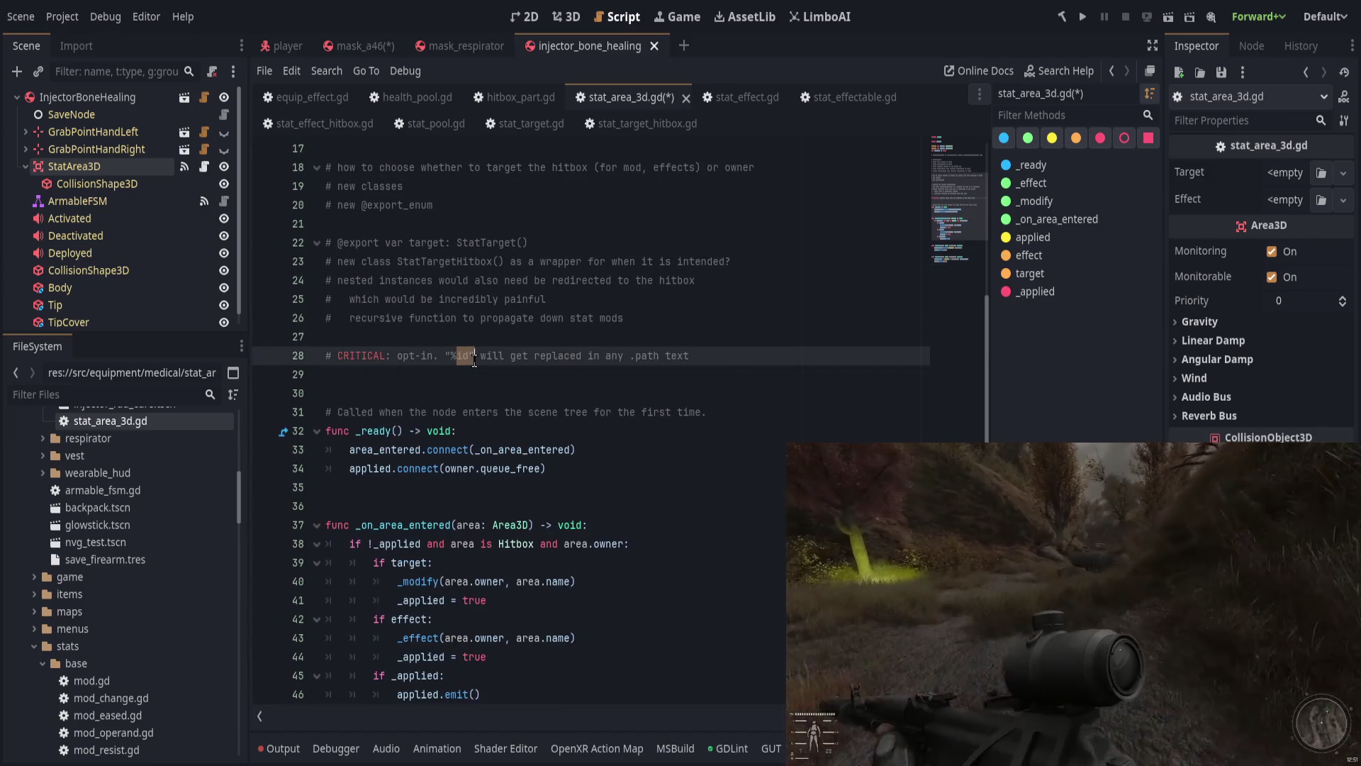
pyautogui.write('part')
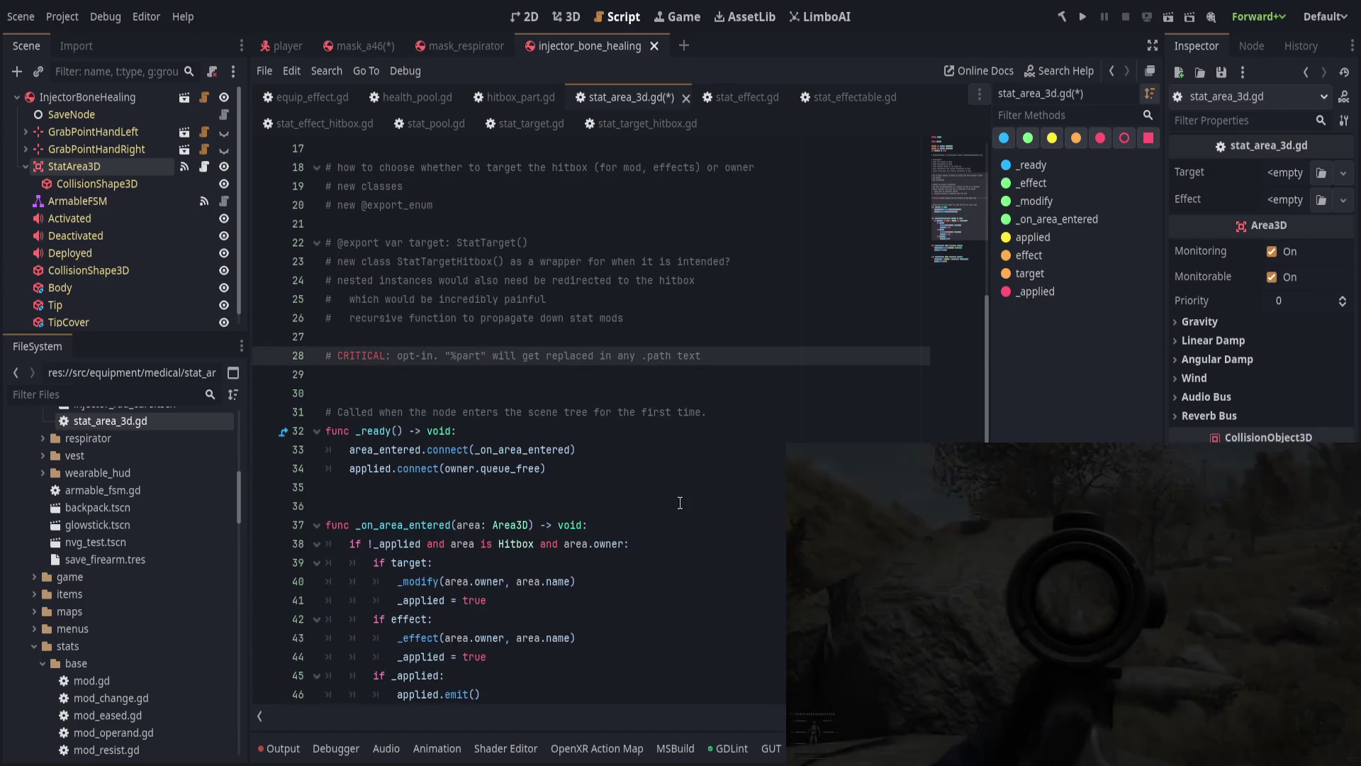
pyautogui.click(671, 502)
pyautogui.hotkey('ctrl', 's')
# Step: Widen the Inspector and assign a New StatTarget to the StatArea3D's Target
pyautogui.scroll(-3, 765, 557)
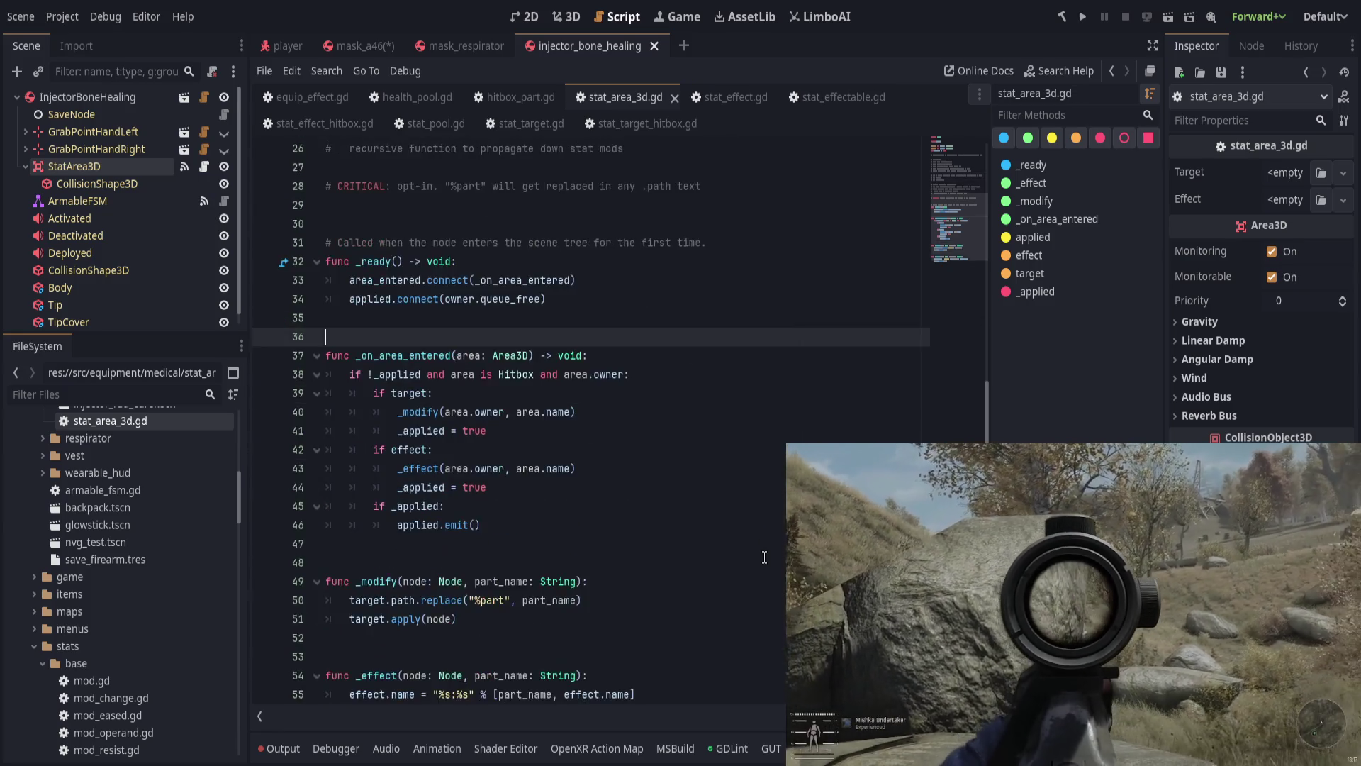
pyautogui.scroll(5, 765, 557)
pyautogui.scroll(1, 765, 557)
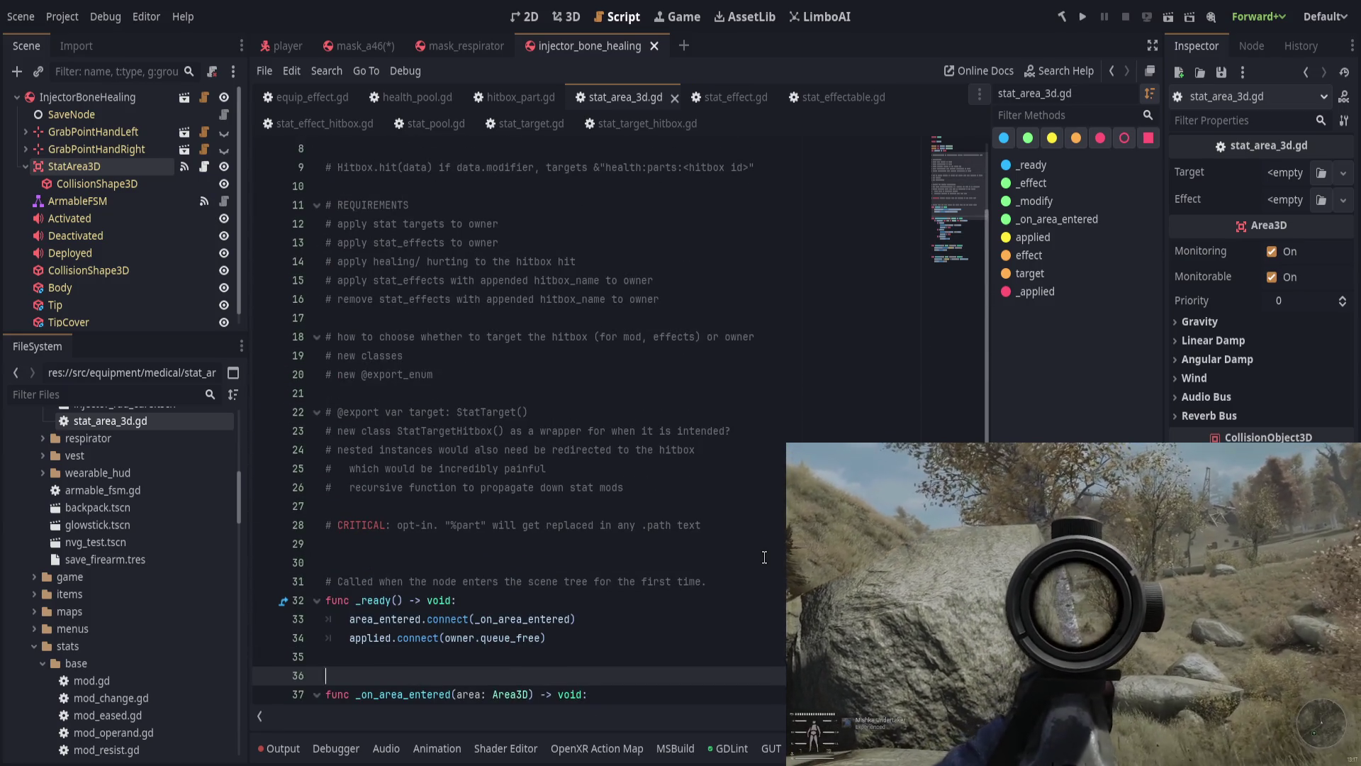
pyautogui.scroll(3, 764, 557)
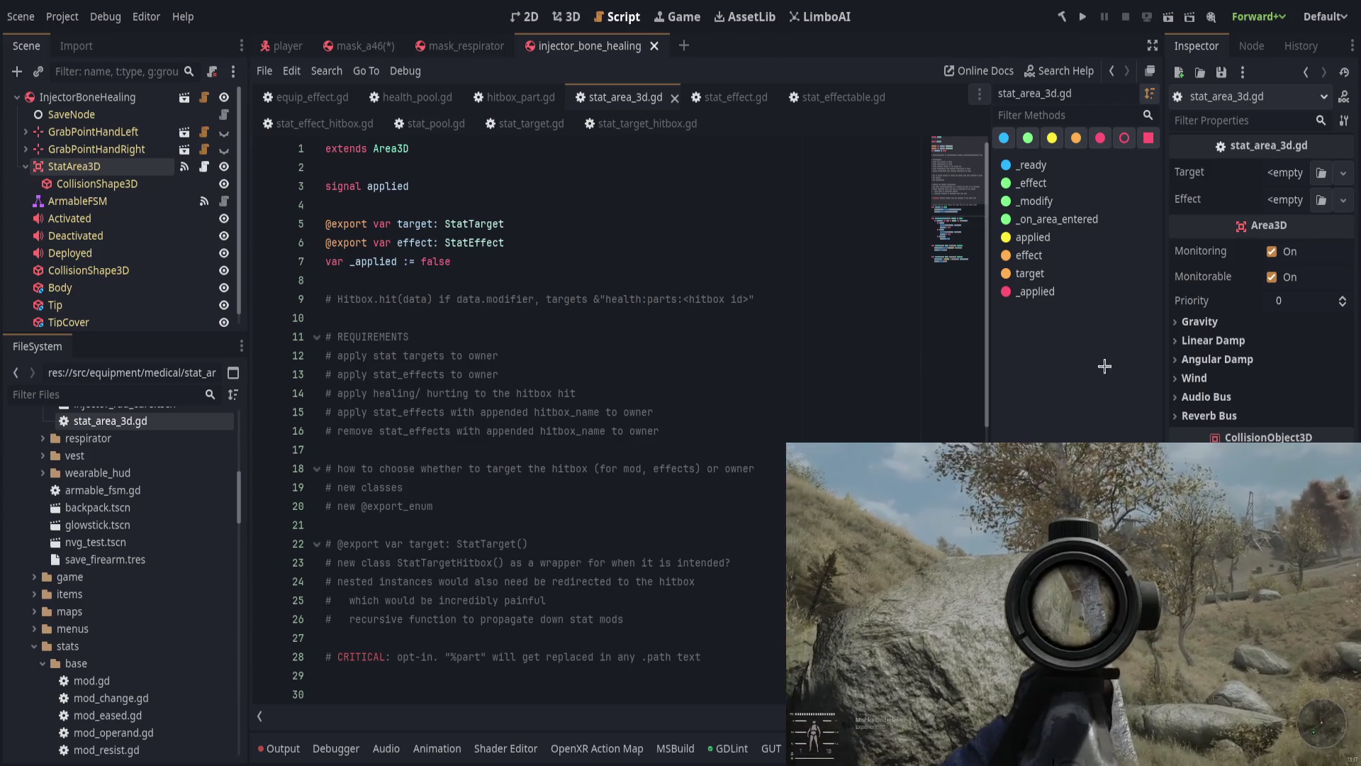
pyautogui.moveTo(1165, 331); pyautogui.dragTo(1030, 376)
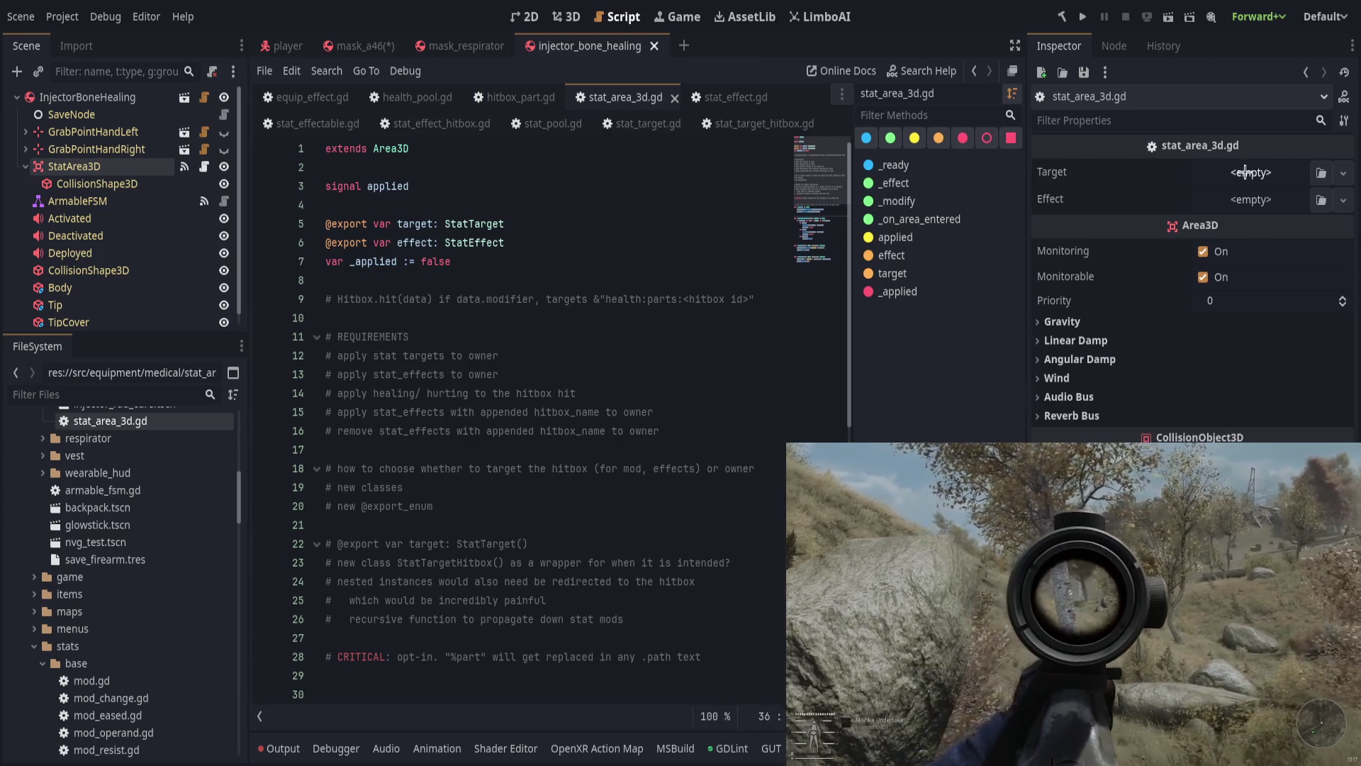
pyautogui.click(1246, 172)
pyautogui.click(1297, 207)
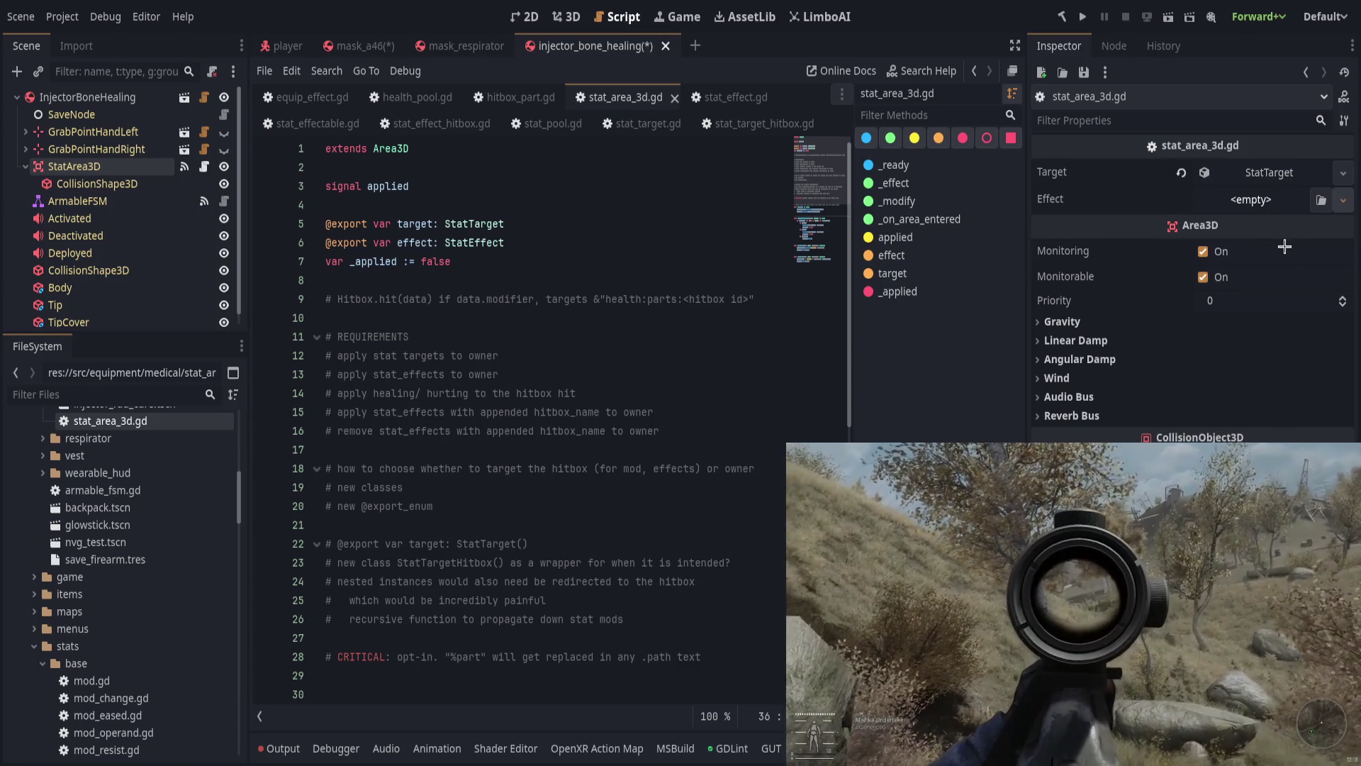
# Step: Assign a New StatEffect as the Effect, save the scene, and expand the Effects array and StatTarget
pyautogui.click(1254, 201)
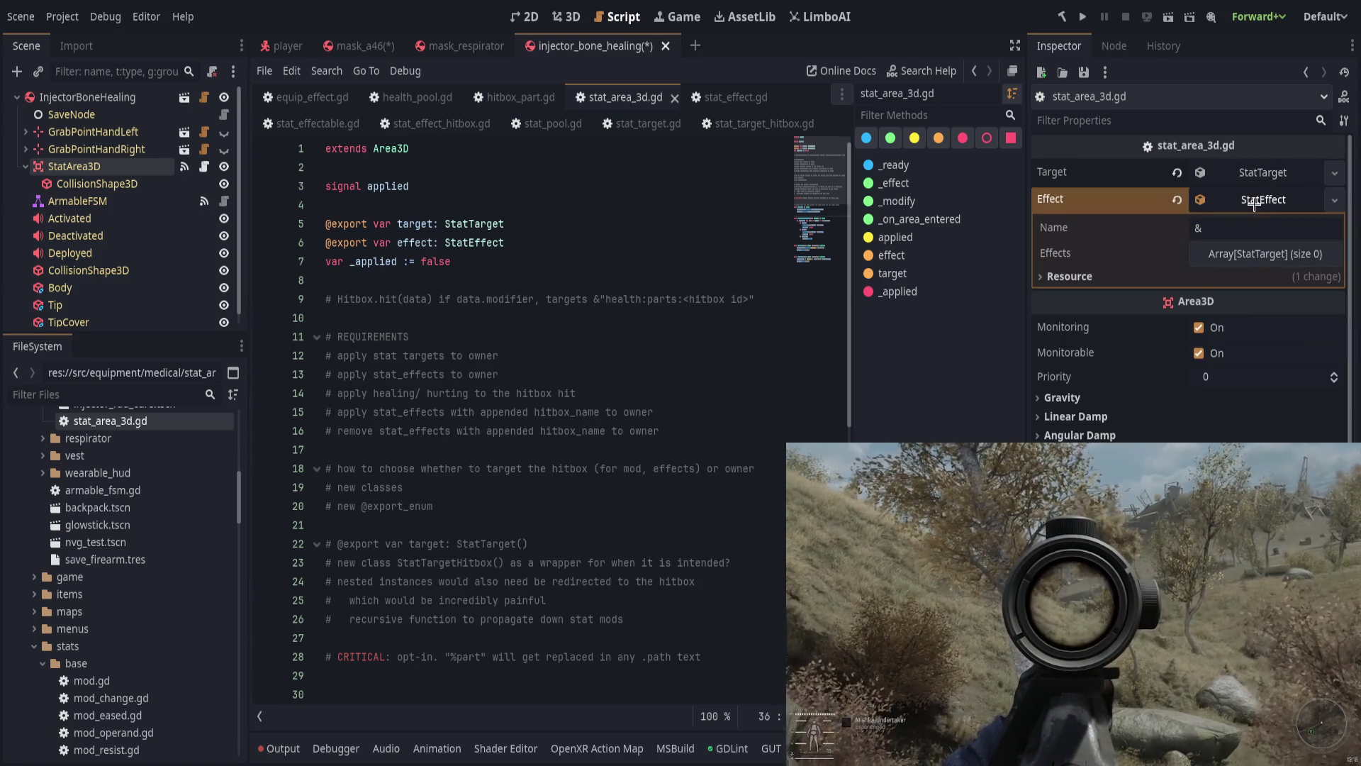
pyautogui.hotkey('ctrl', 's')
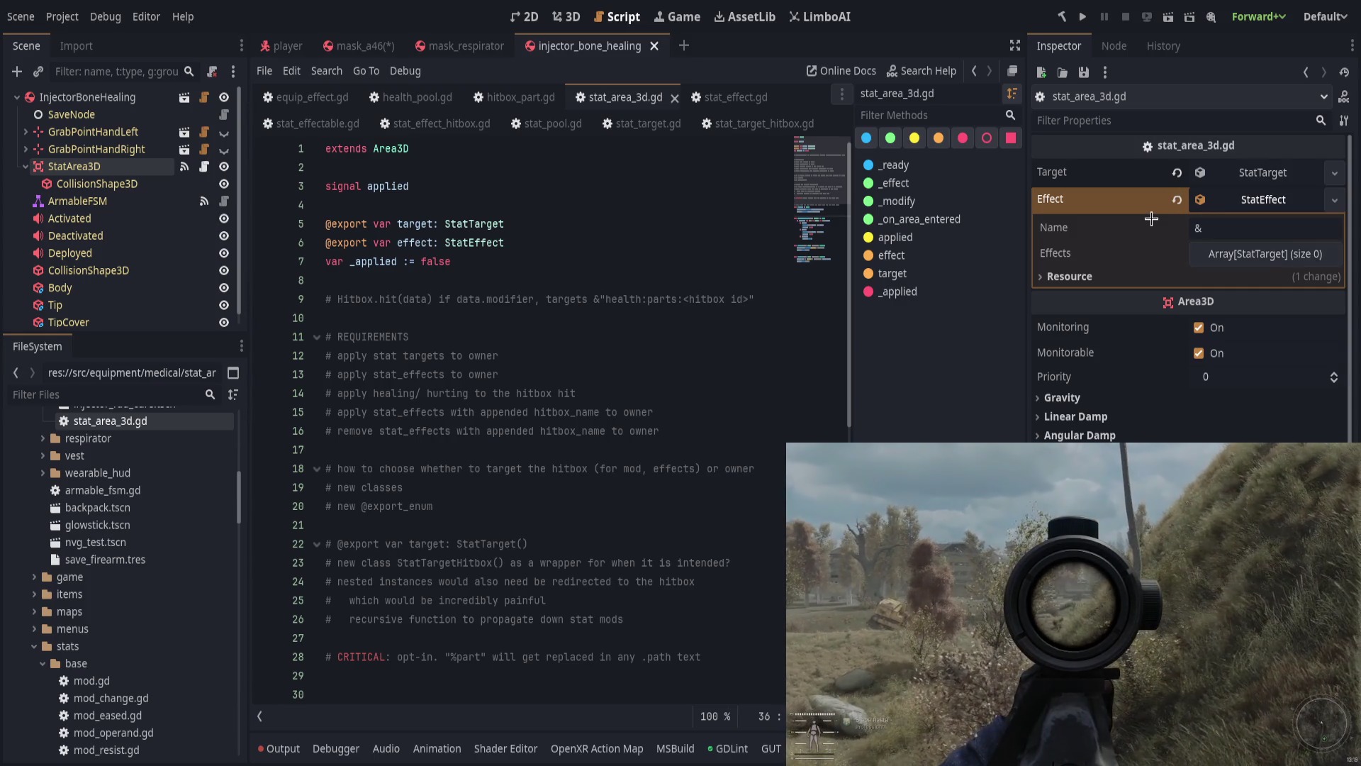
pyautogui.click(1227, 263)
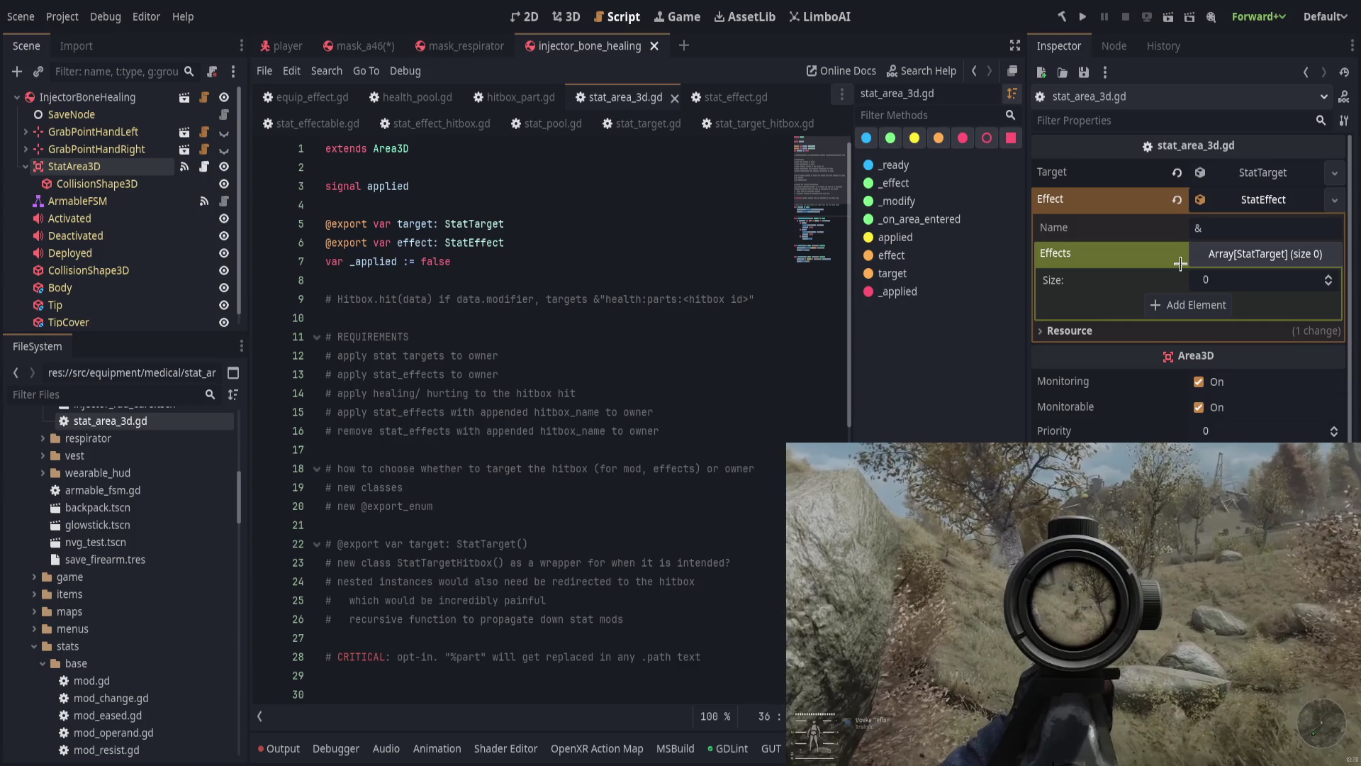
pyautogui.click(1213, 172)
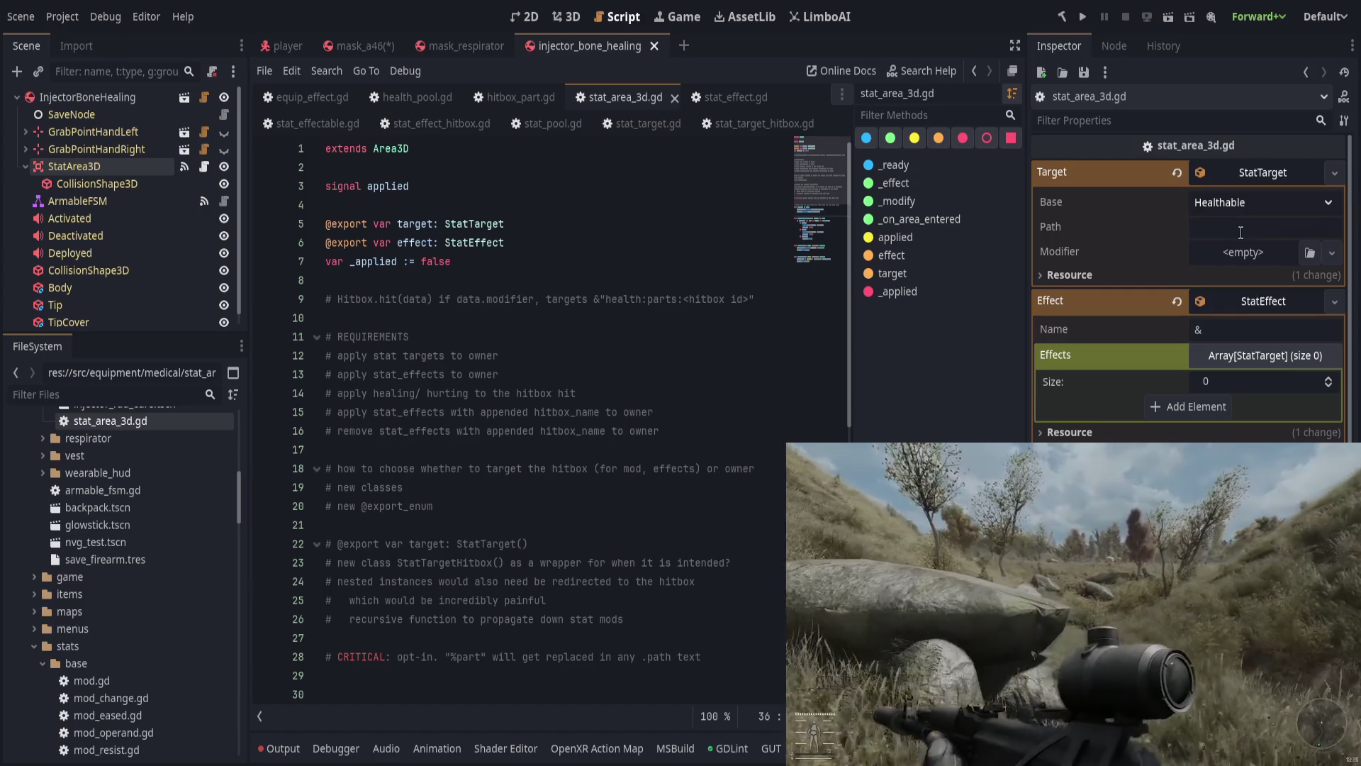
# Step: Set the StatTarget Path to health:parts:%part and add a StatChange modifier with Value 50
pyautogui.click(1252, 228)
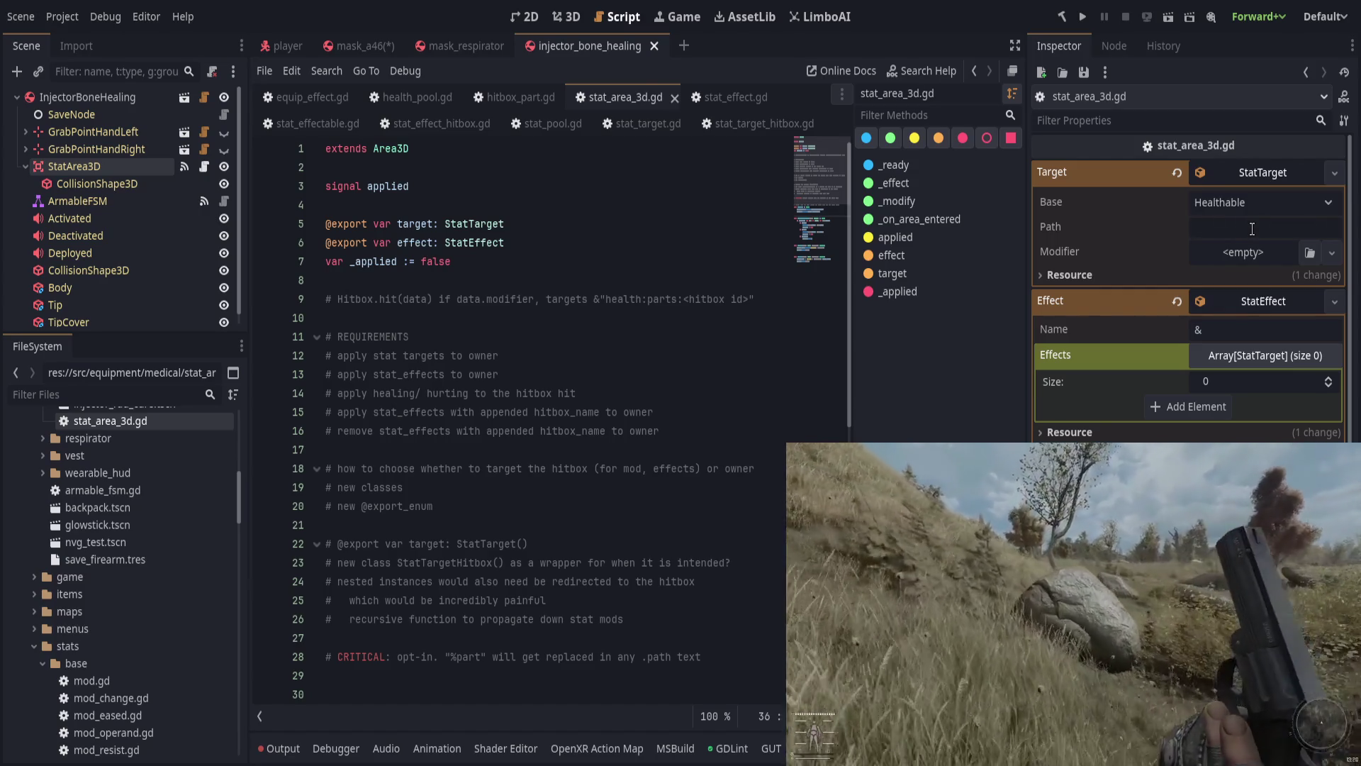
pyautogui.write('health:parts:%part')
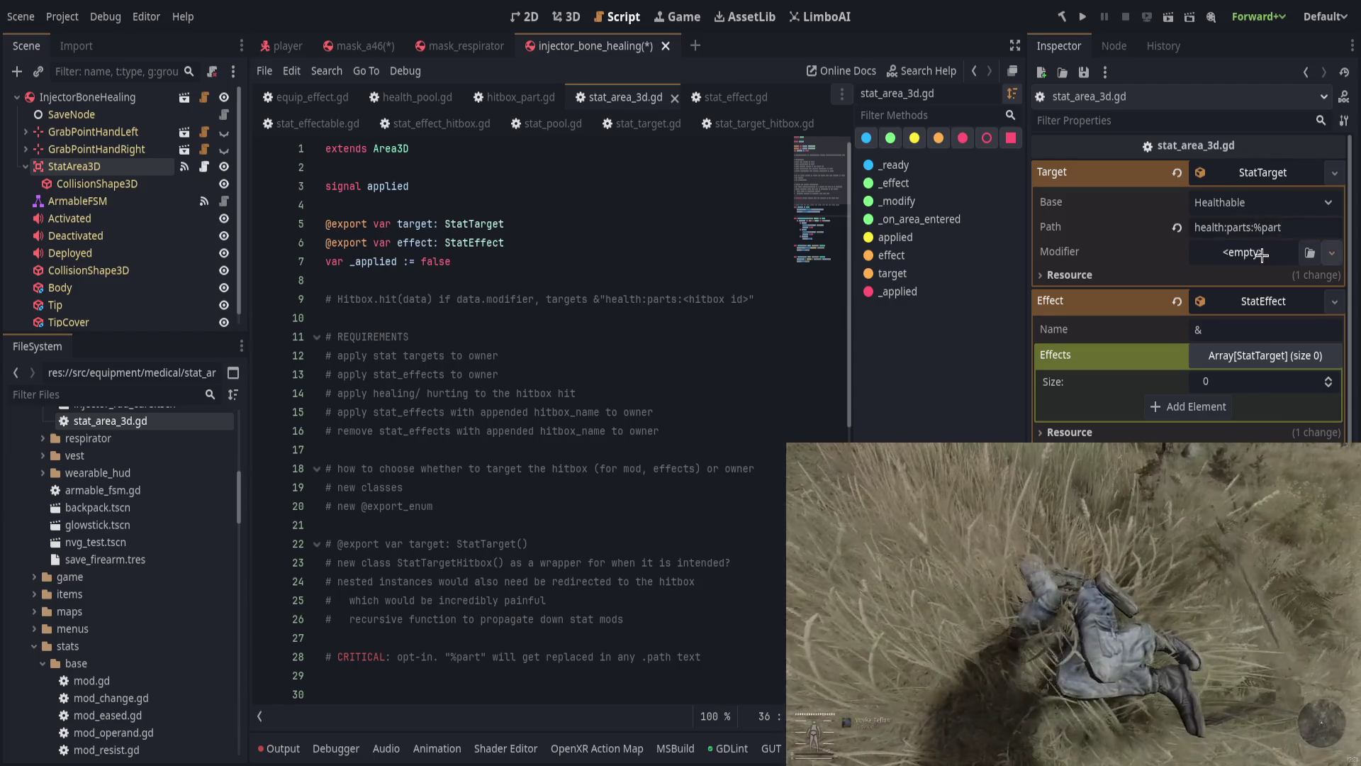
pyautogui.click(1244, 252)
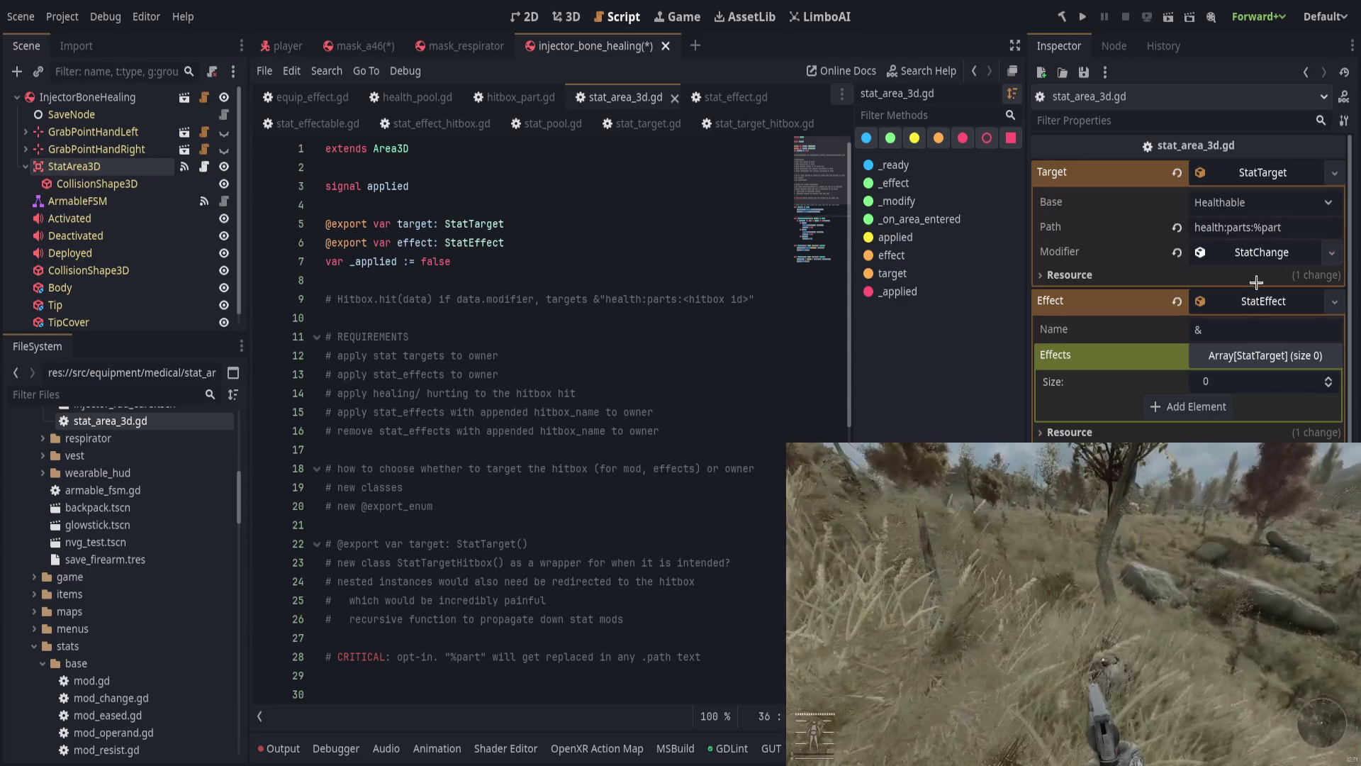
pyautogui.click(1258, 280)
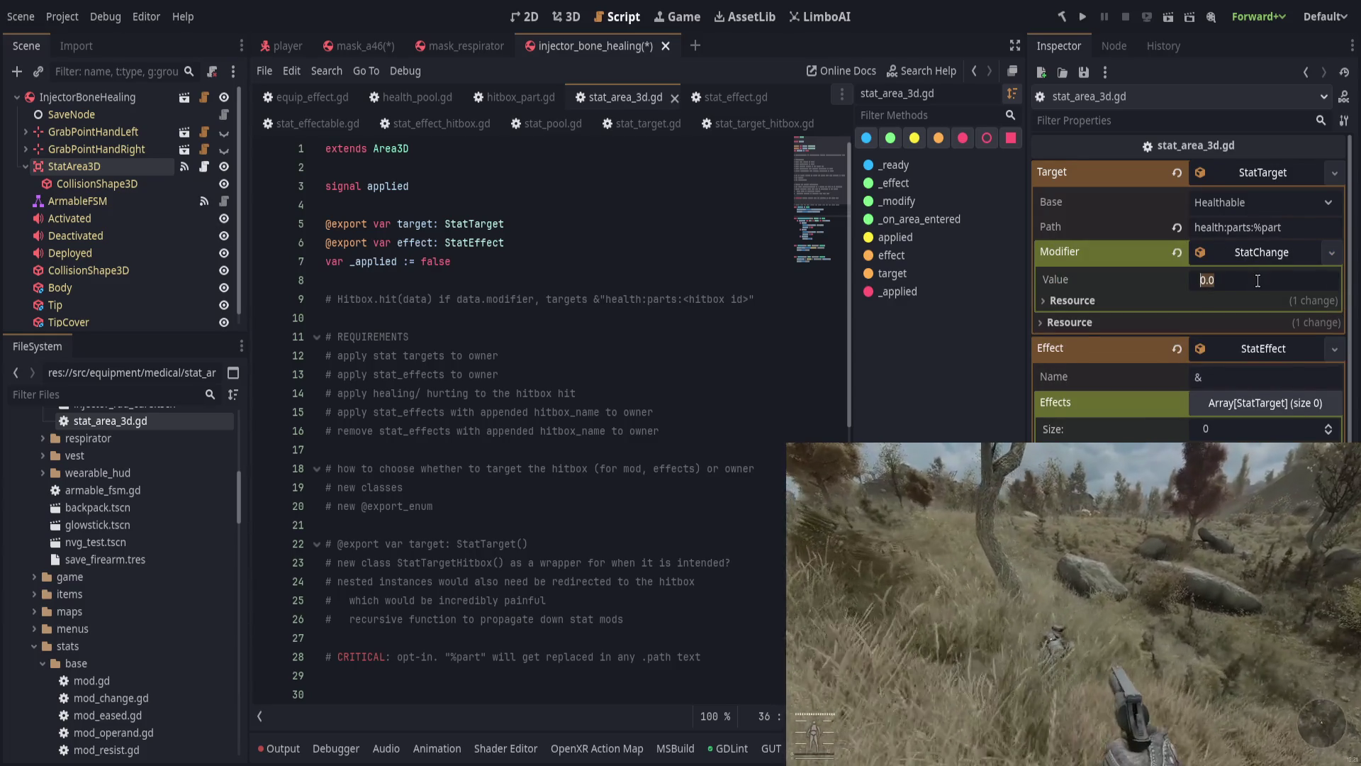
pyautogui.write('50')
pyautogui.press('Return')
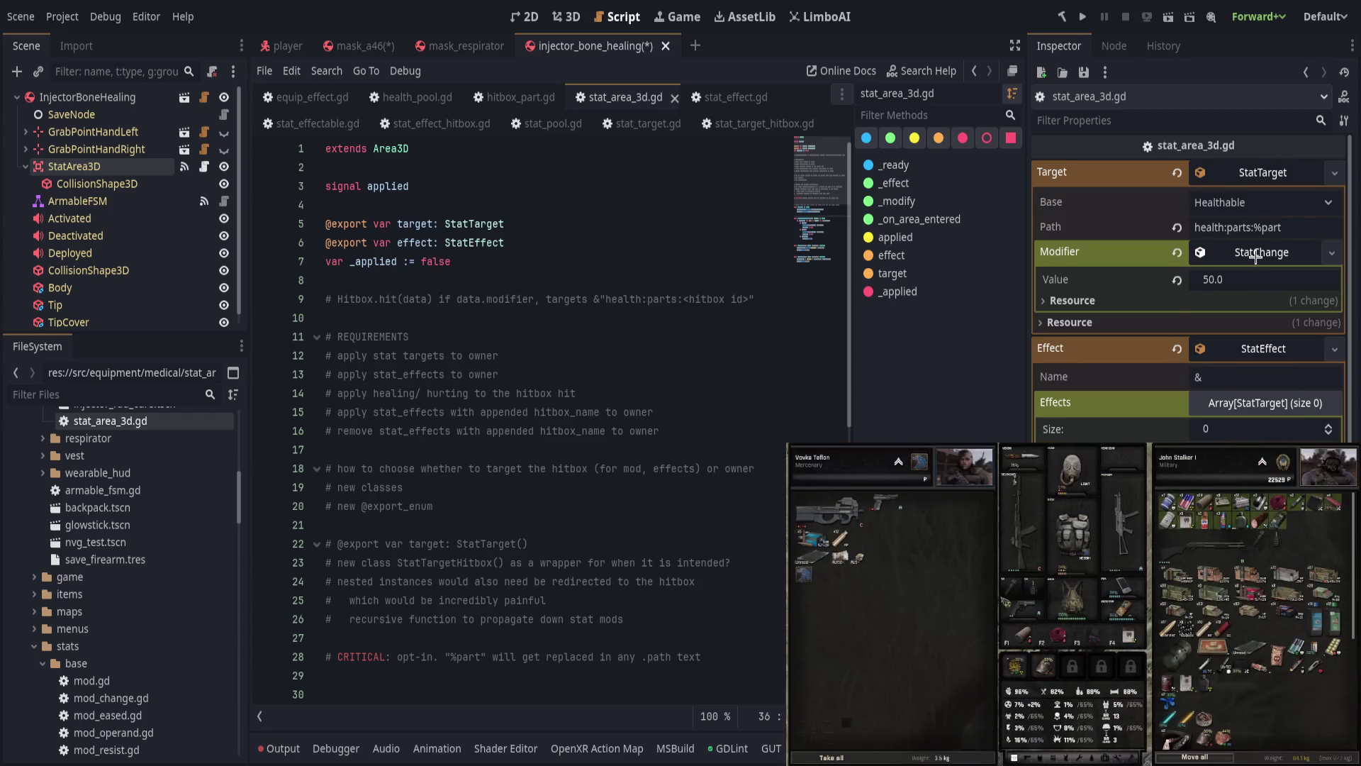
# Step: Collapse the modifier and resource sub-panels and revert the StatArea3D's Effect to <empty>
pyautogui.click(1255, 254)
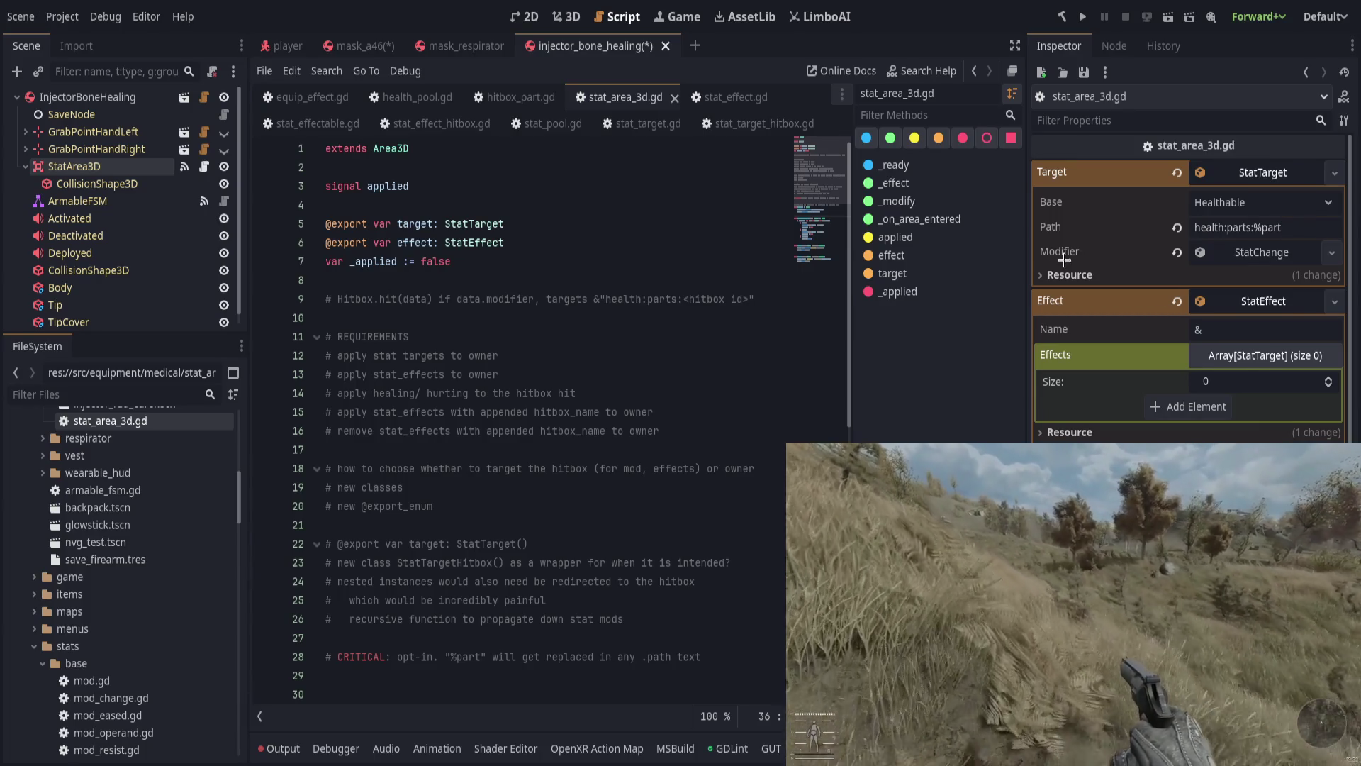
pyautogui.click(1244, 271)
pyautogui.click(1250, 257)
pyautogui.click(1250, 257)
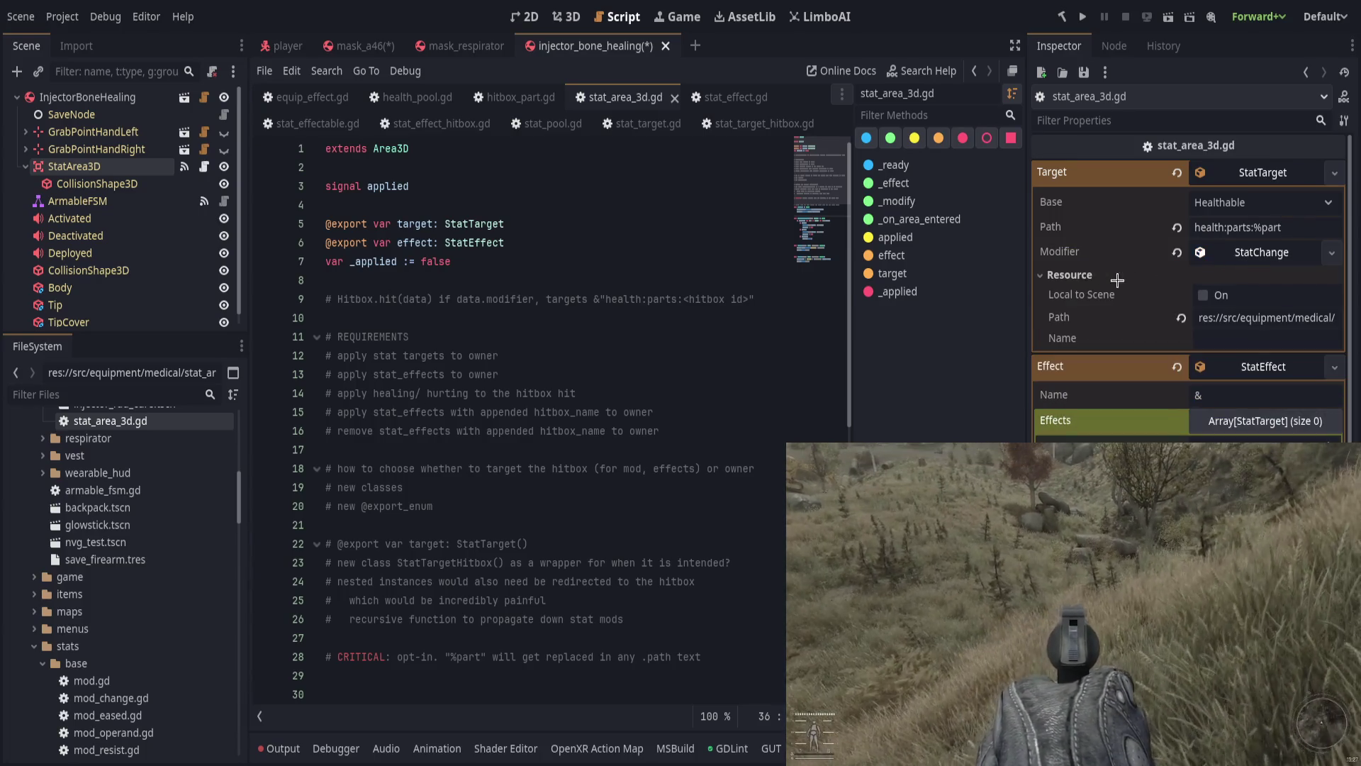
pyautogui.click(1086, 277)
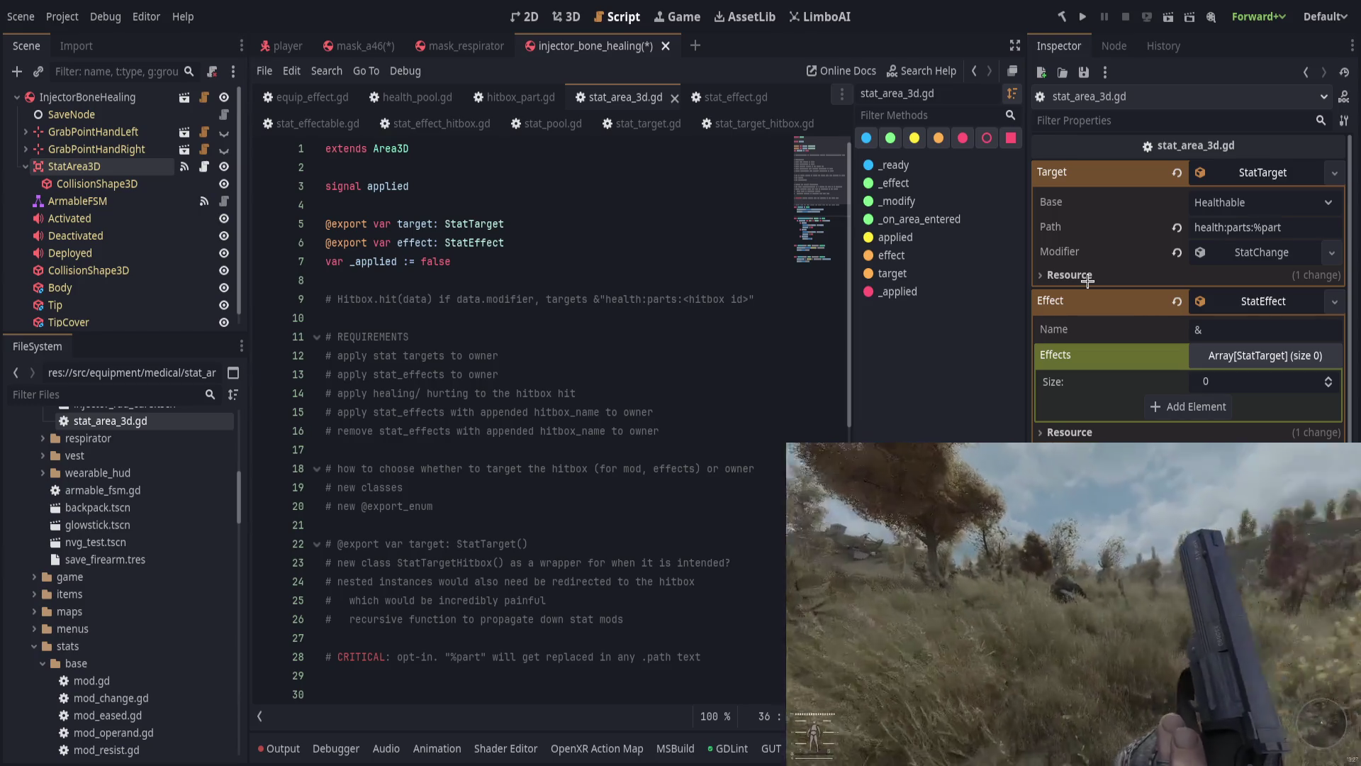
pyautogui.click(1177, 301)
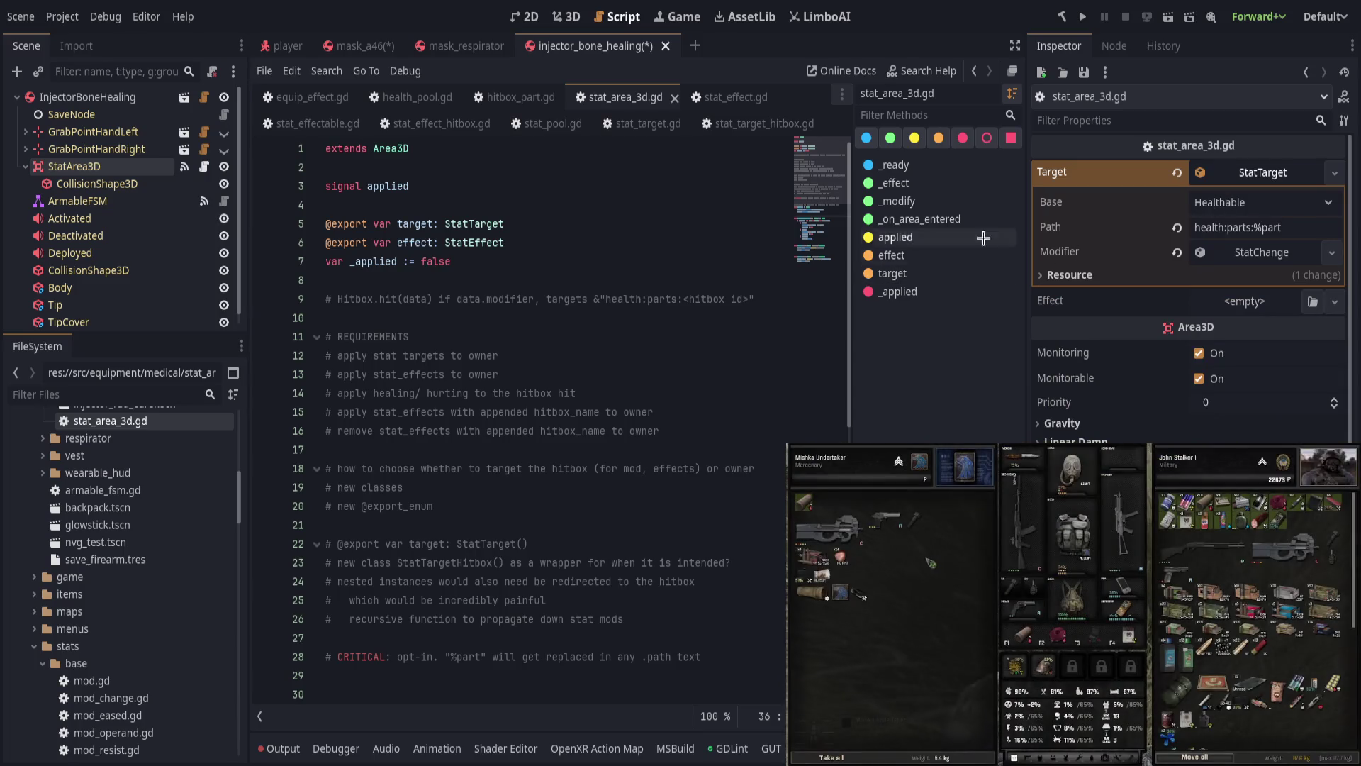
# Step: Verify the StatChange Value of 50, save injector_bone_healing, and scroll FileSystem up to the medical folder
pyautogui.click(1247, 260)
pyautogui.click(1247, 254)
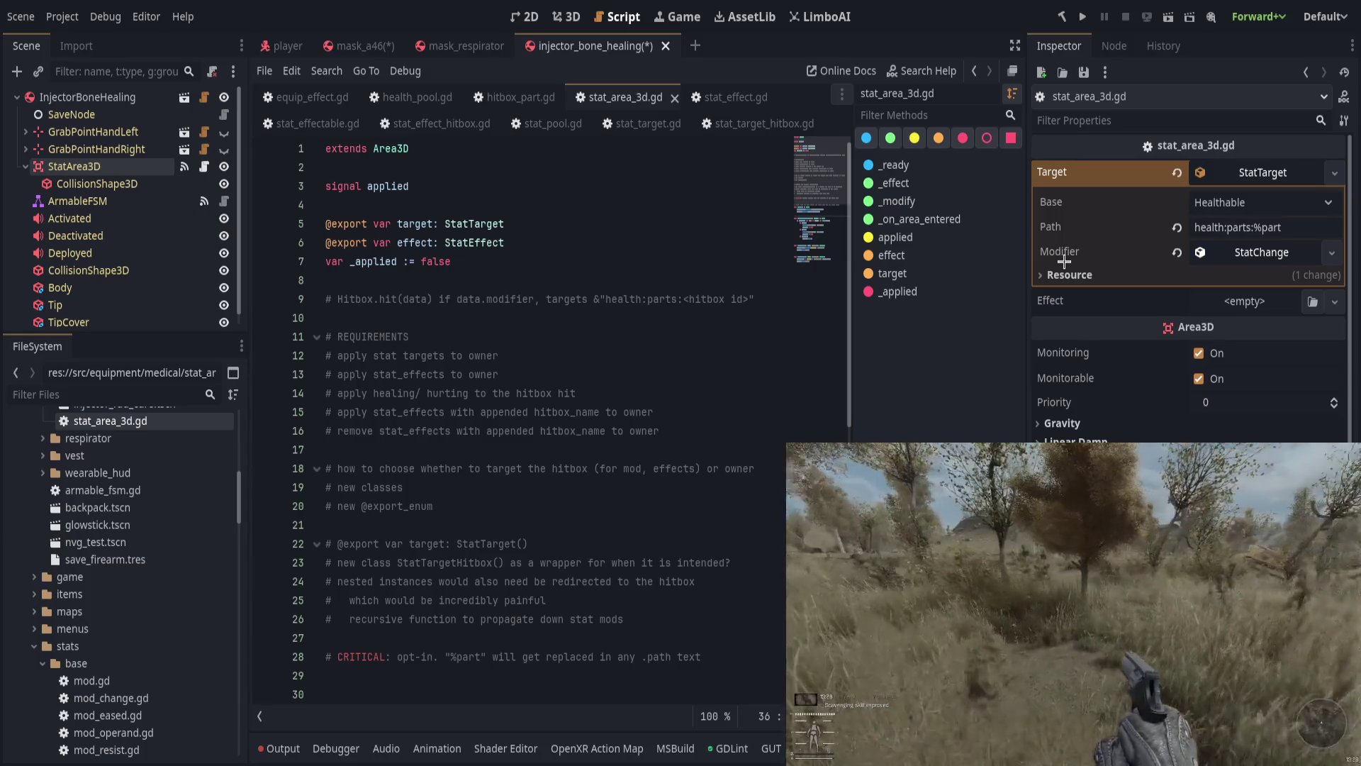
pyautogui.hotkey('ctrl', 's')
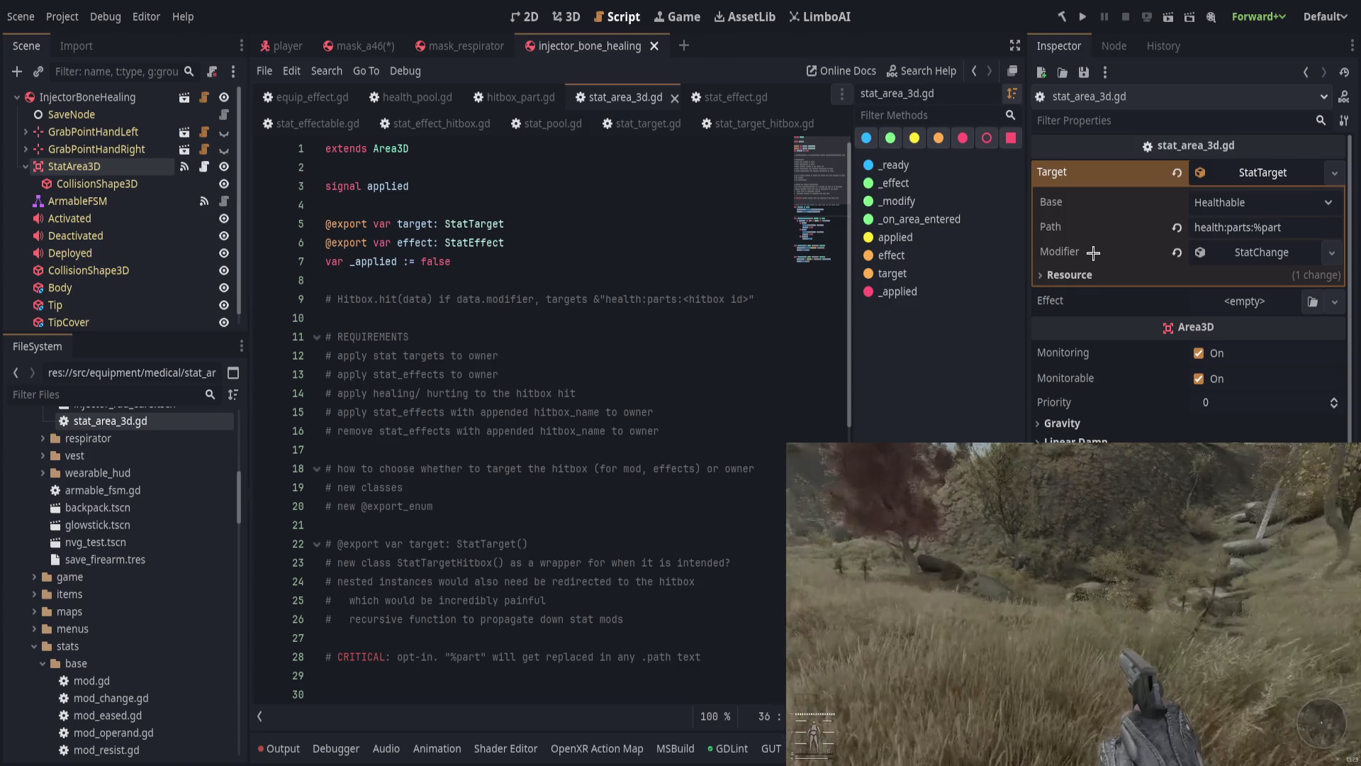
pyautogui.click(1269, 254)
pyautogui.click(1201, 253)
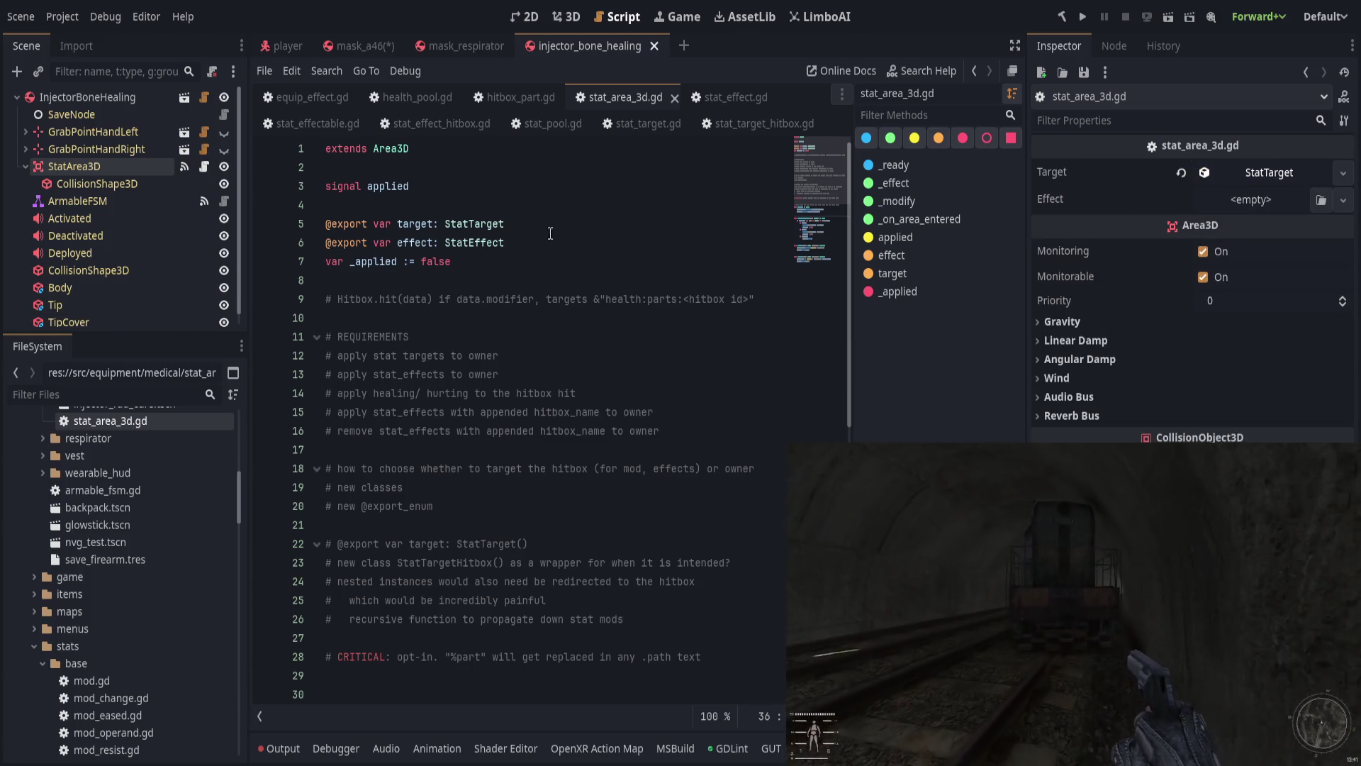
pyautogui.scroll(3, 155, 535)
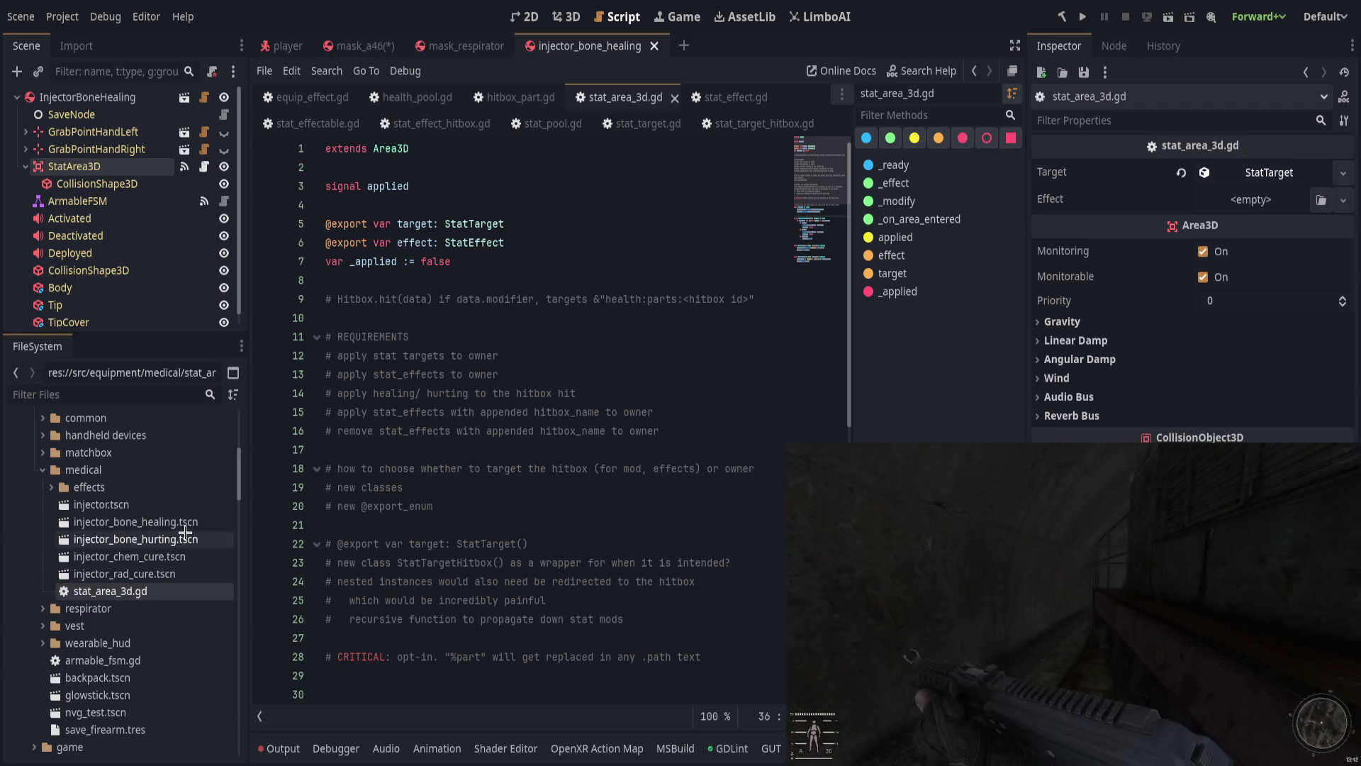
# Step: Open injector_bone_hurting.tscn and clear the StatArea3D's effect_fracture.tres Effect
pyautogui.click(141, 539)
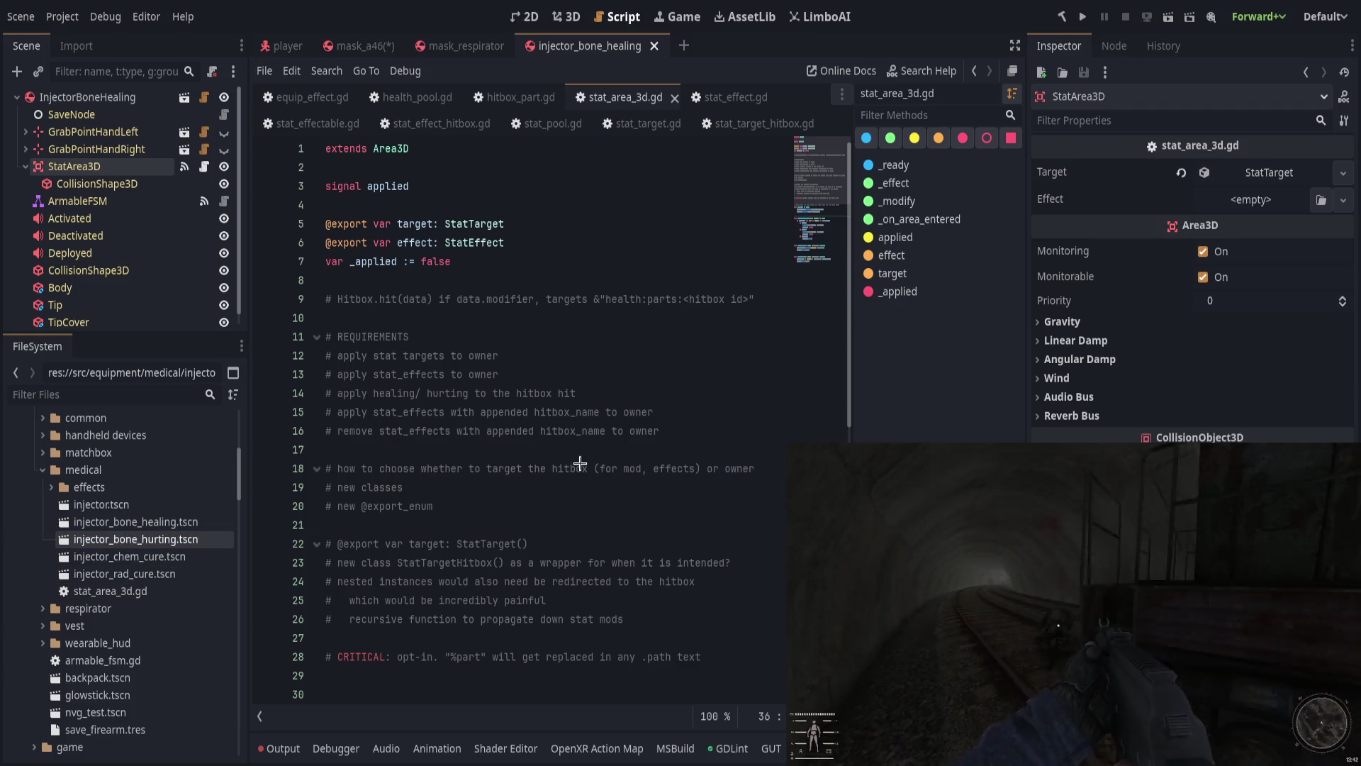
pyautogui.press('Return')
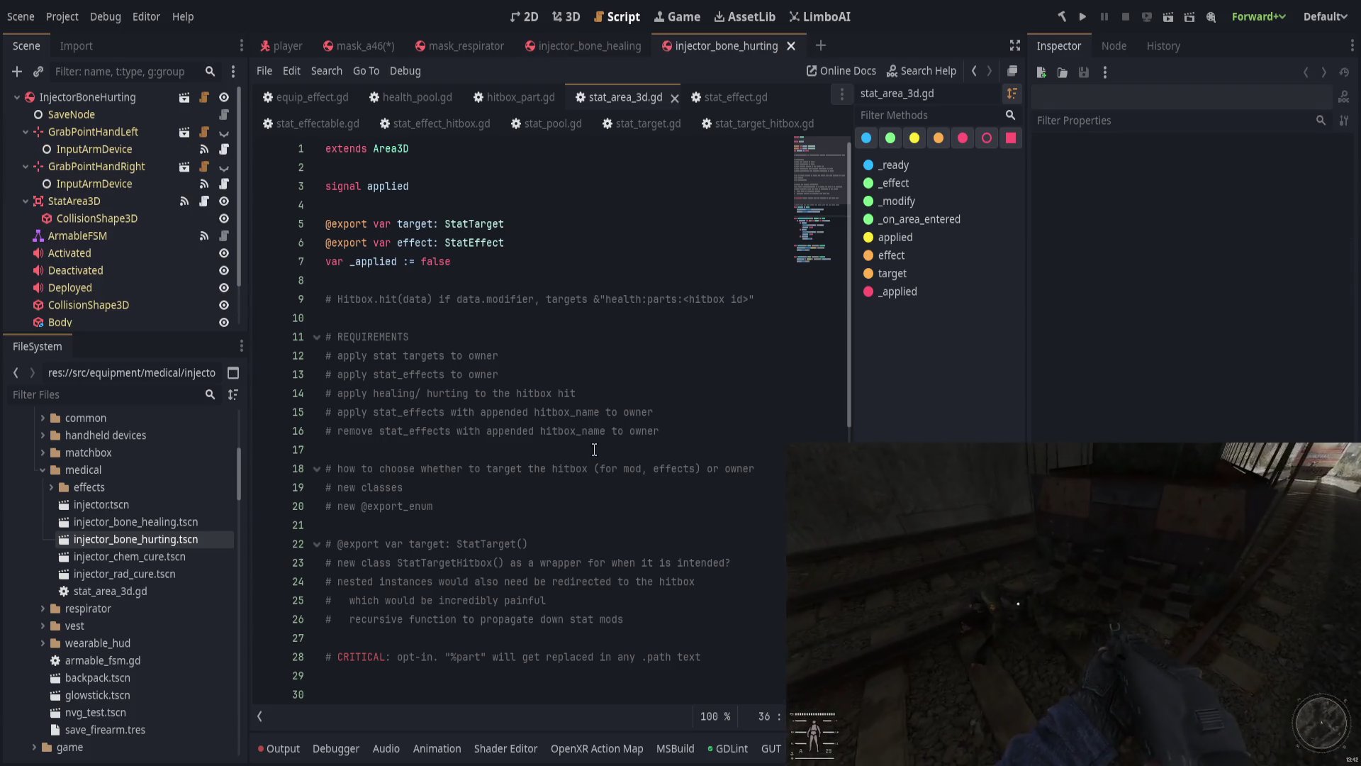
pyautogui.click(112, 201)
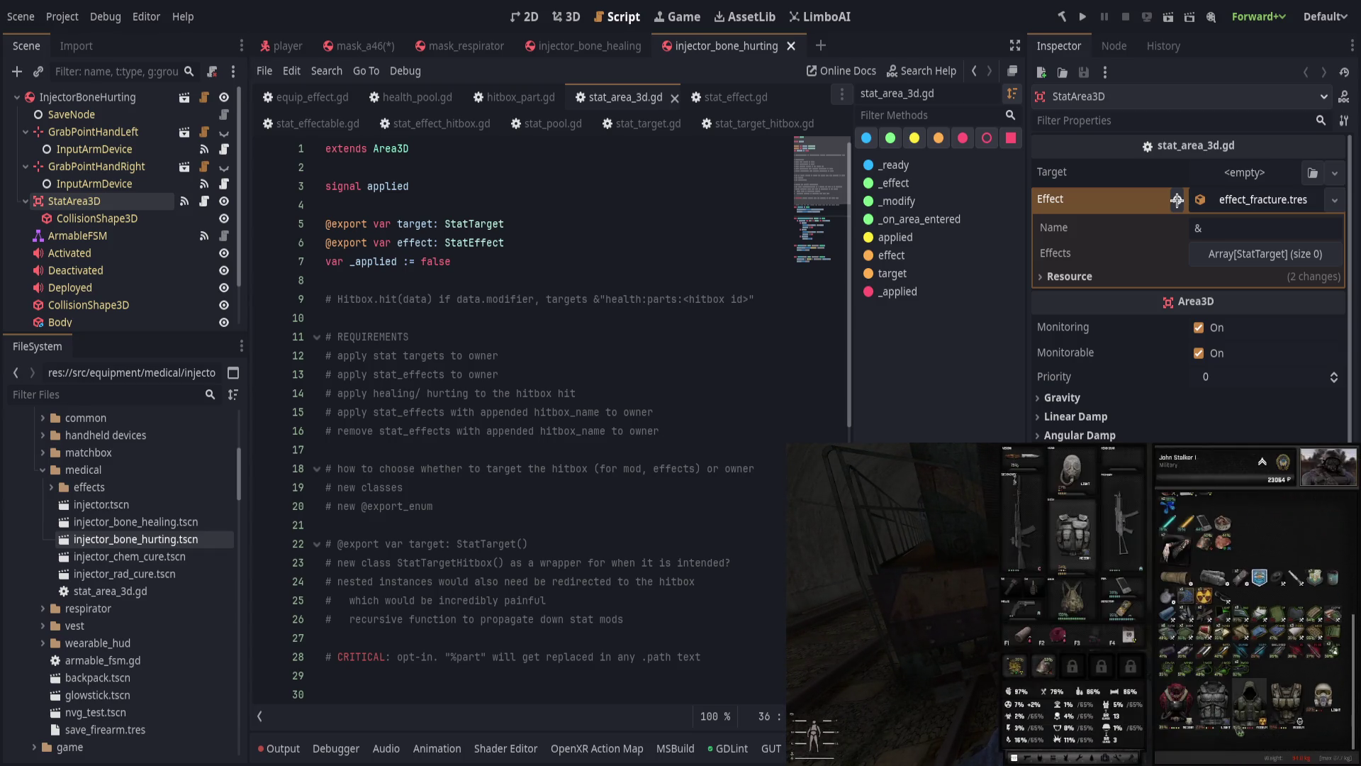
pyautogui.click(1176, 201)
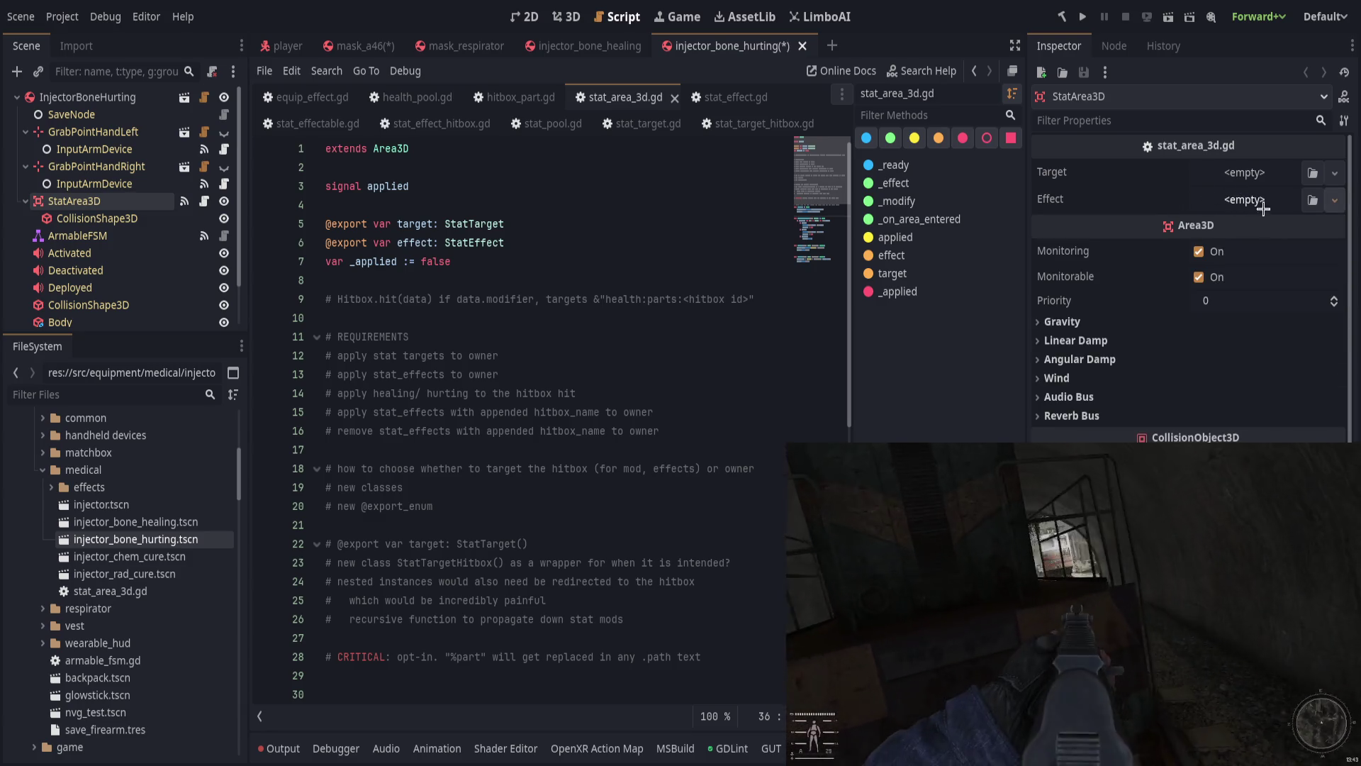
# Step: Assign a New StatEffect as the Effect and name it %part:fracture
pyautogui.click(1283, 244)
pyautogui.click(1245, 227)
pyautogui.write('frac')
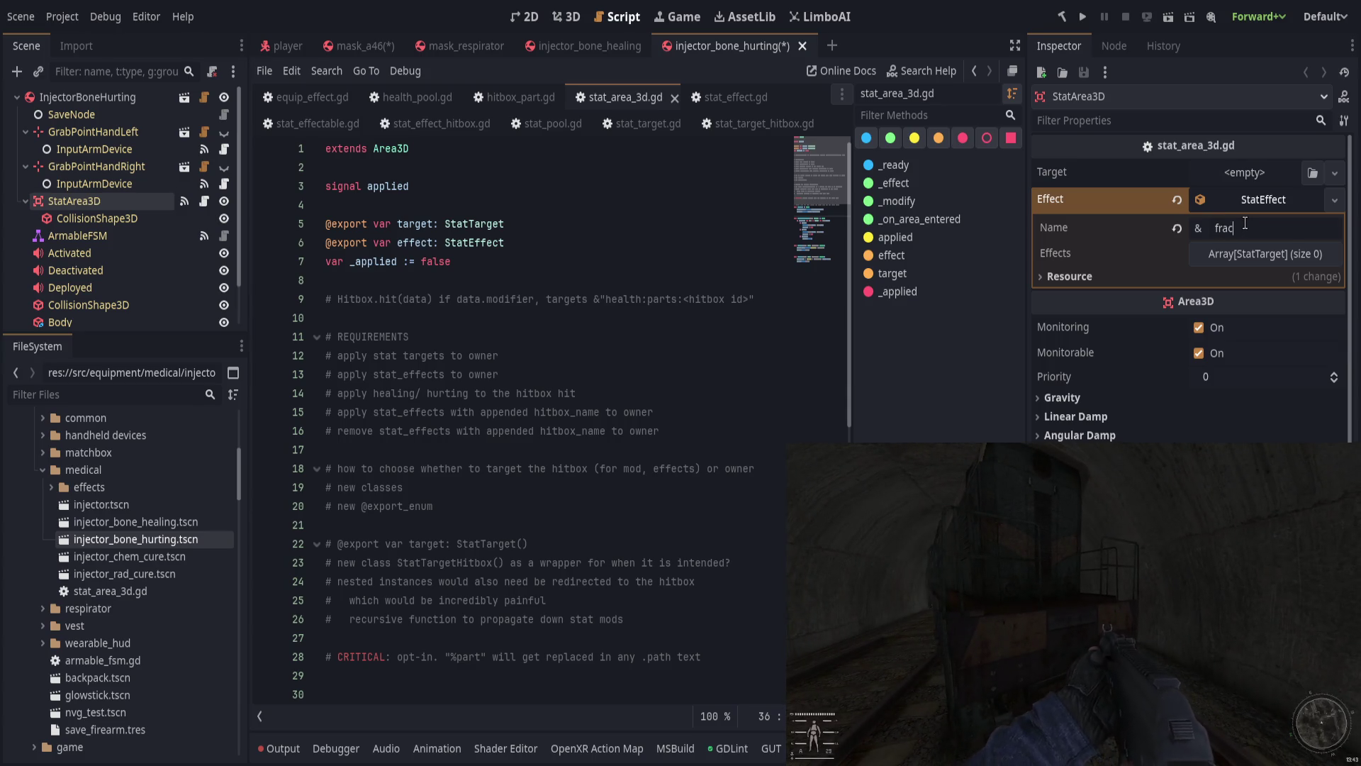
pyautogui.write('ture')
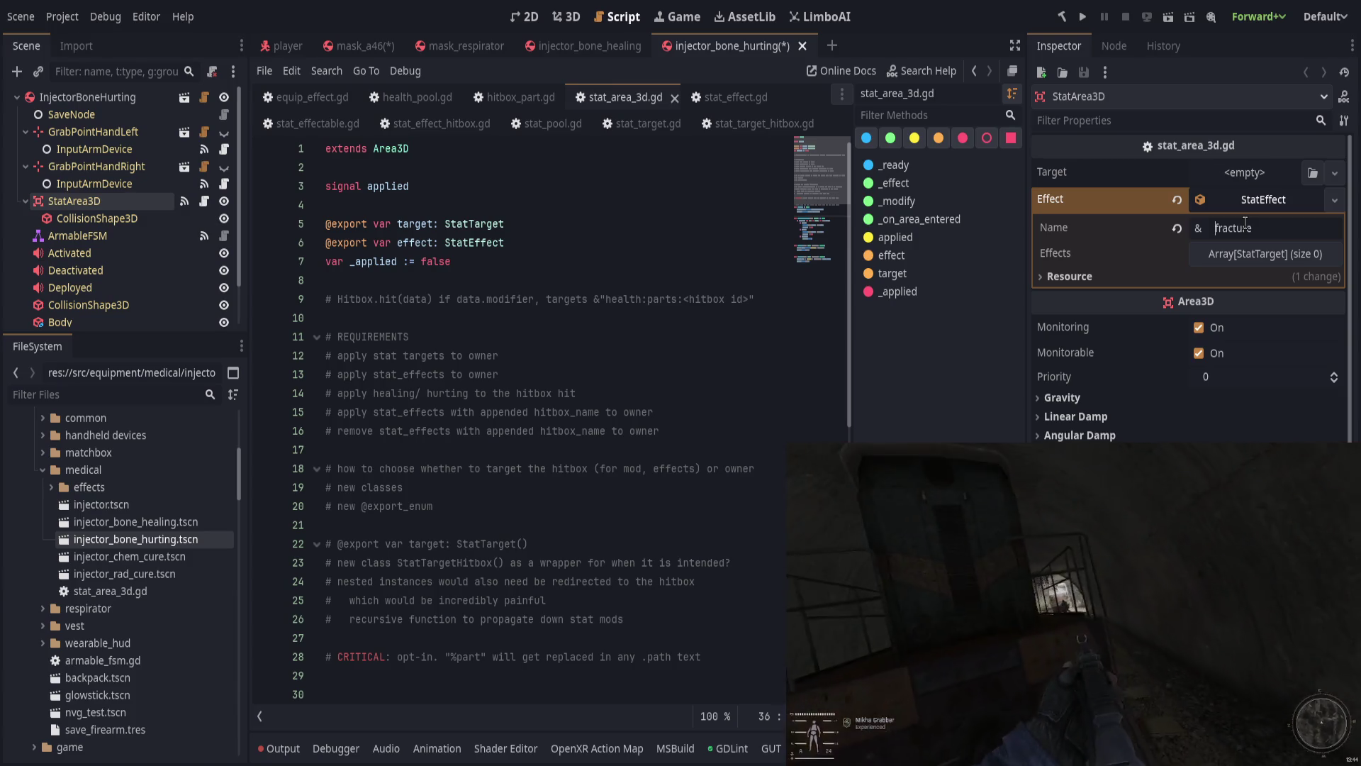
pyautogui.press('Home')
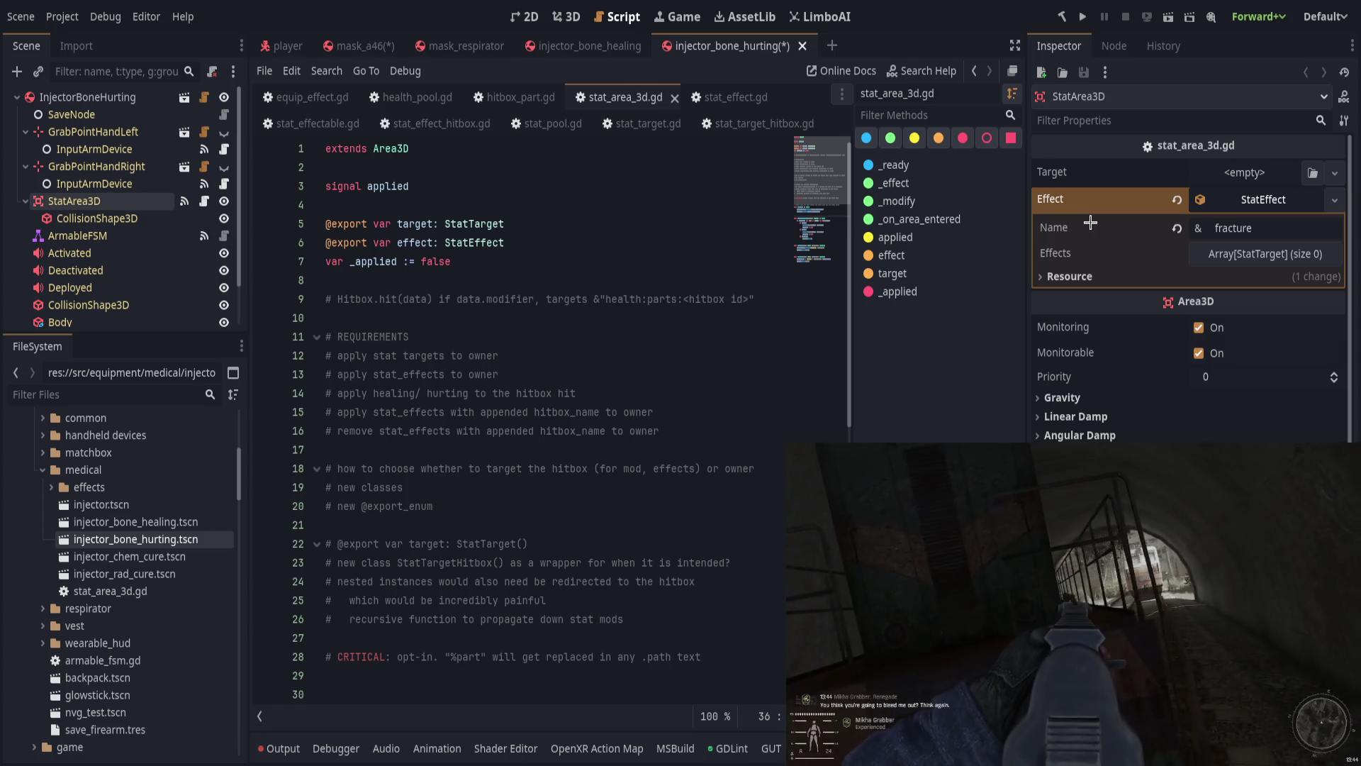
pyautogui.click(1287, 231)
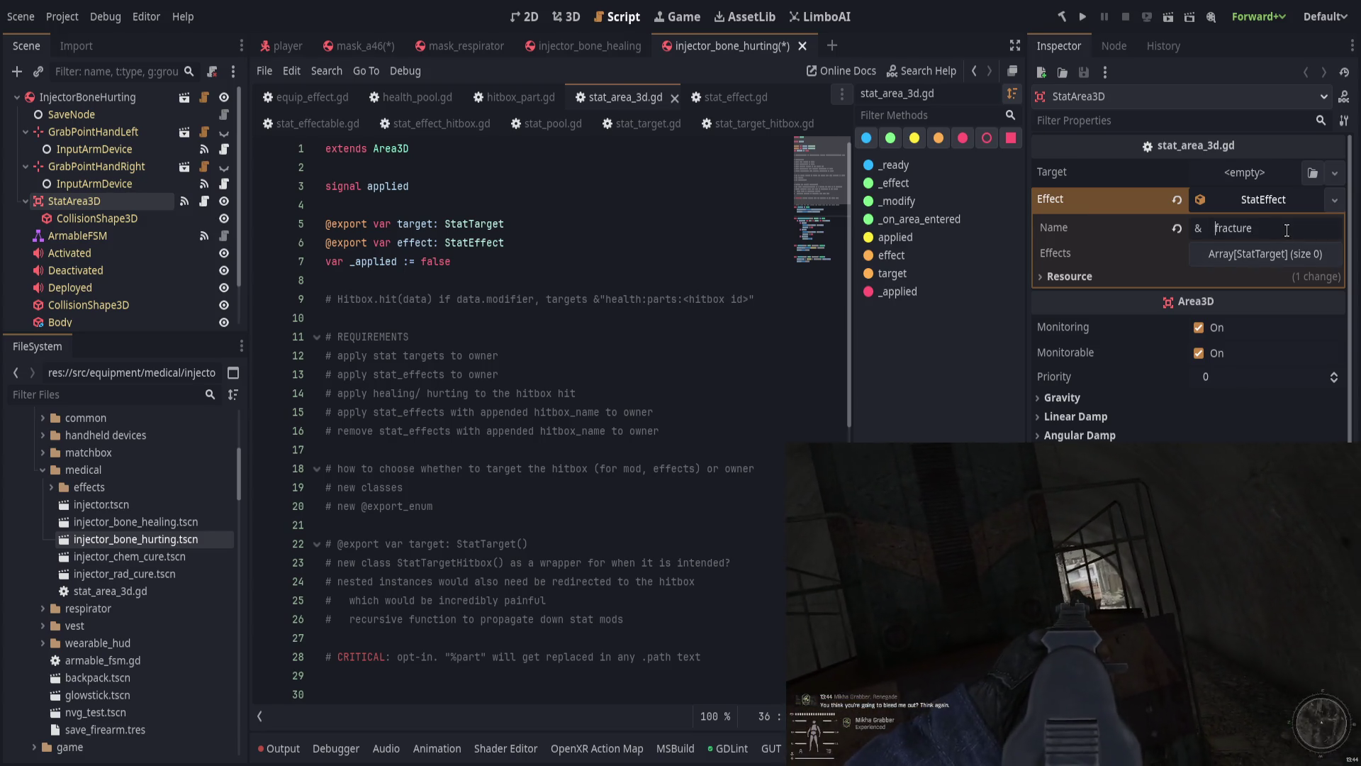
pyautogui.write('%part:')
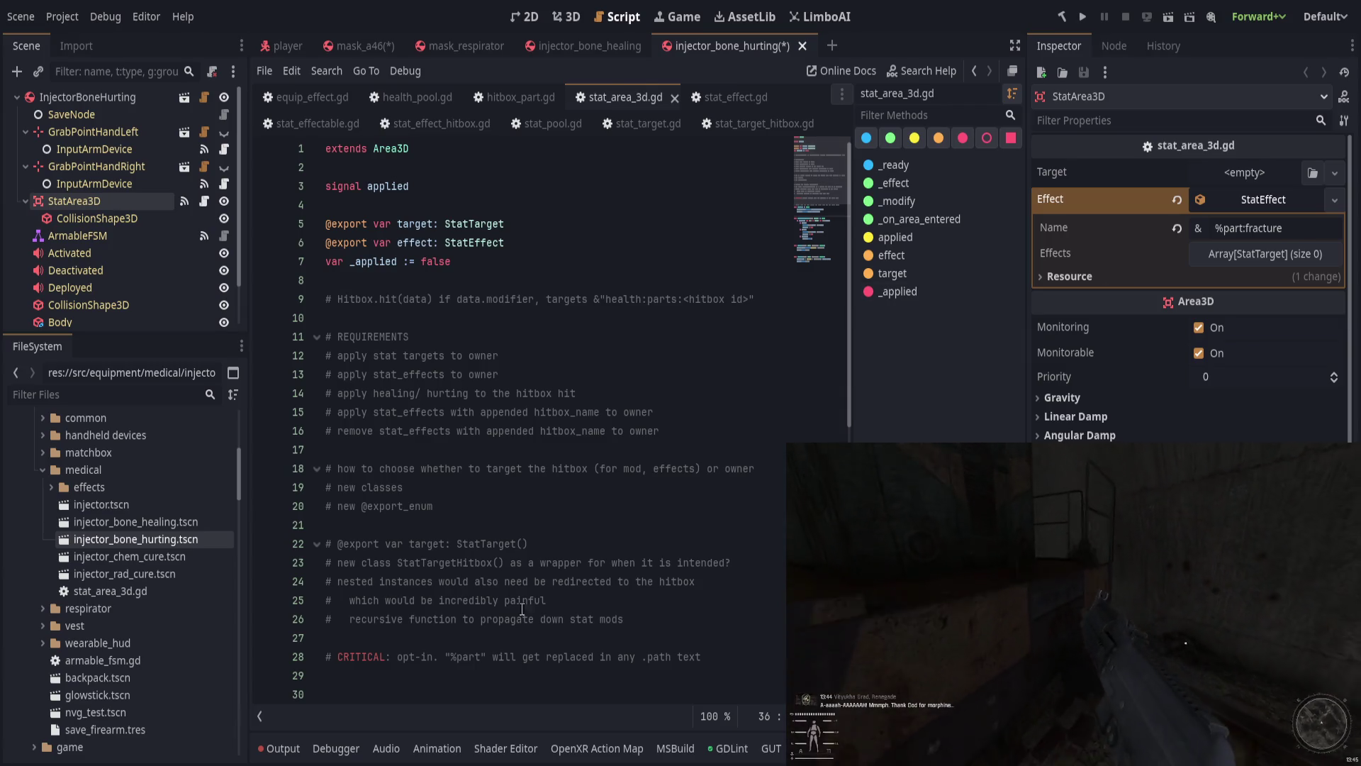
pyautogui.scroll(-9, 514, 610)
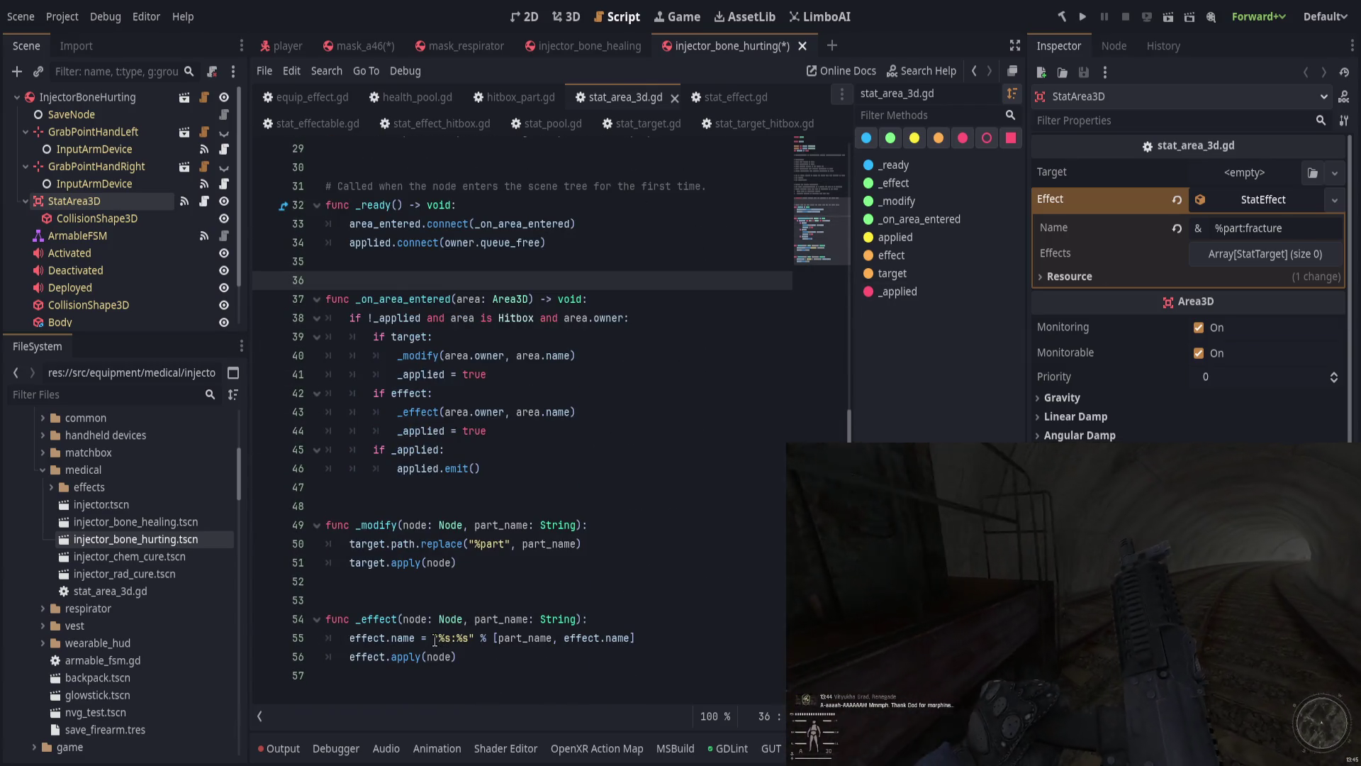
# Step: Select the old effect-name formatting expression on line 55 of _effect
pyautogui.moveTo(434, 640); pyautogui.dragTo(572, 640)
pyautogui.click(712, 633)
pyautogui.click(692, 625)
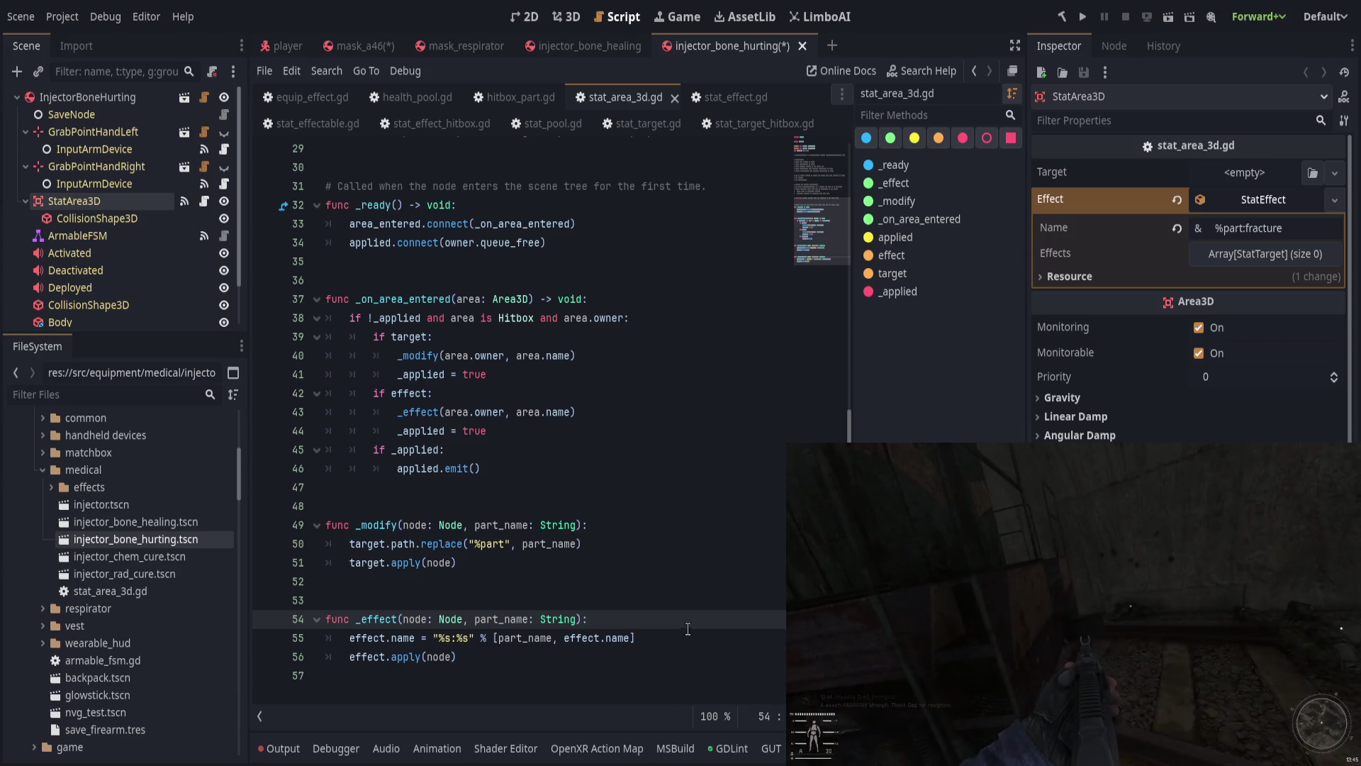
pyautogui.click(670, 637)
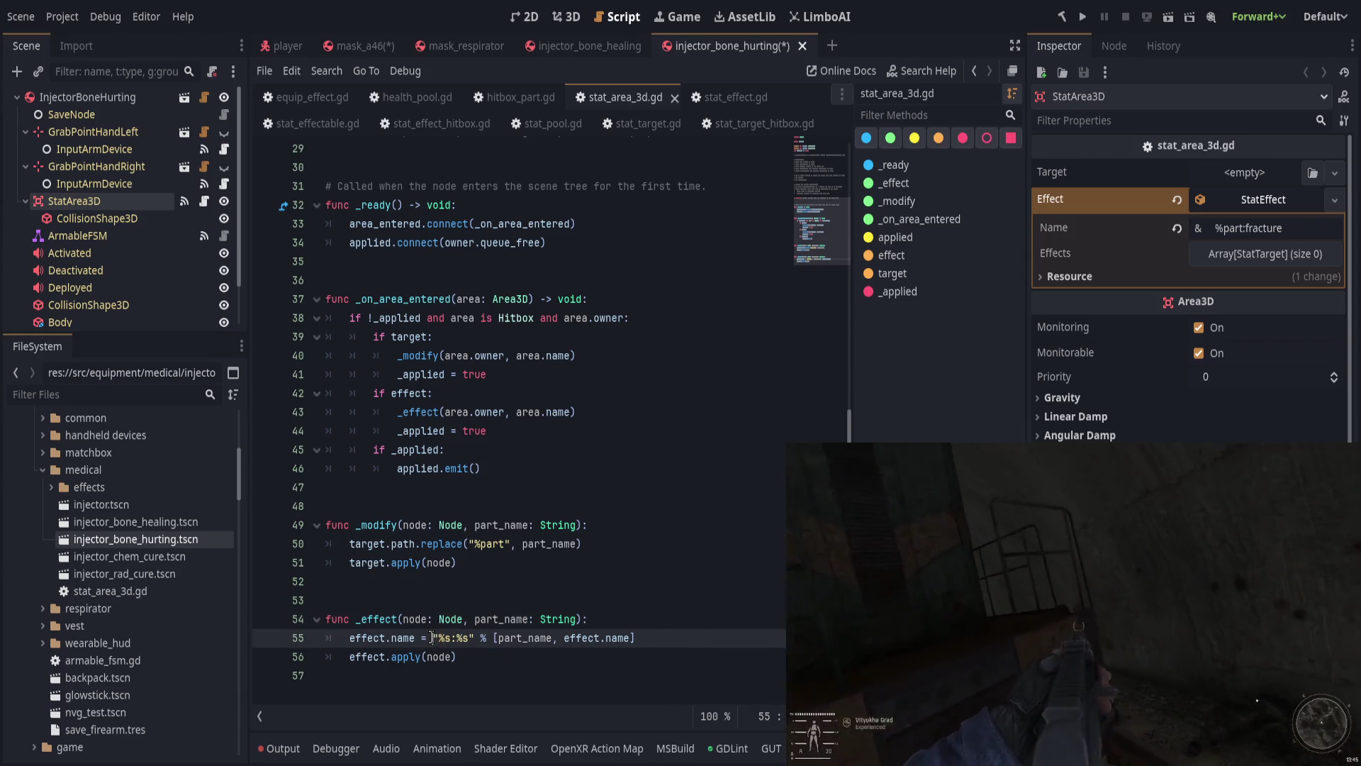
pyautogui.press('Up')
pyautogui.moveTo(434, 637); pyautogui.dragTo(728, 638)
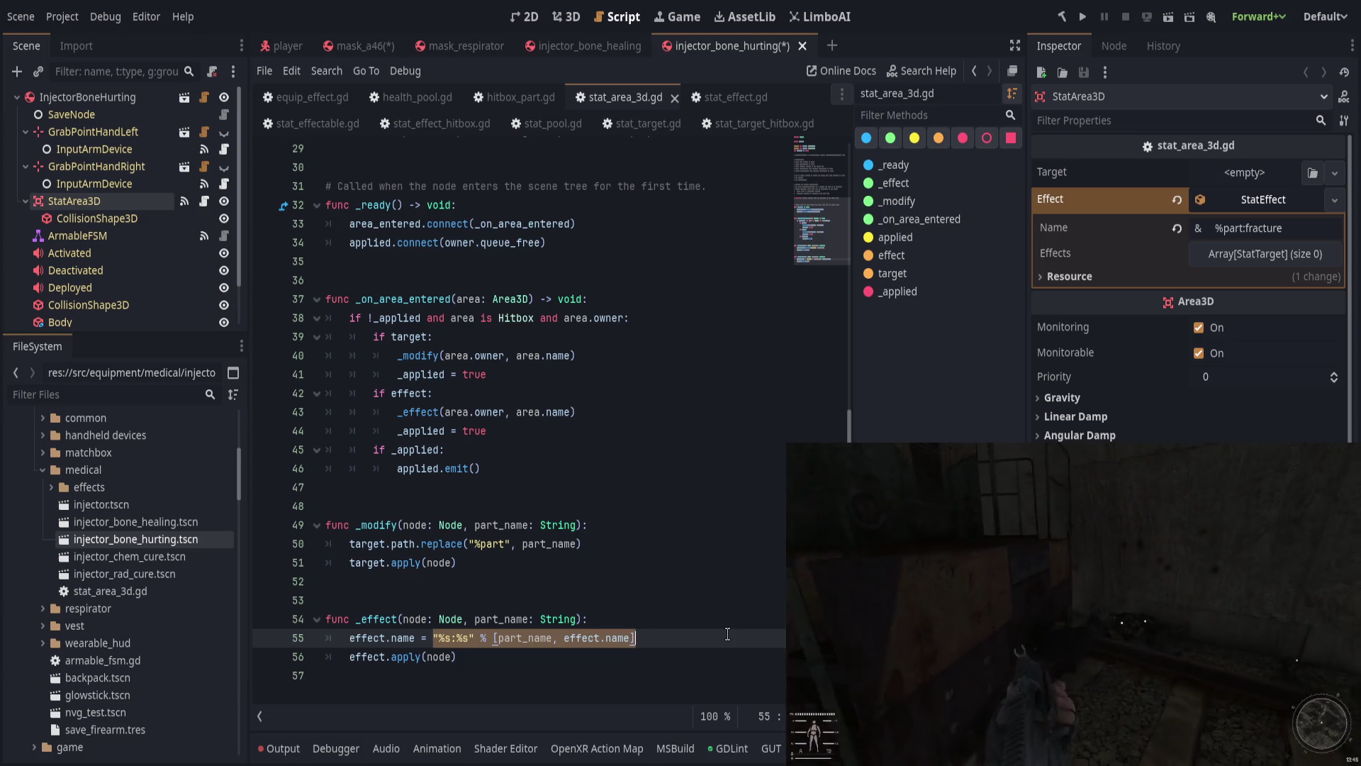
# Step: Replace it with effect.name.replace("%part", part_name) and save the script and scene
pyautogui.write('effec')
pyautogui.write('t.name.rep')
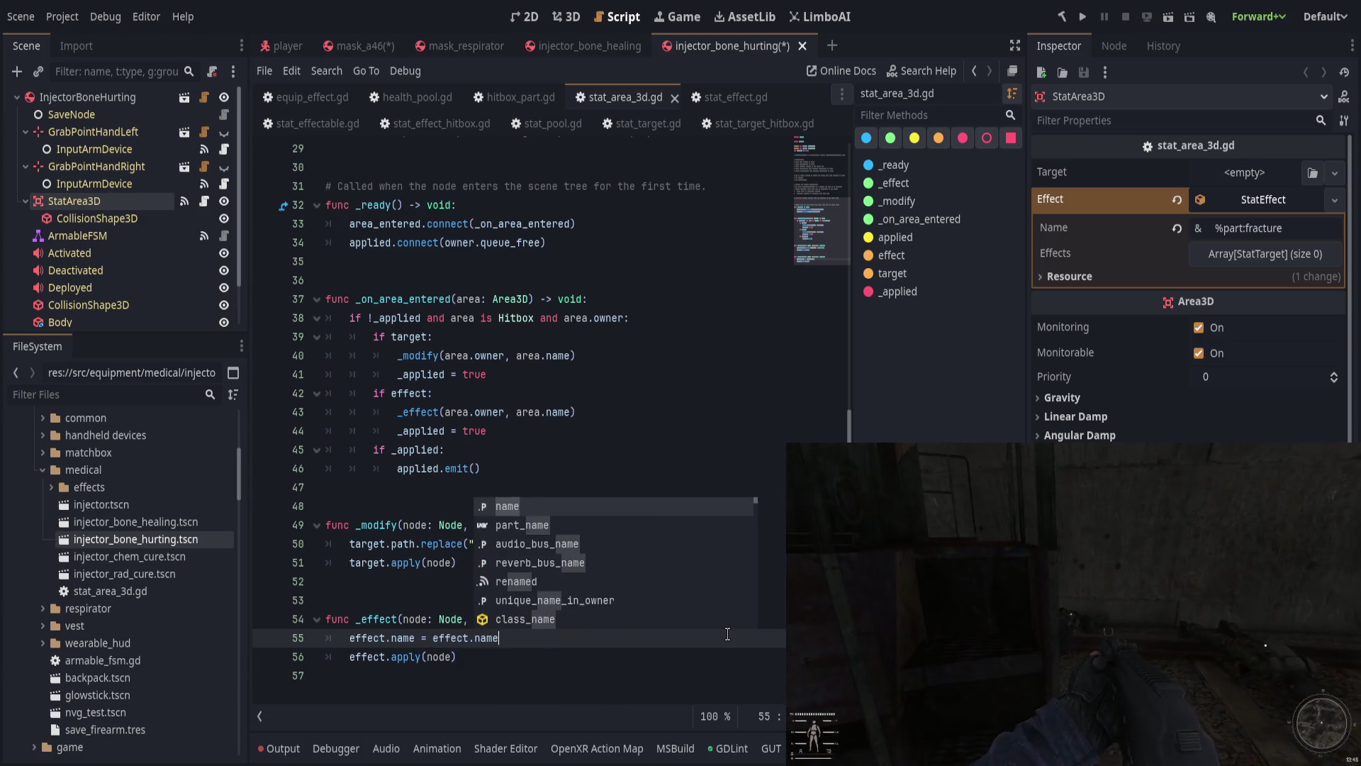
pyautogui.write('lace(')
pyautogui.press('Return')
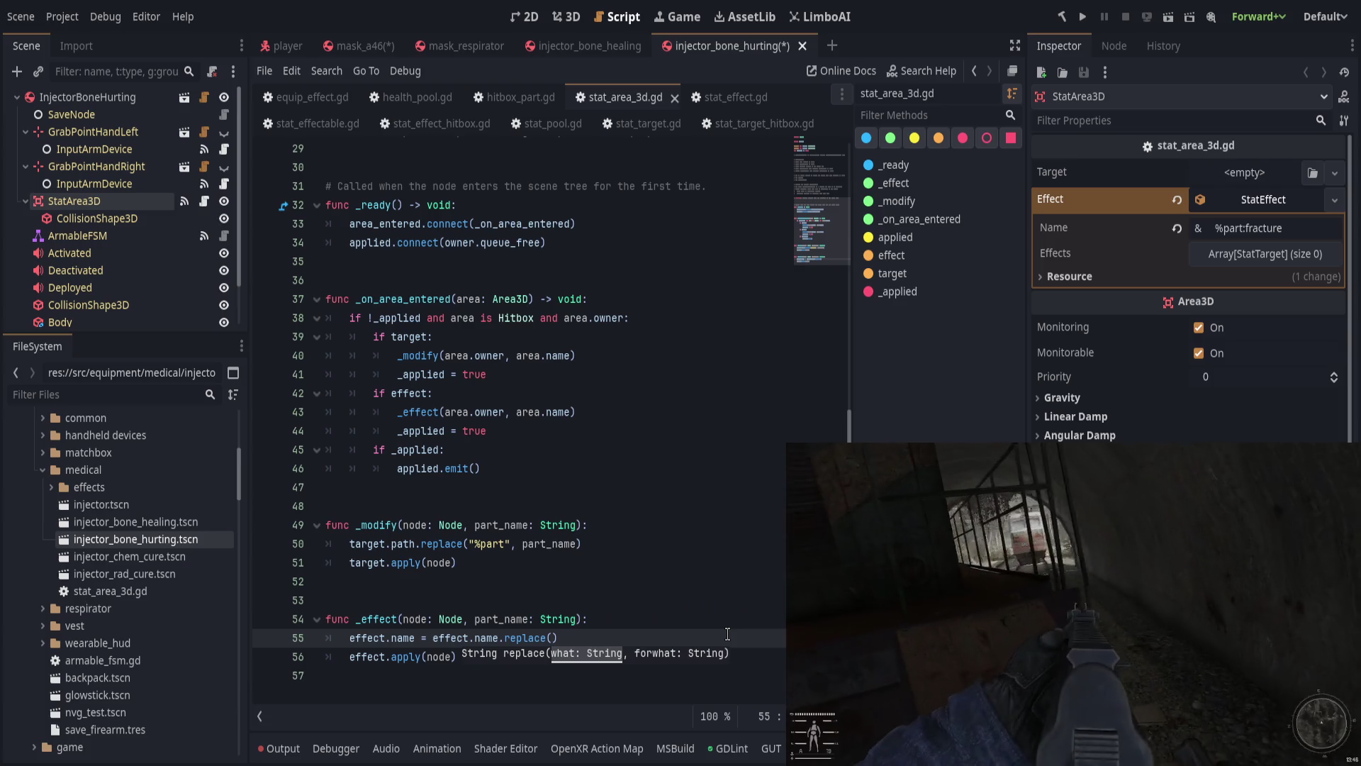
pyautogui.write('%"')
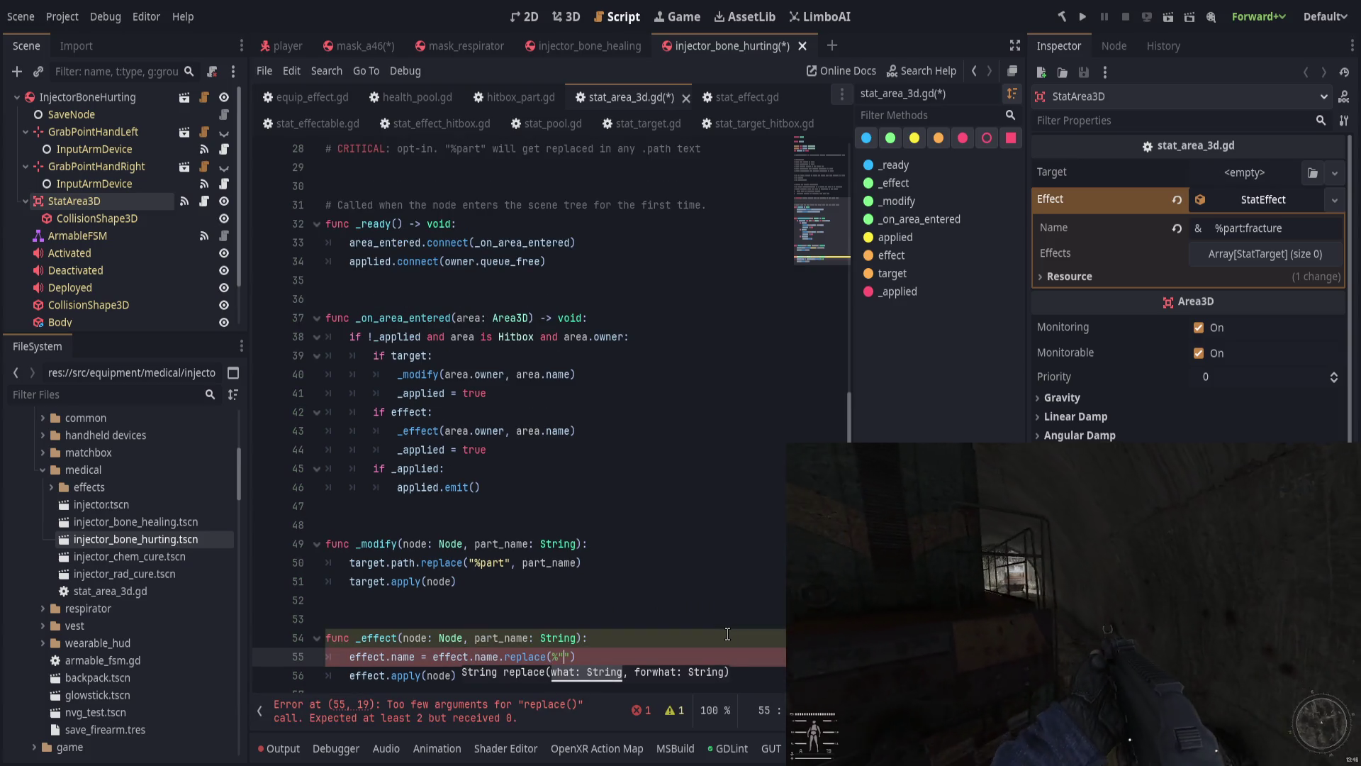
pyautogui.press('BackSpace')
pyautogui.press('BackSpace')
pyautogui.write('"%part", ')
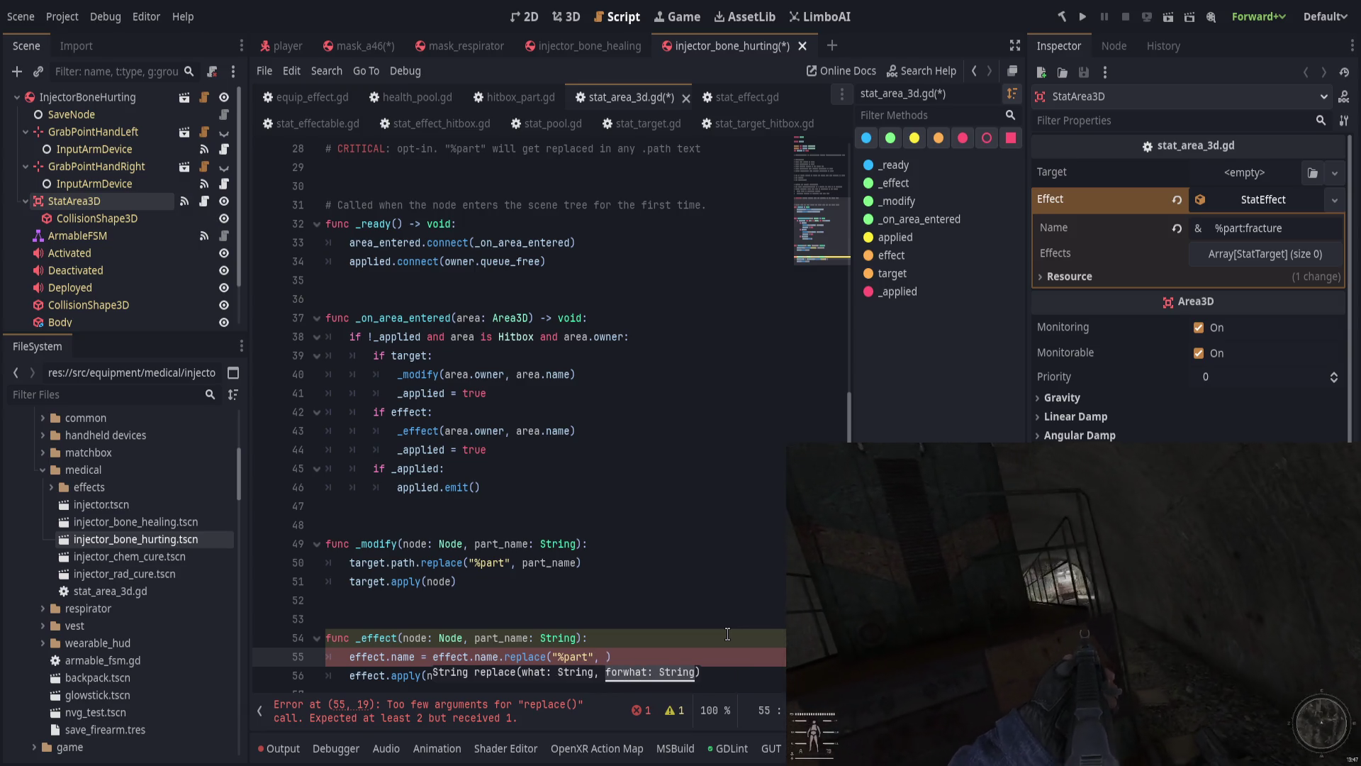
pyautogui.write('part_')
pyautogui.press('Return')
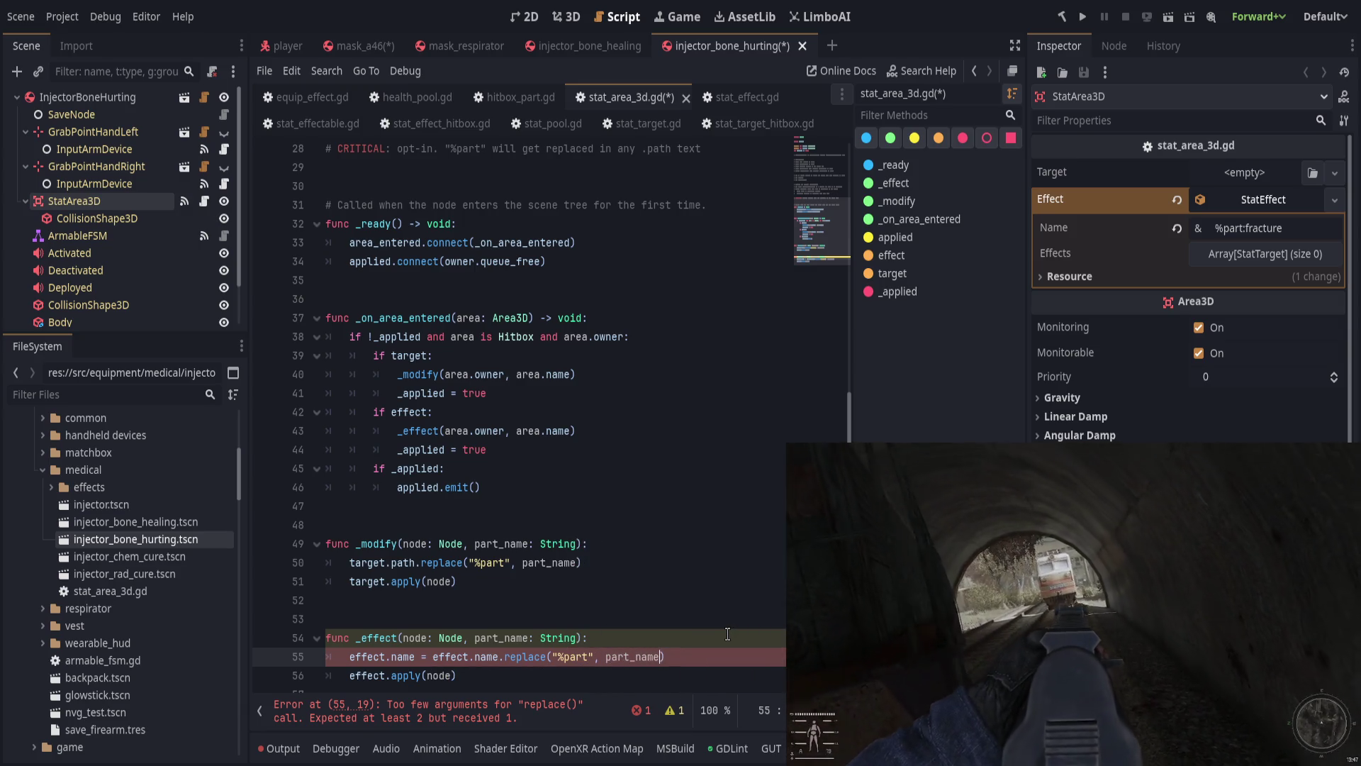
pyautogui.hotkey('ctrl', 's')
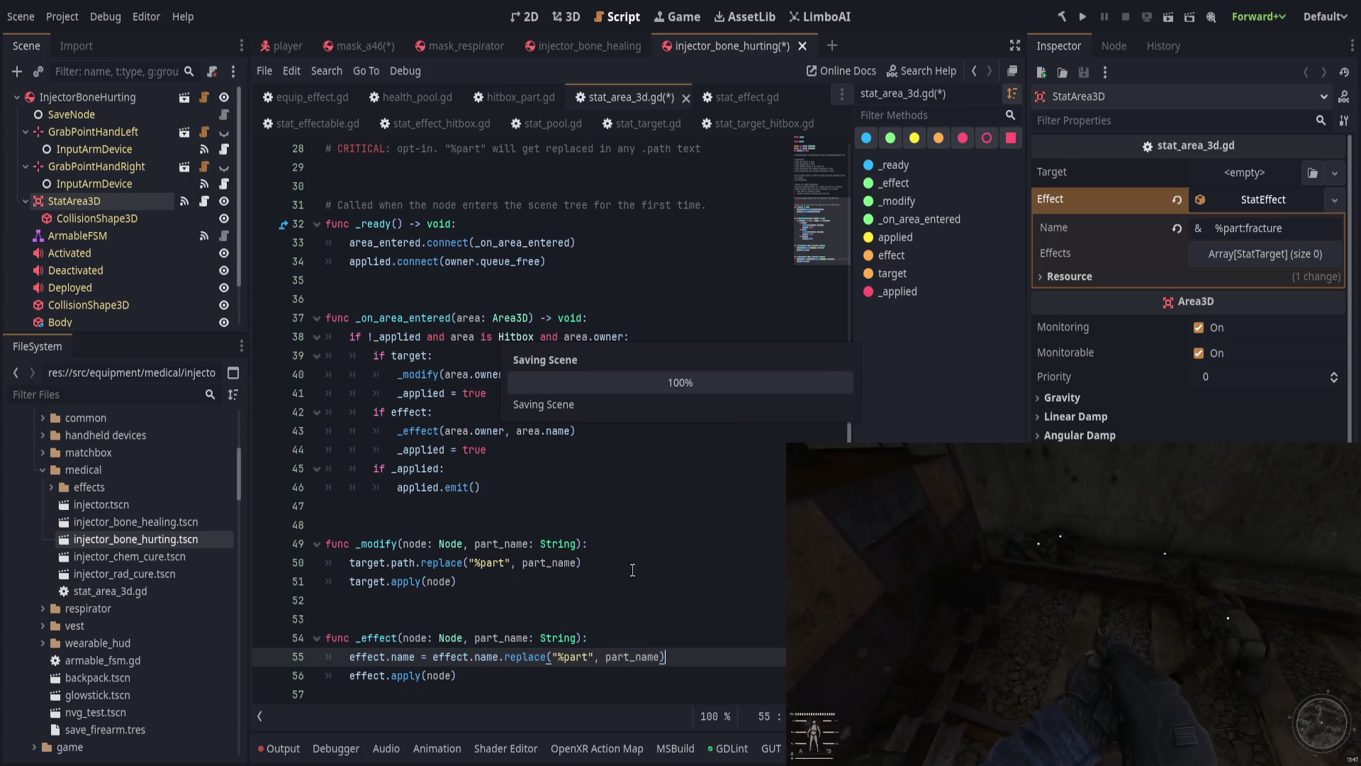
pyautogui.click(1282, 228)
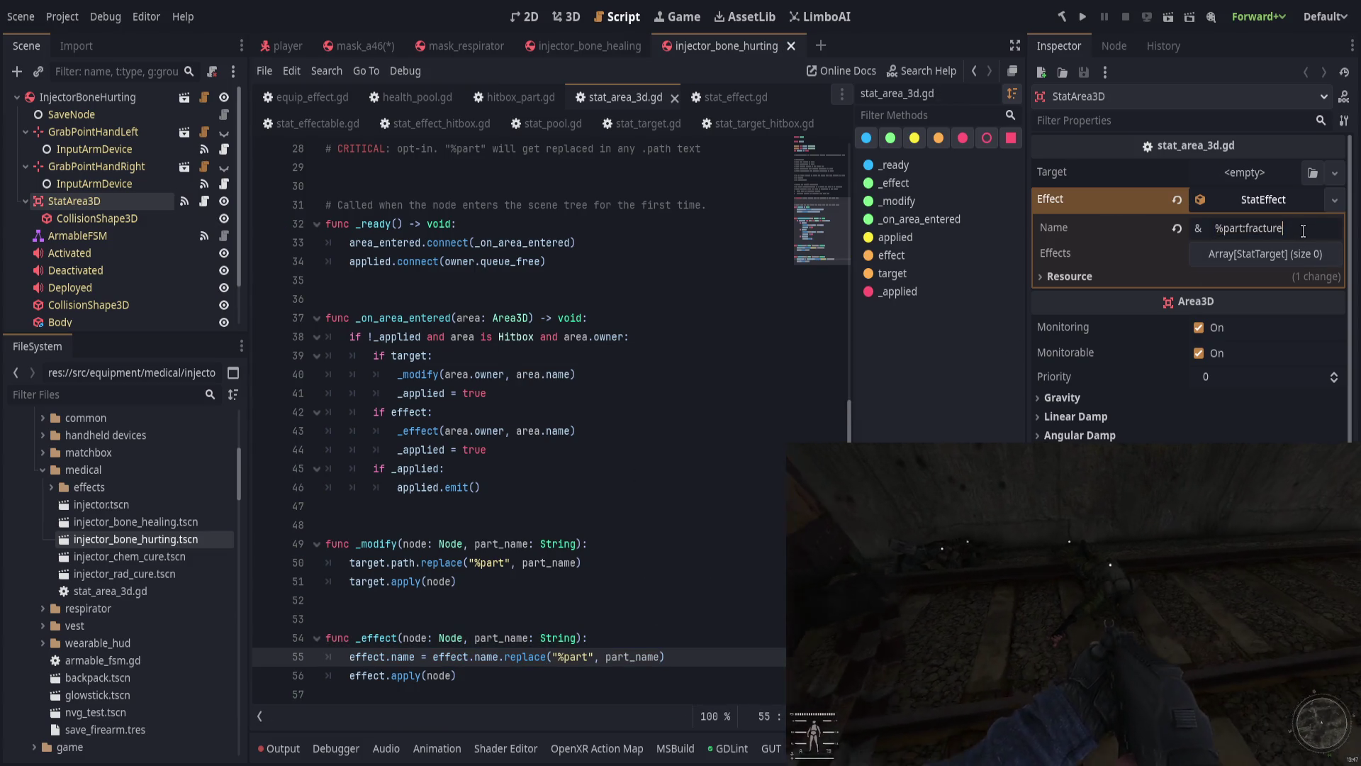
# Step: Fill the %part:fracture effect's Effects array with one new StatTarget and expand it
pyautogui.click(1261, 253)
pyautogui.click(1191, 305)
pyautogui.click(1195, 331)
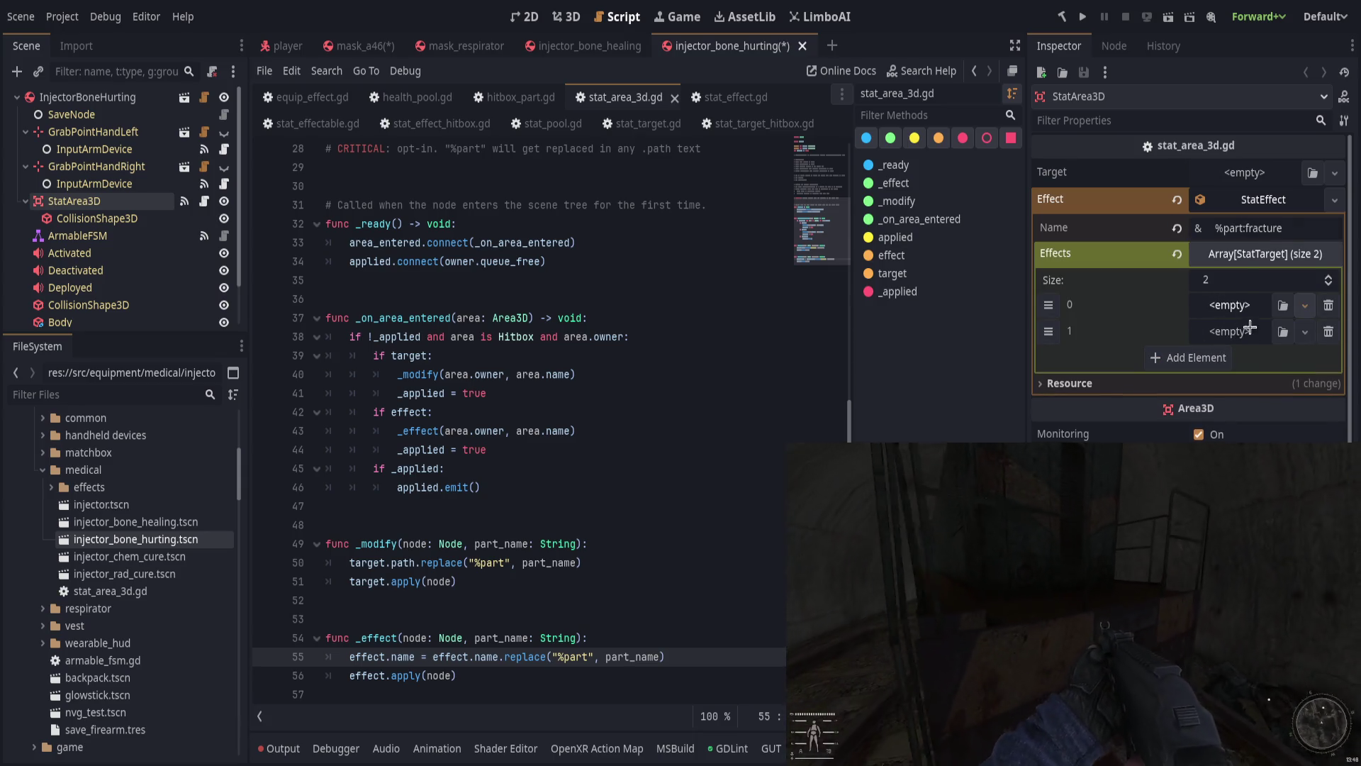
pyautogui.click(1230, 304)
pyautogui.click(1247, 322)
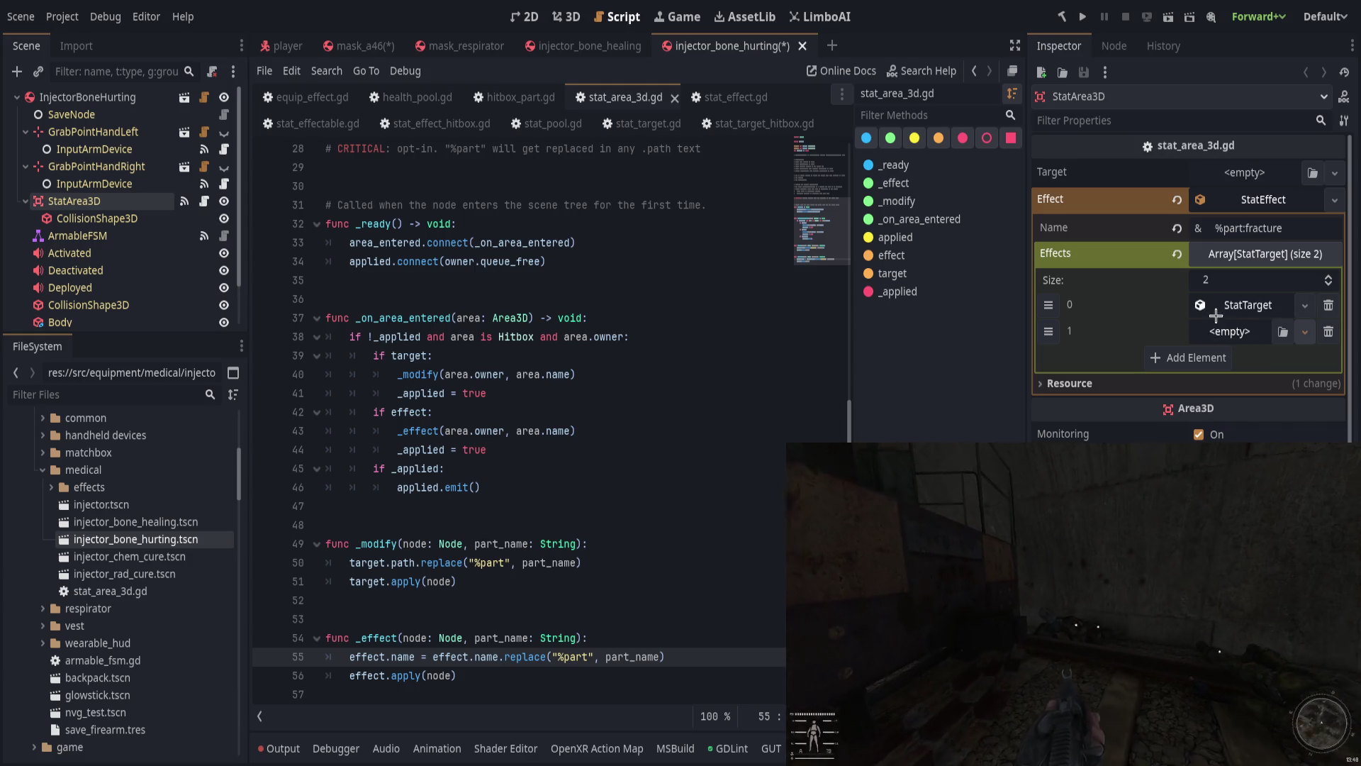
pyautogui.click(1328, 331)
pyautogui.click(1232, 305)
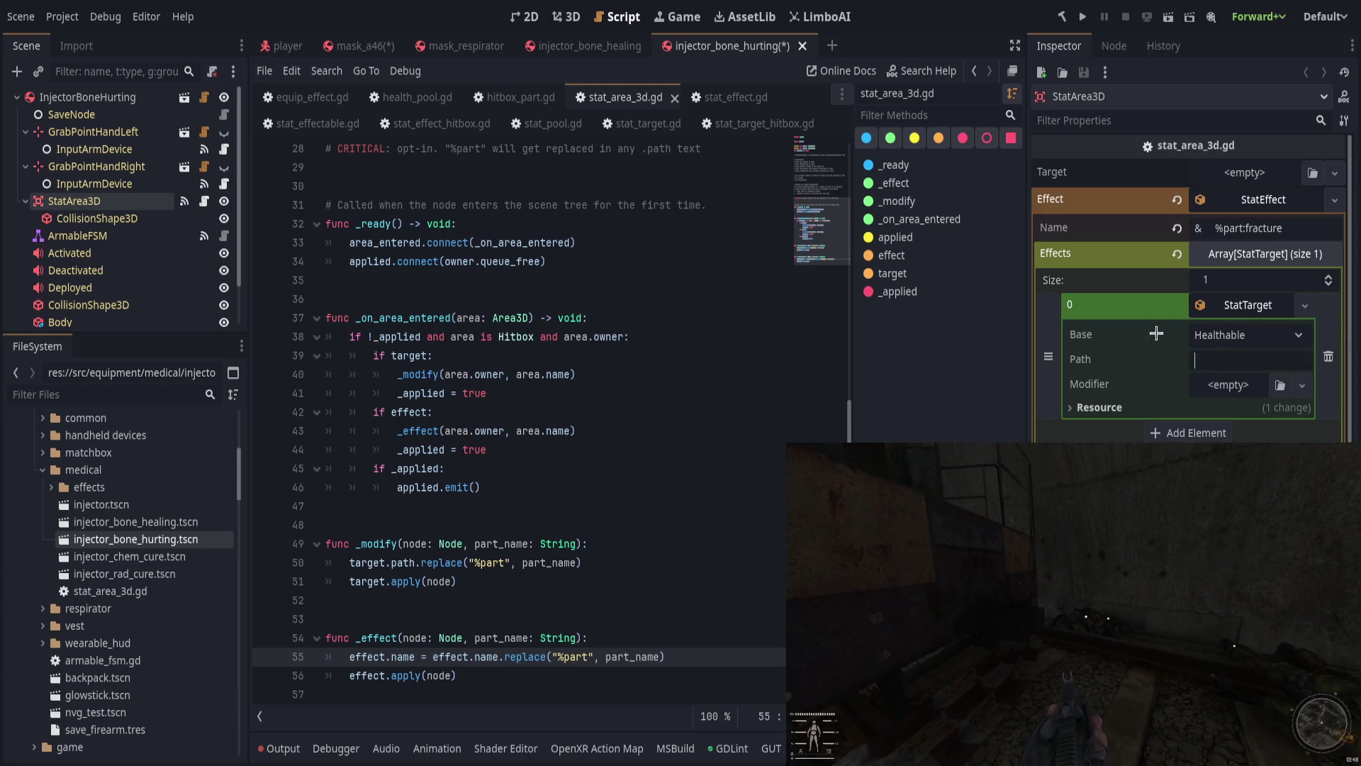
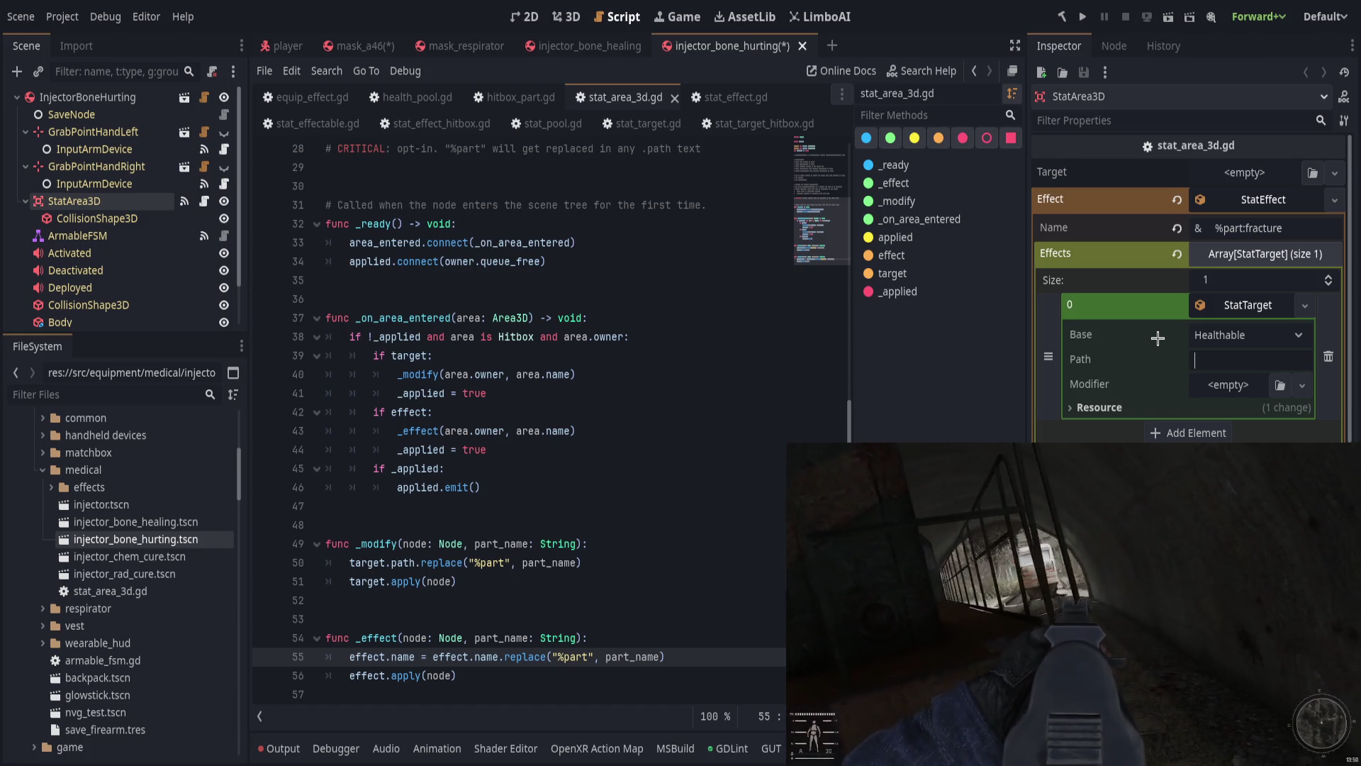
# Step: Review stat_area_3d.gd's area-entered condition and exported effect variable, then bring up stat_effect.gd
pyautogui.click(676, 343)
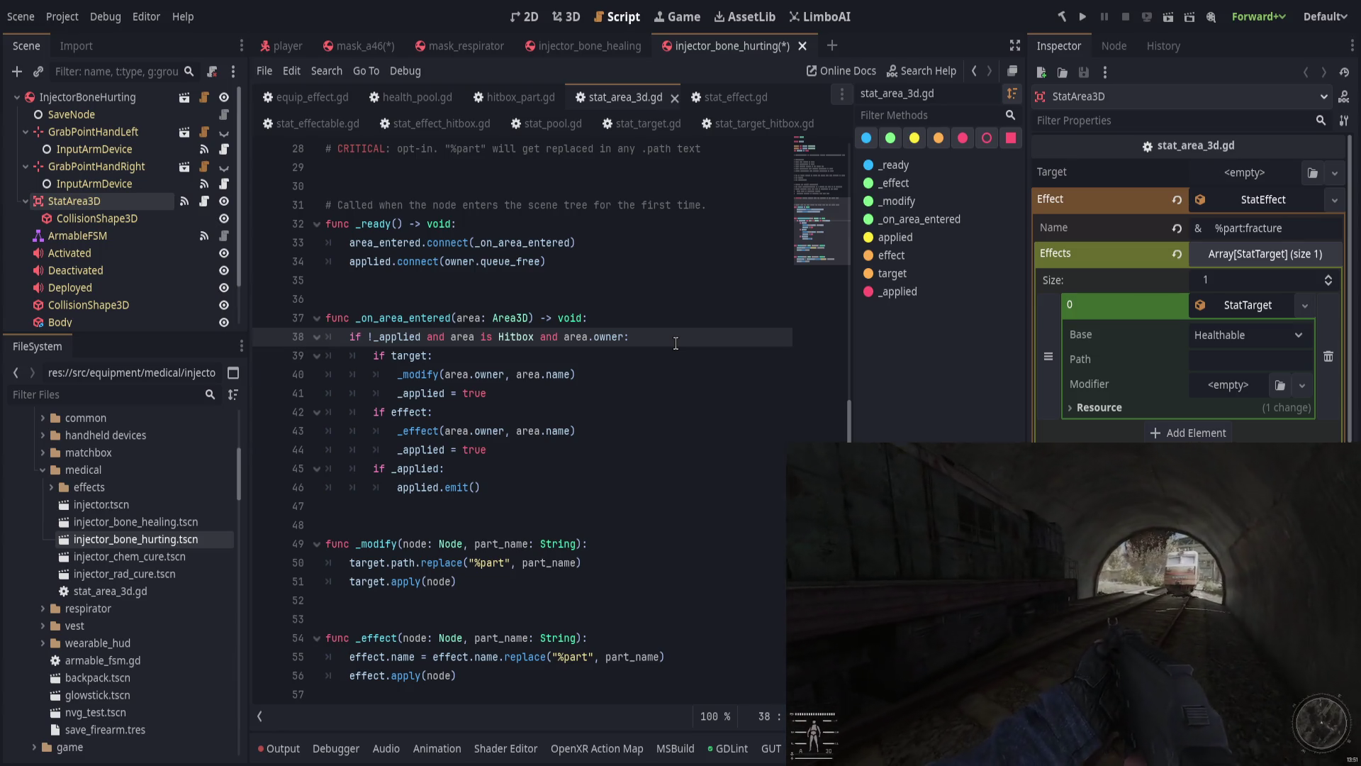
pyautogui.scroll(6, 668, 346)
pyautogui.scroll(3, 668, 346)
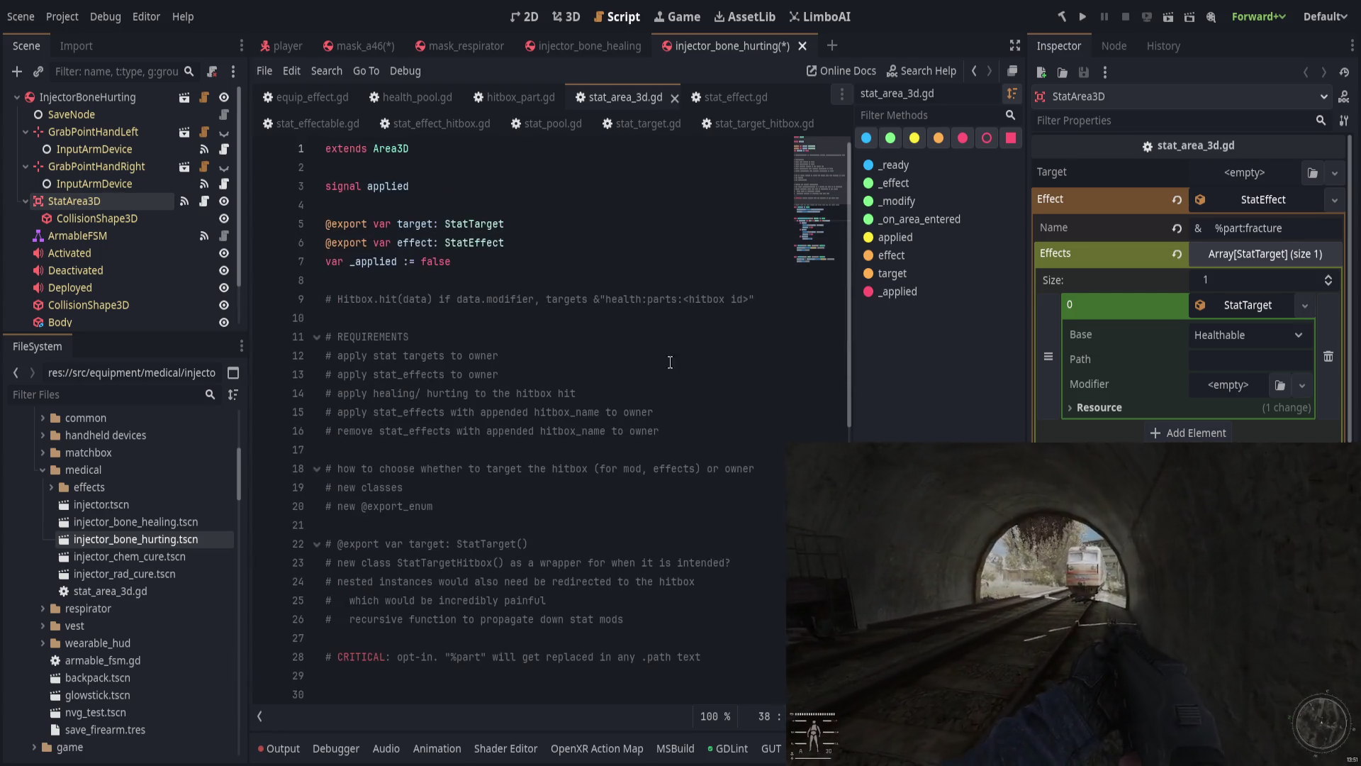
pyautogui.click(703, 242)
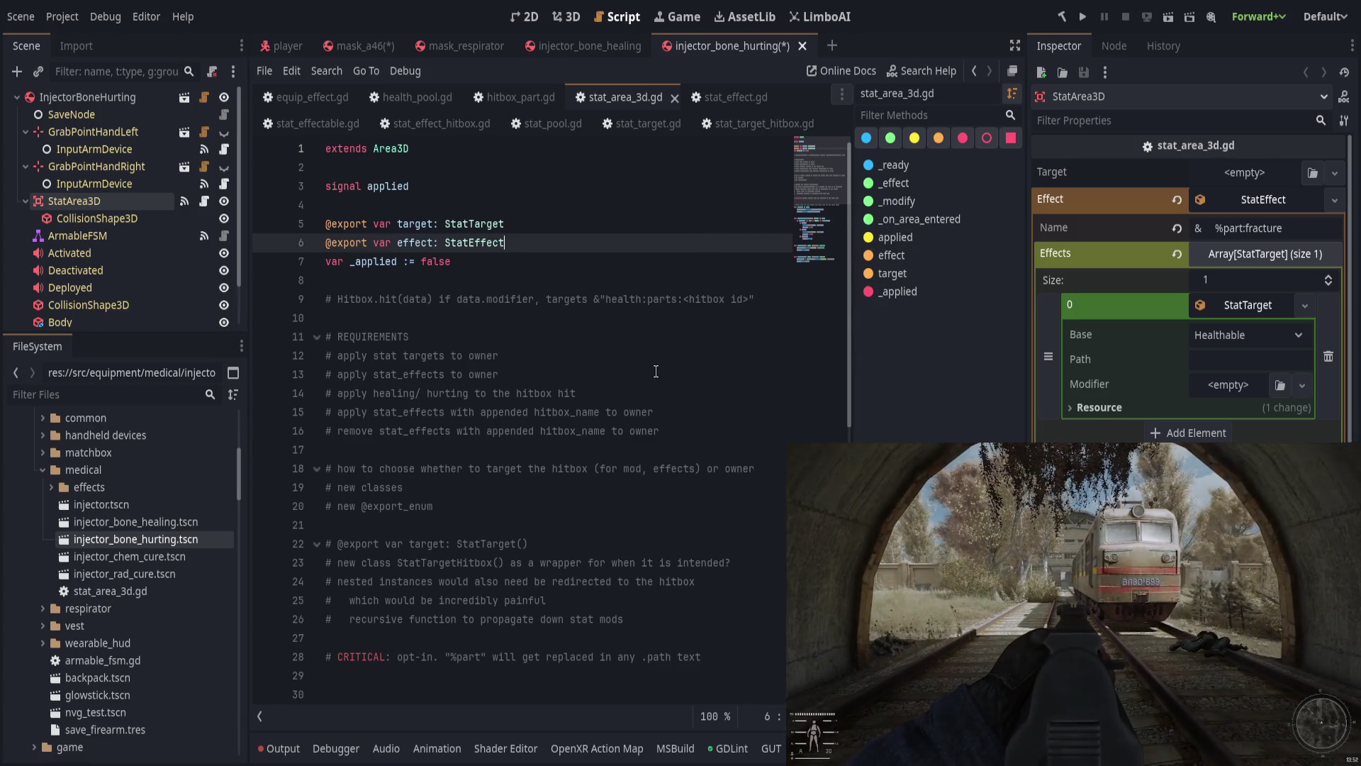
pyautogui.scroll(-9, 655, 371)
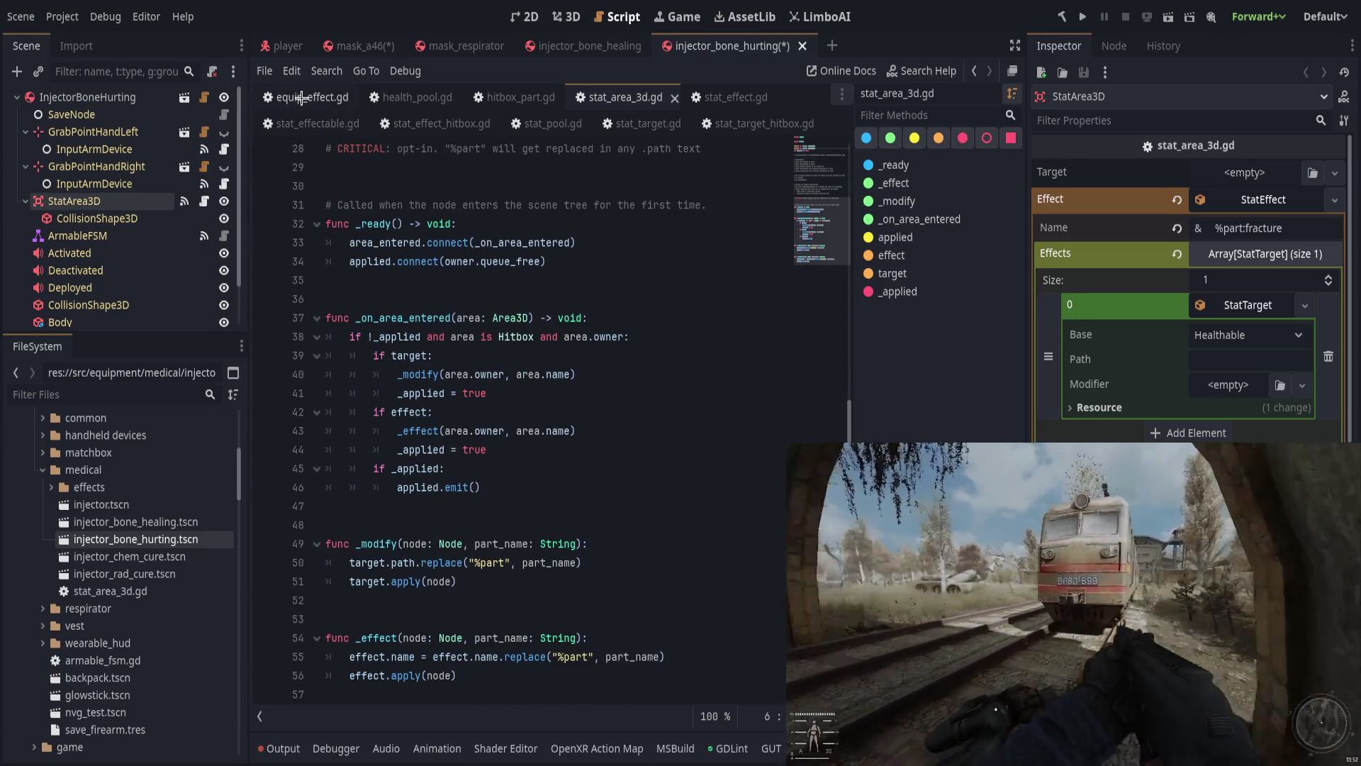
pyautogui.click(303, 123)
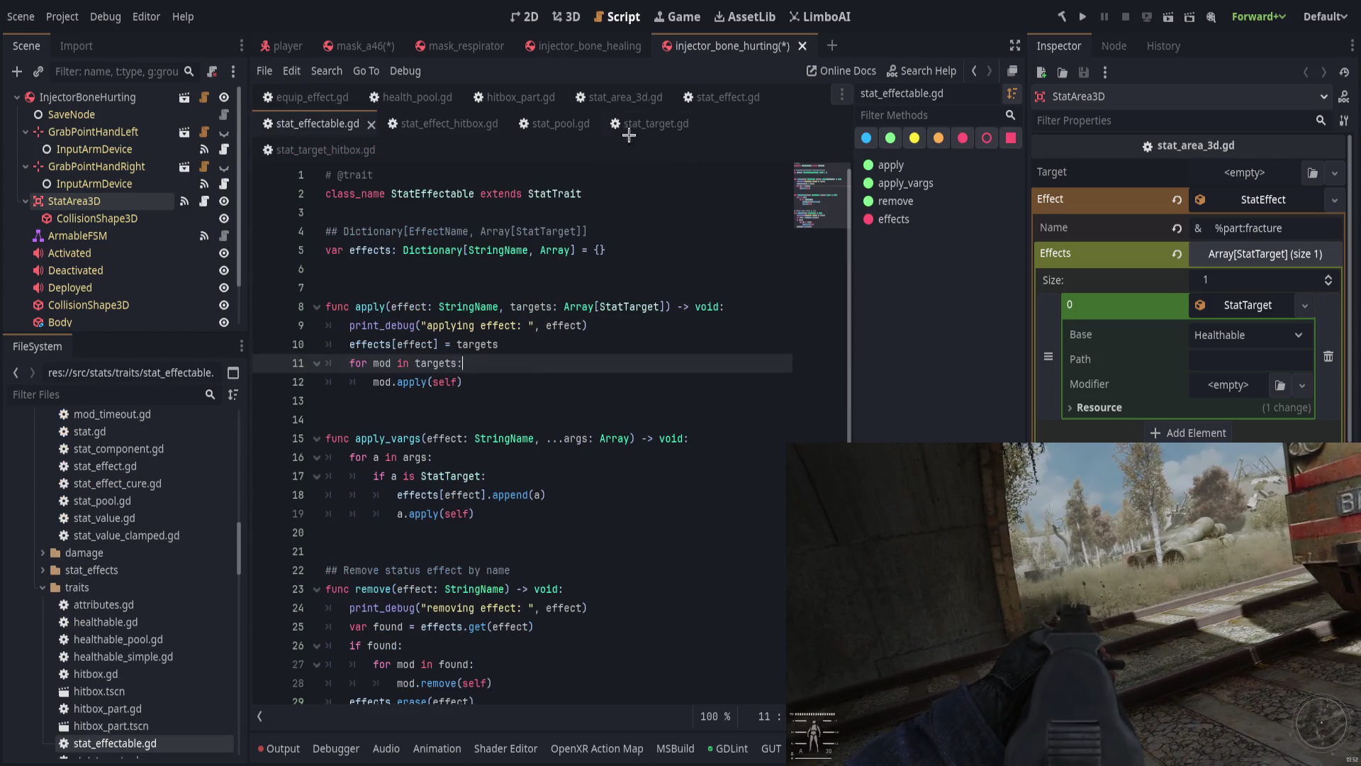
pyautogui.click(694, 93)
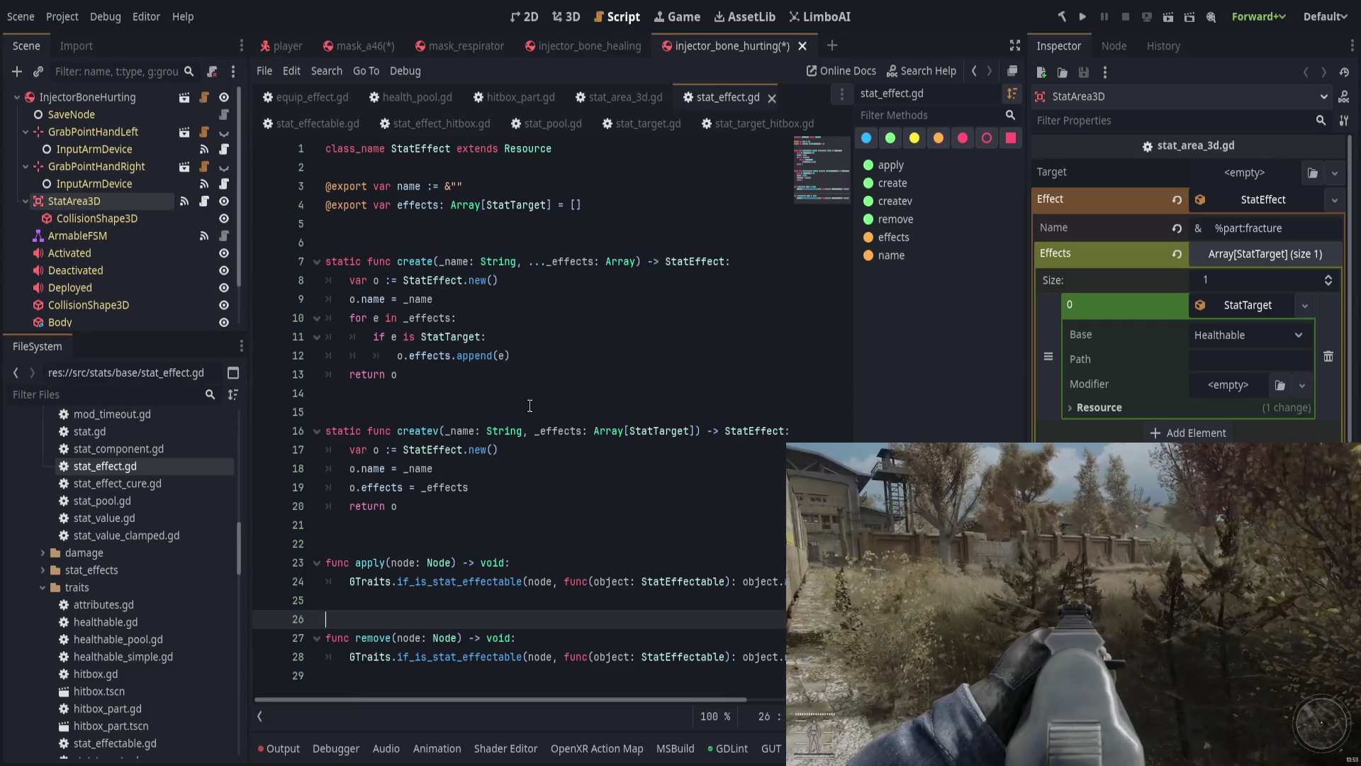
# Step: Add a 'func set_part(part: StringName) -> void:' header after createv in stat_effect.gd
pyautogui.click(484, 531)
pyautogui.press('Return')
pyautogui.press('Up')
pyautogui.press('Return')
pyautogui.write('func s')
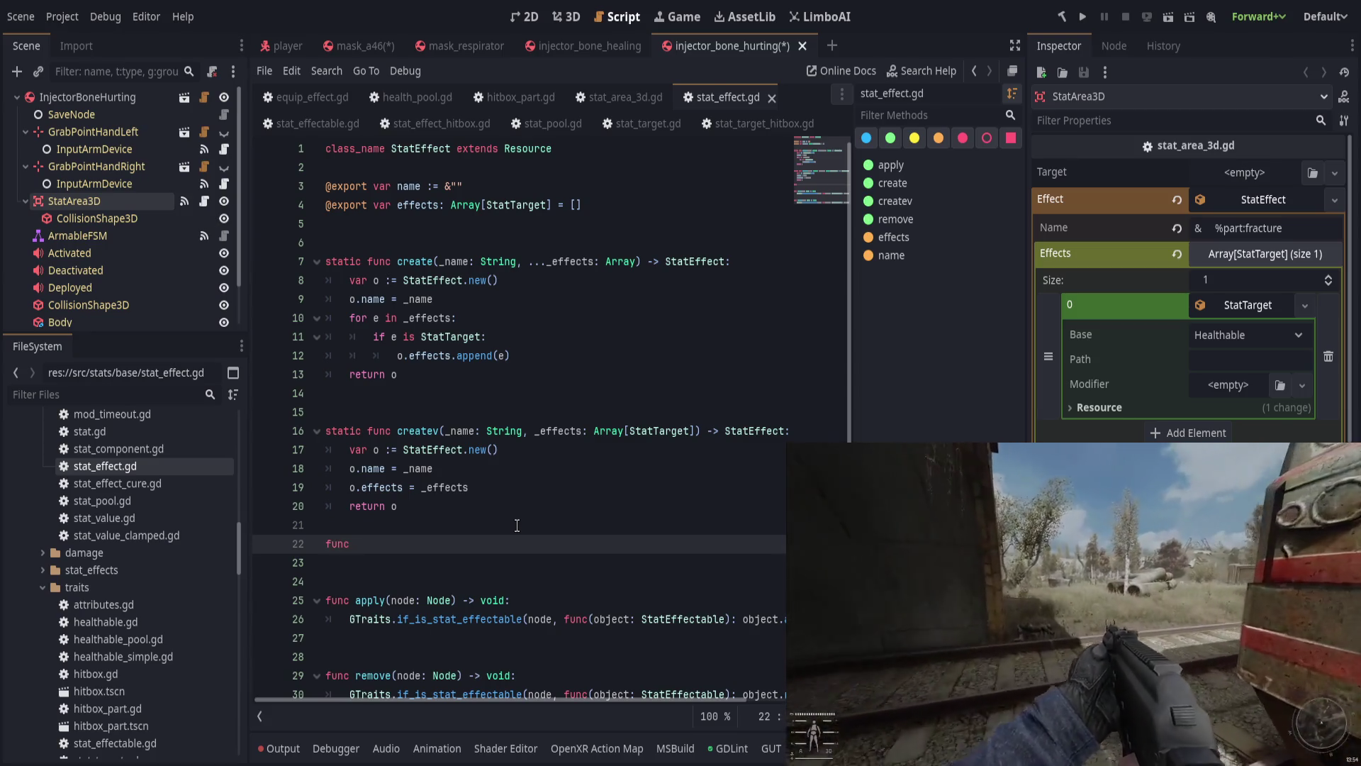
pyautogui.write('et_part(')
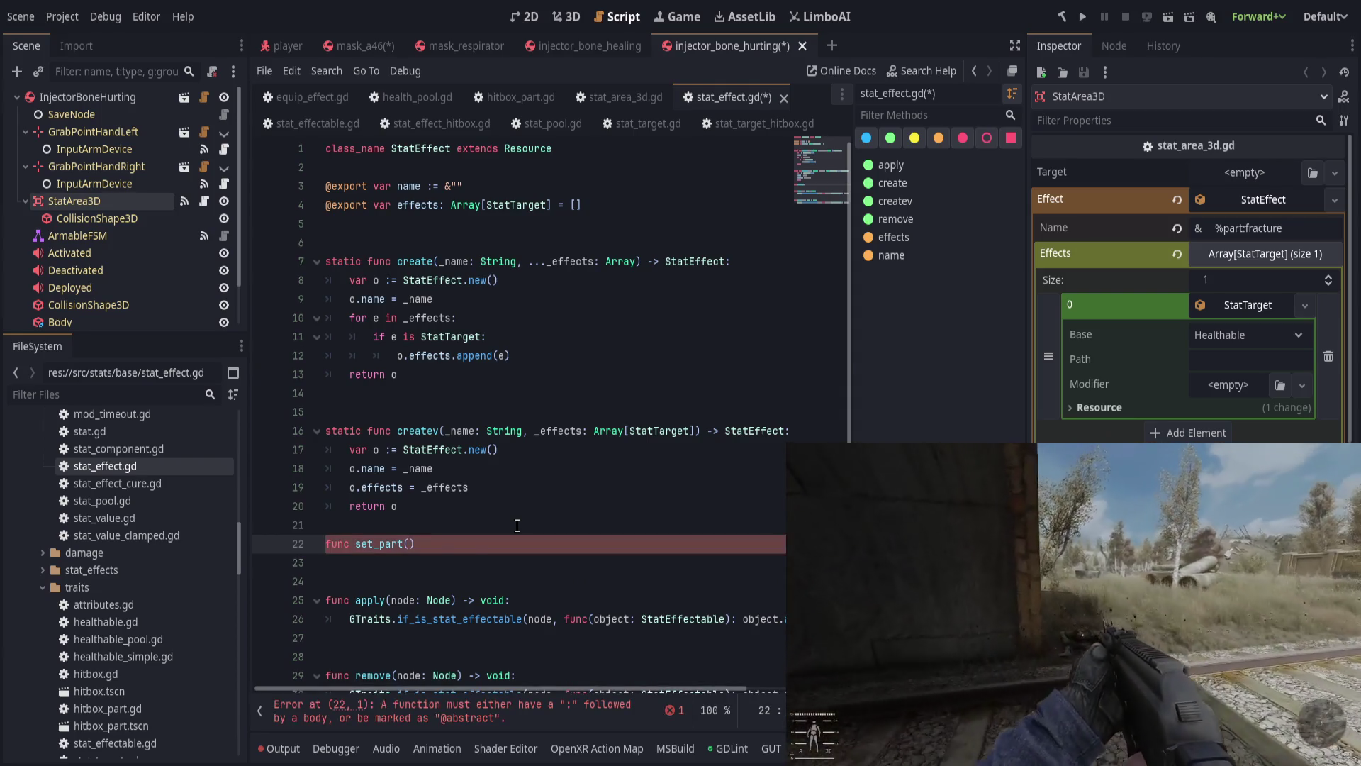
pyautogui.write('part: Strin')
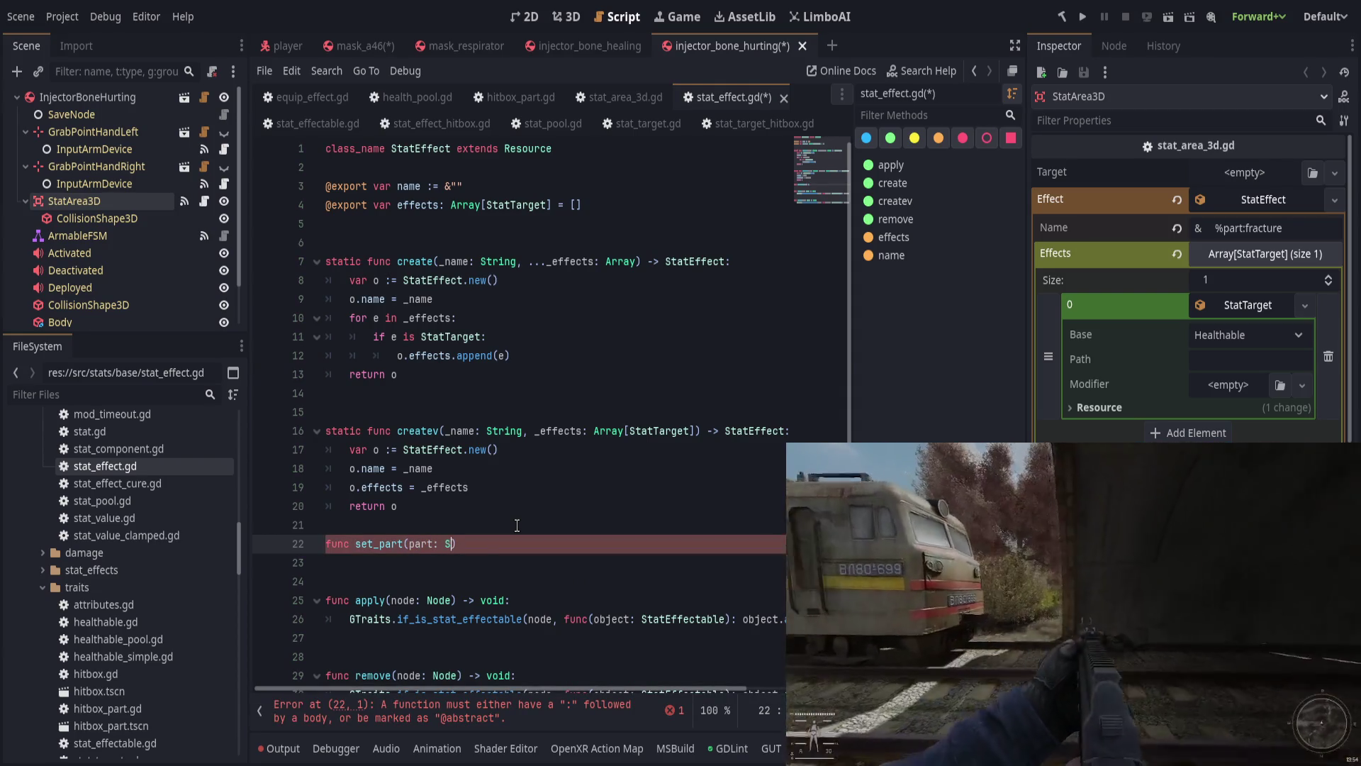
pyautogui.write('gName) -')
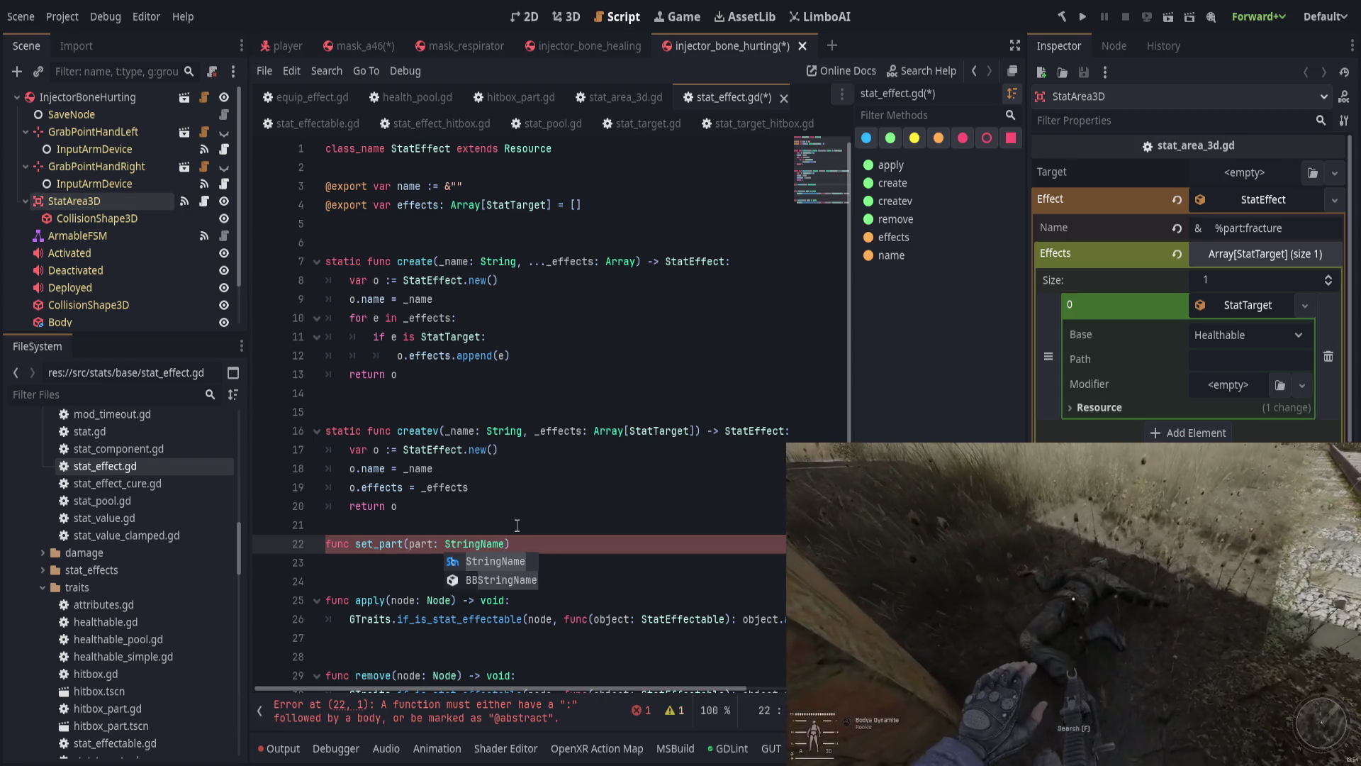
pyautogui.write('> void:')
pyautogui.press('Return')
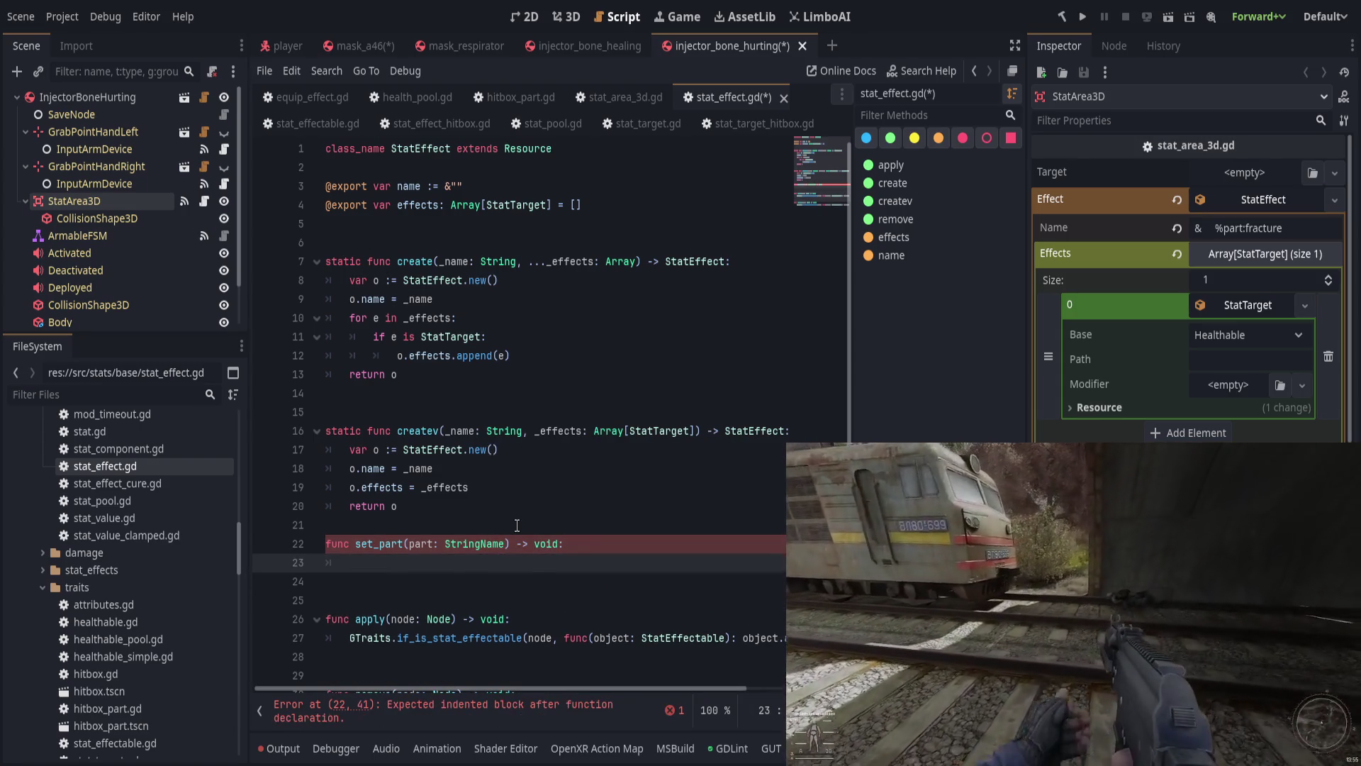
# Step: Fill set_part with name.replace("%part", part) and a loop calling e.path.replace("%part", part) on effects
pyautogui.write('name = ')
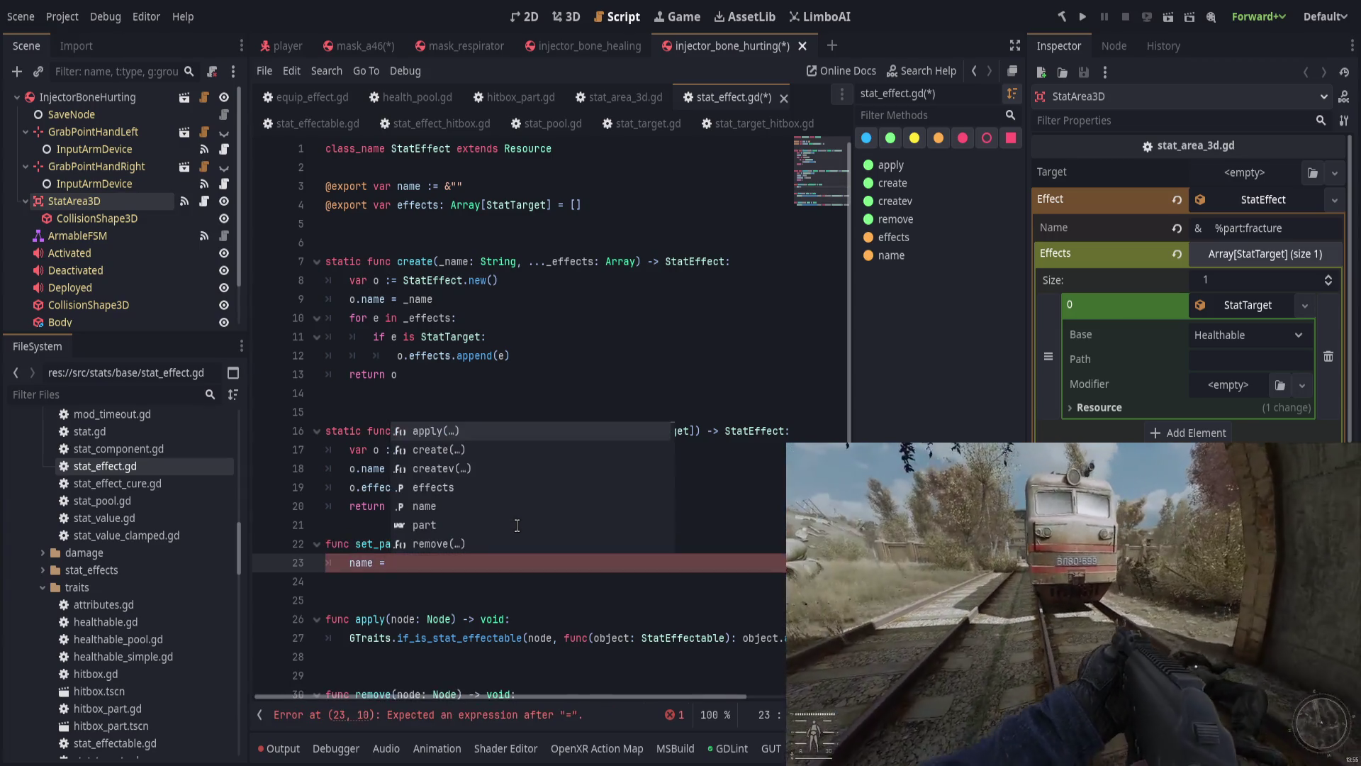
pyautogui.write('name.replace')
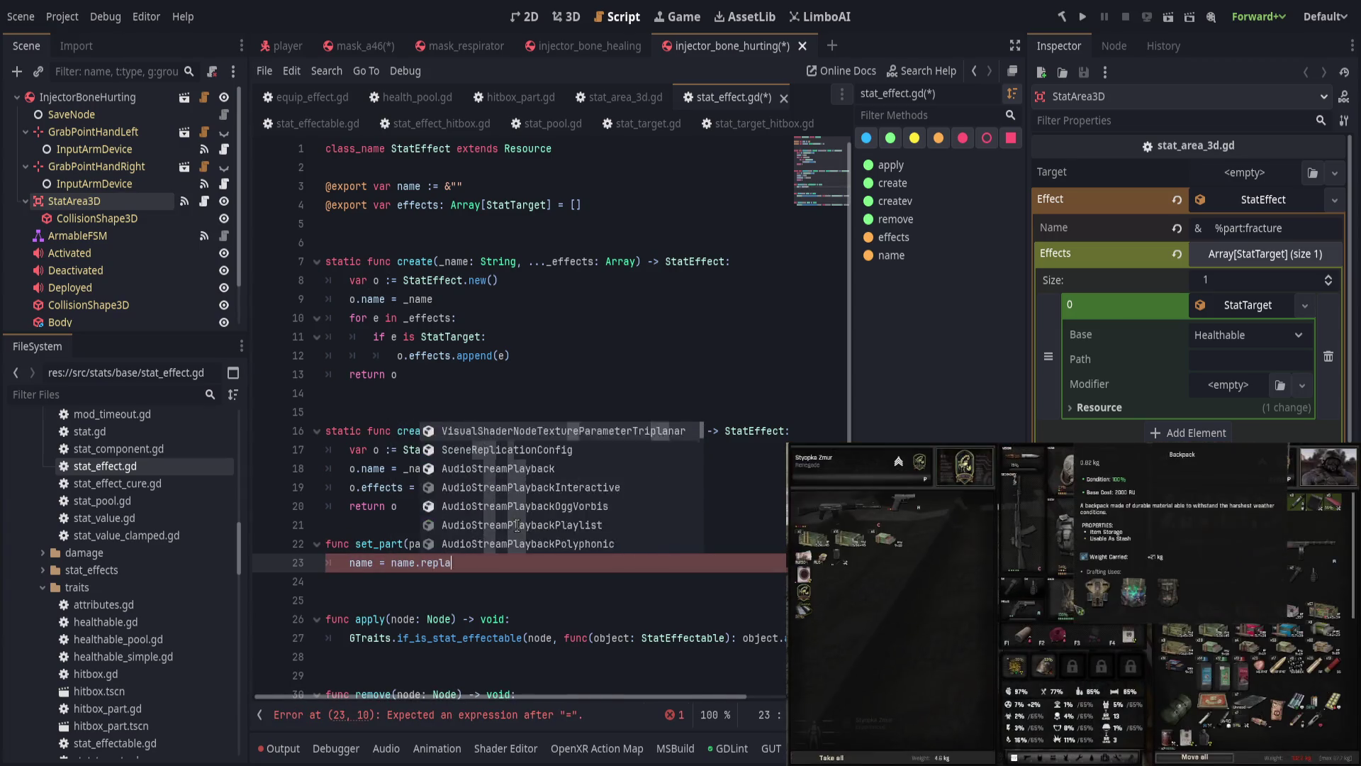
pyautogui.press('Return')
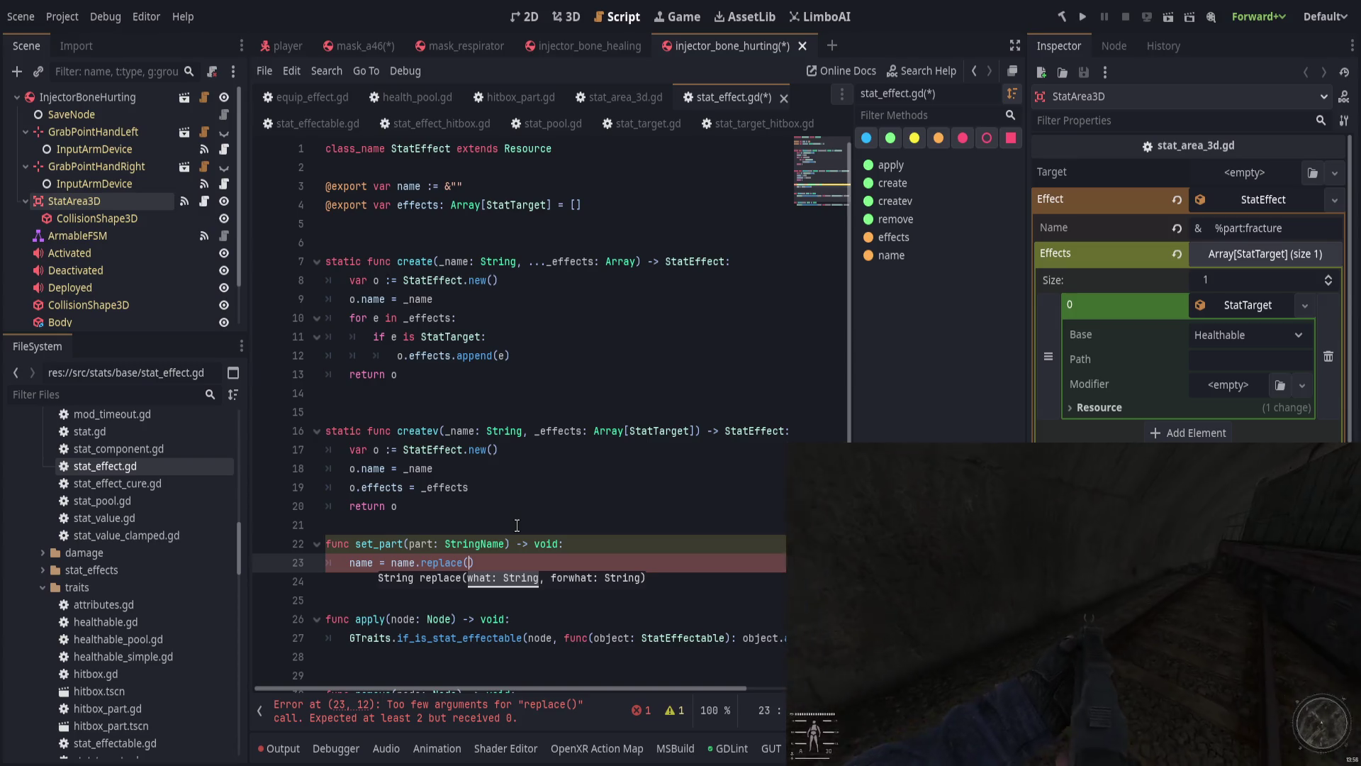
pyautogui.write('"')
pyautogui.write('%part')
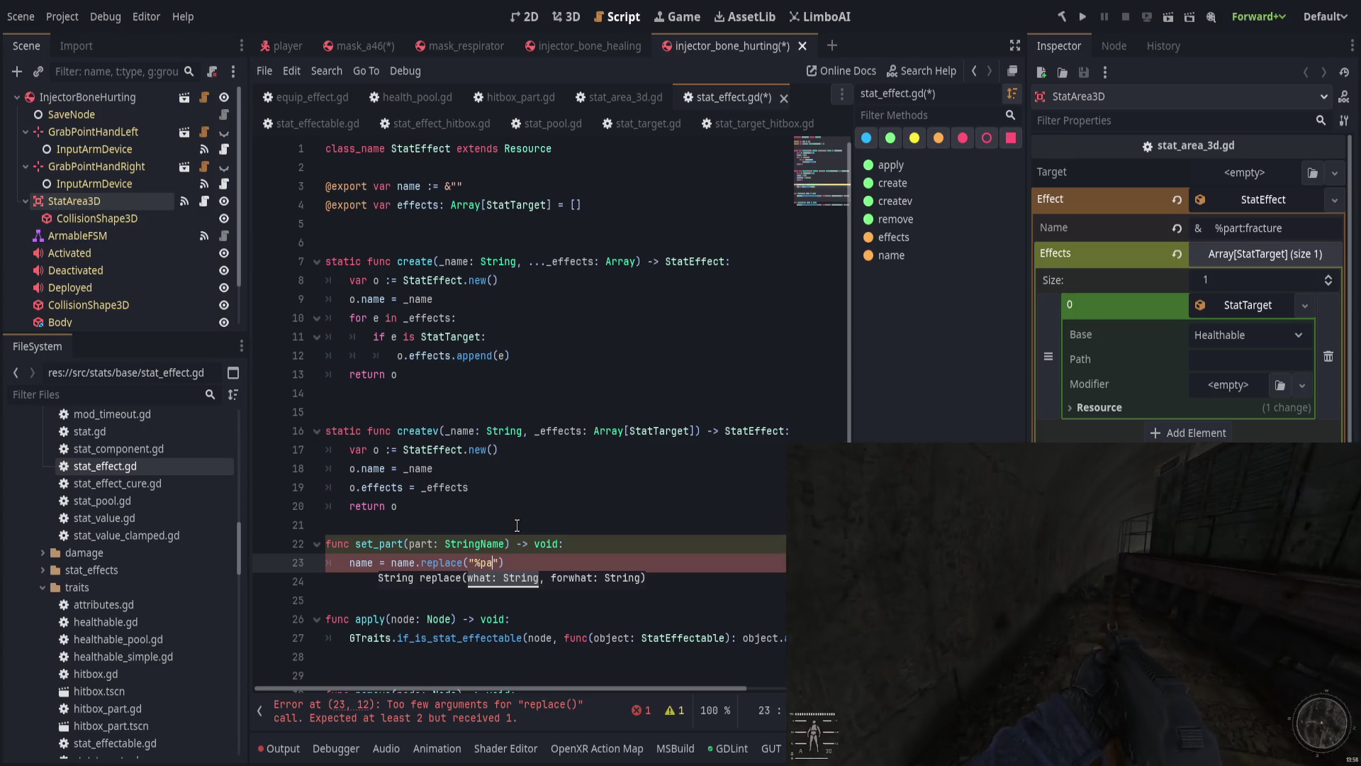
pyautogui.write('", part)')
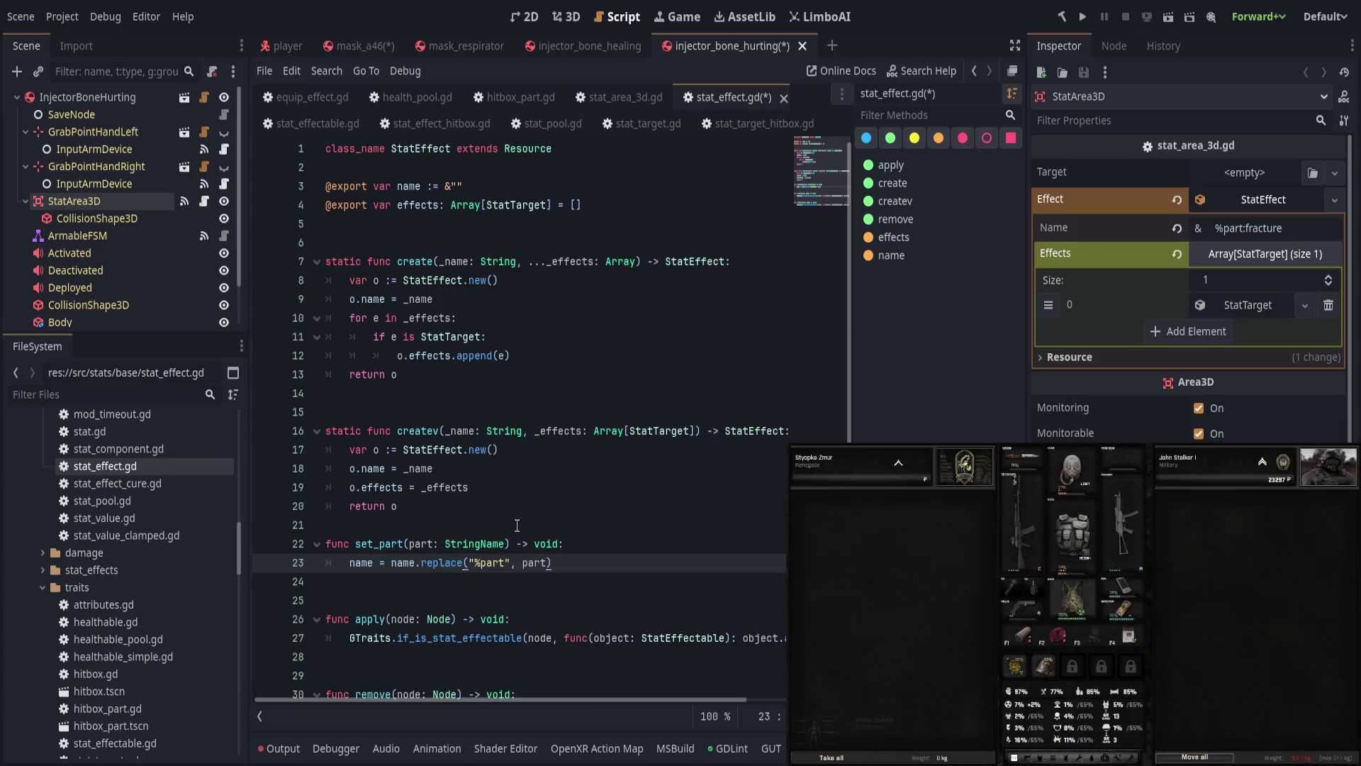
pyautogui.press('Return')
pyautogui.write('for ')
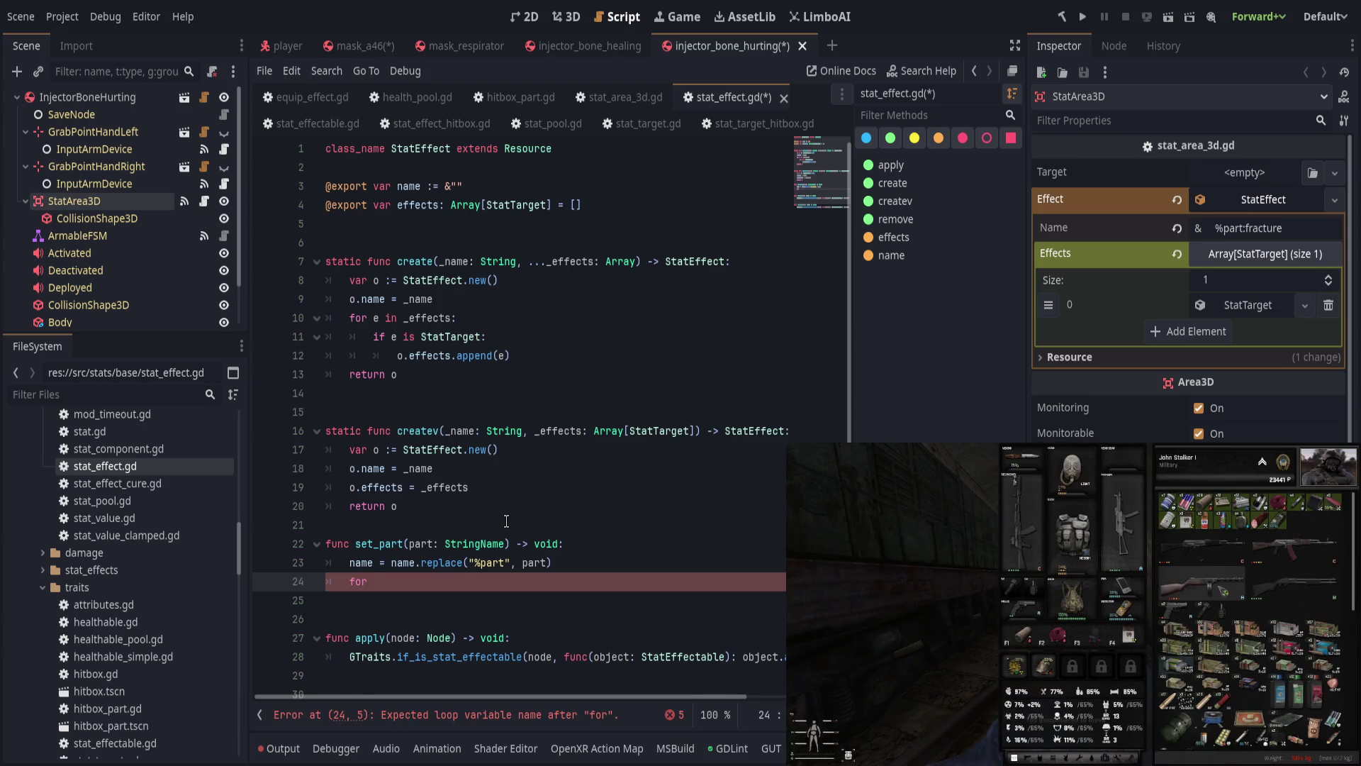
pyautogui.write('e in effect')
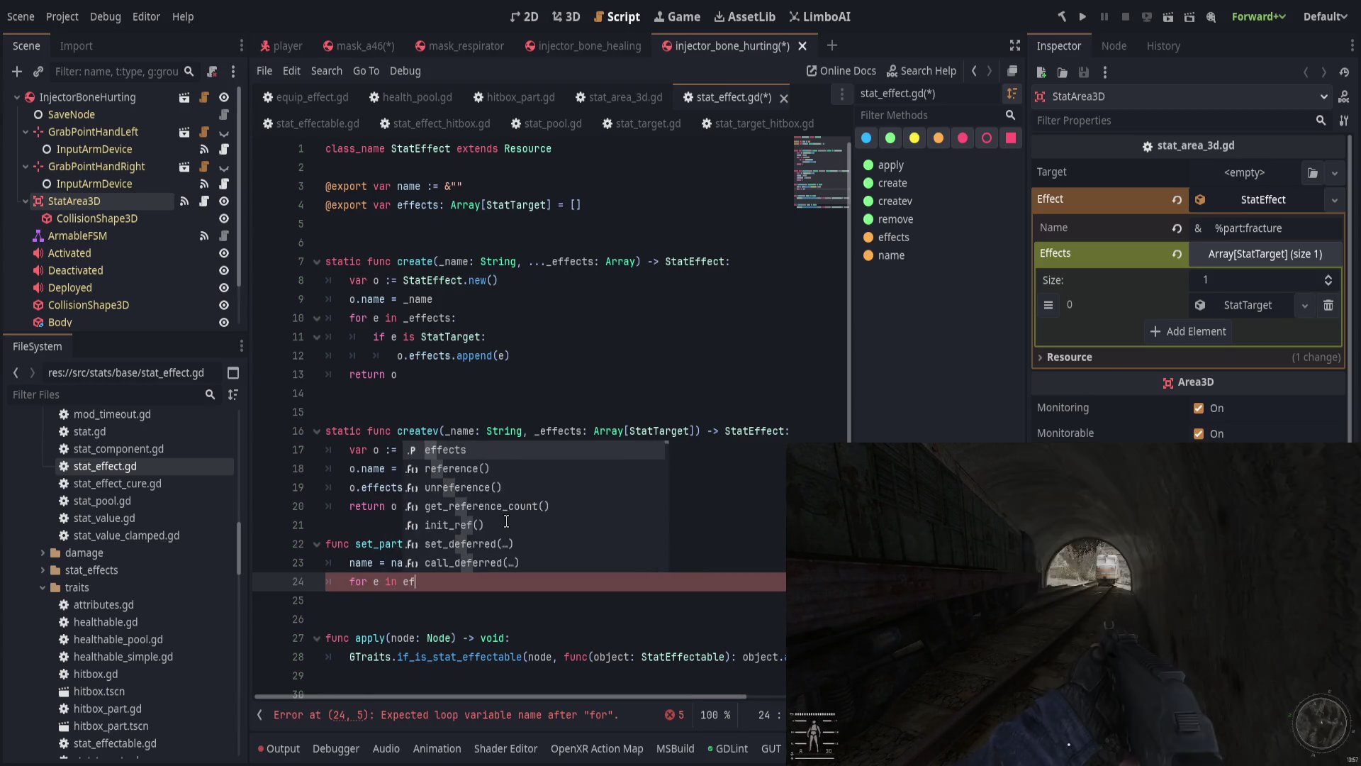
pyautogui.write('s:')
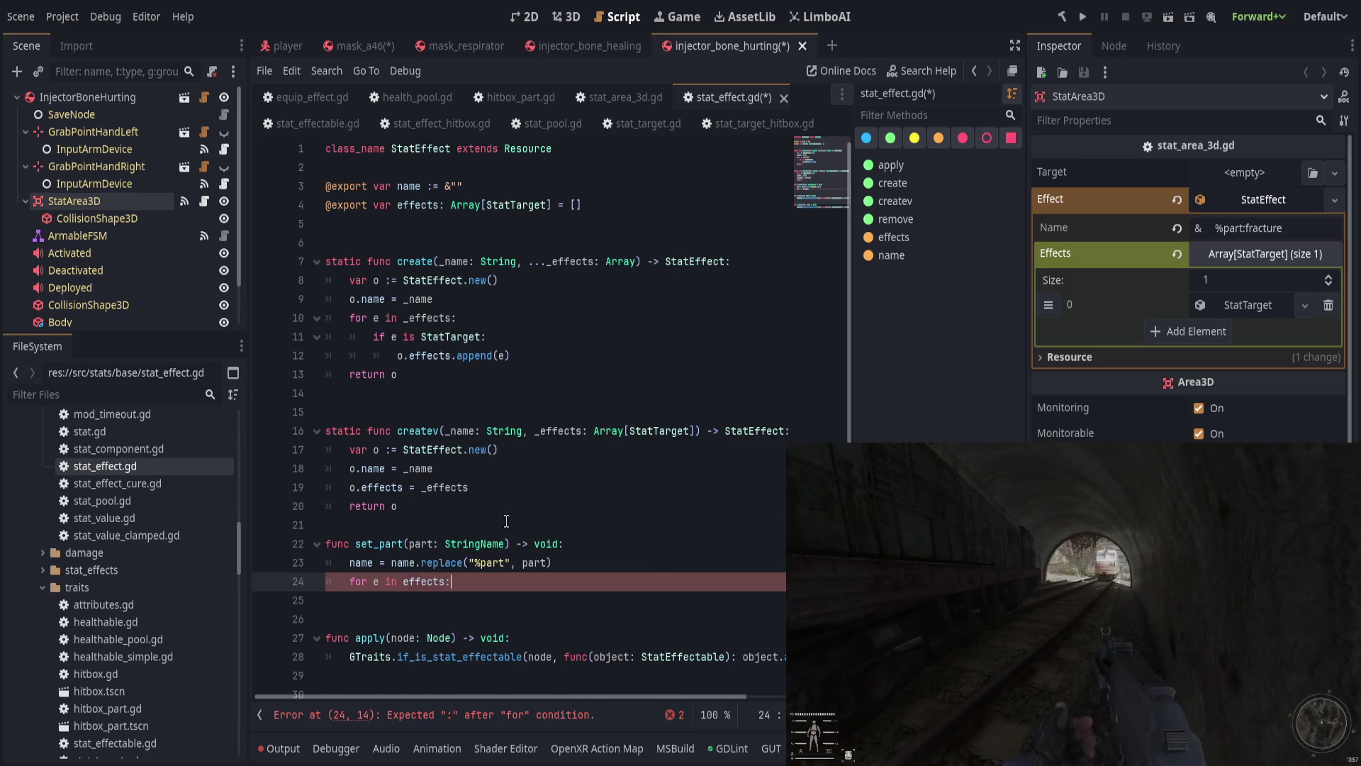
pyautogui.press('Return')
pyautogui.write('e.')
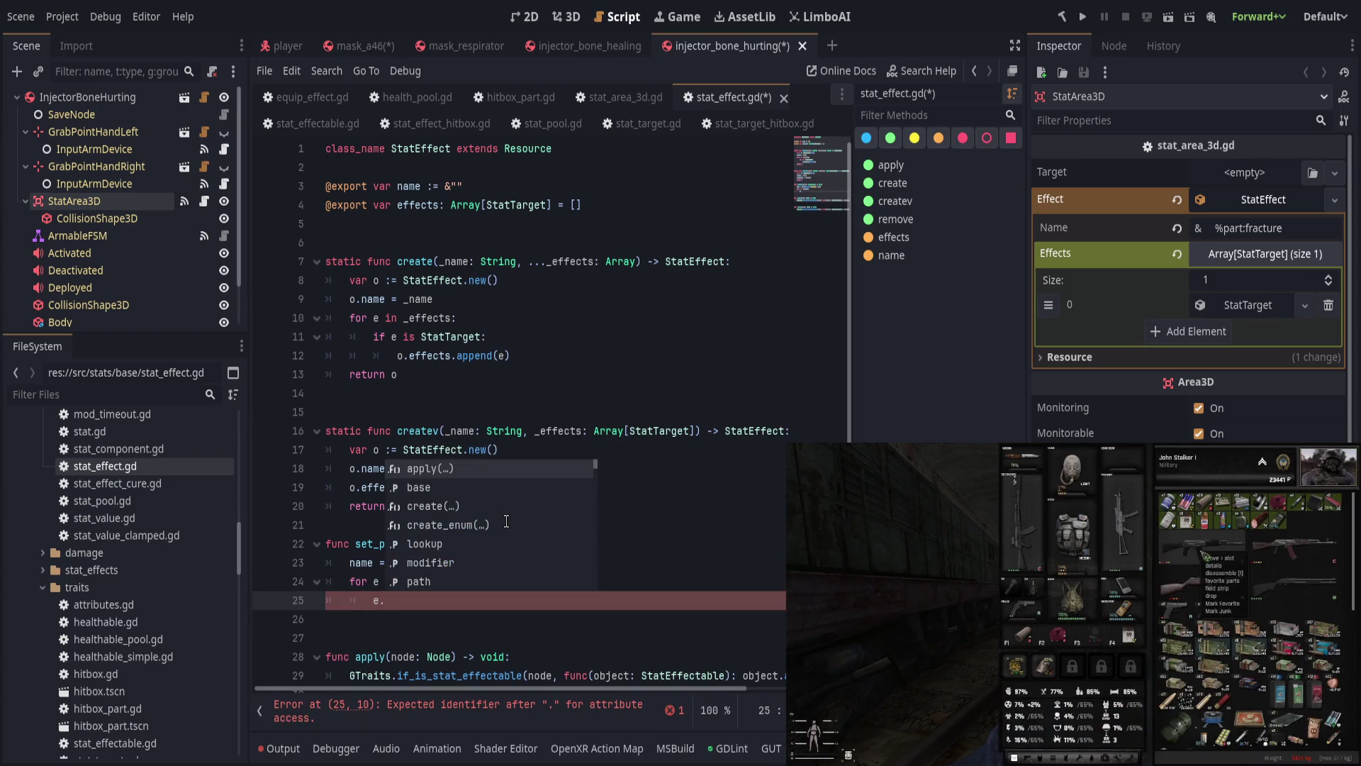
pyautogui.write('pa')
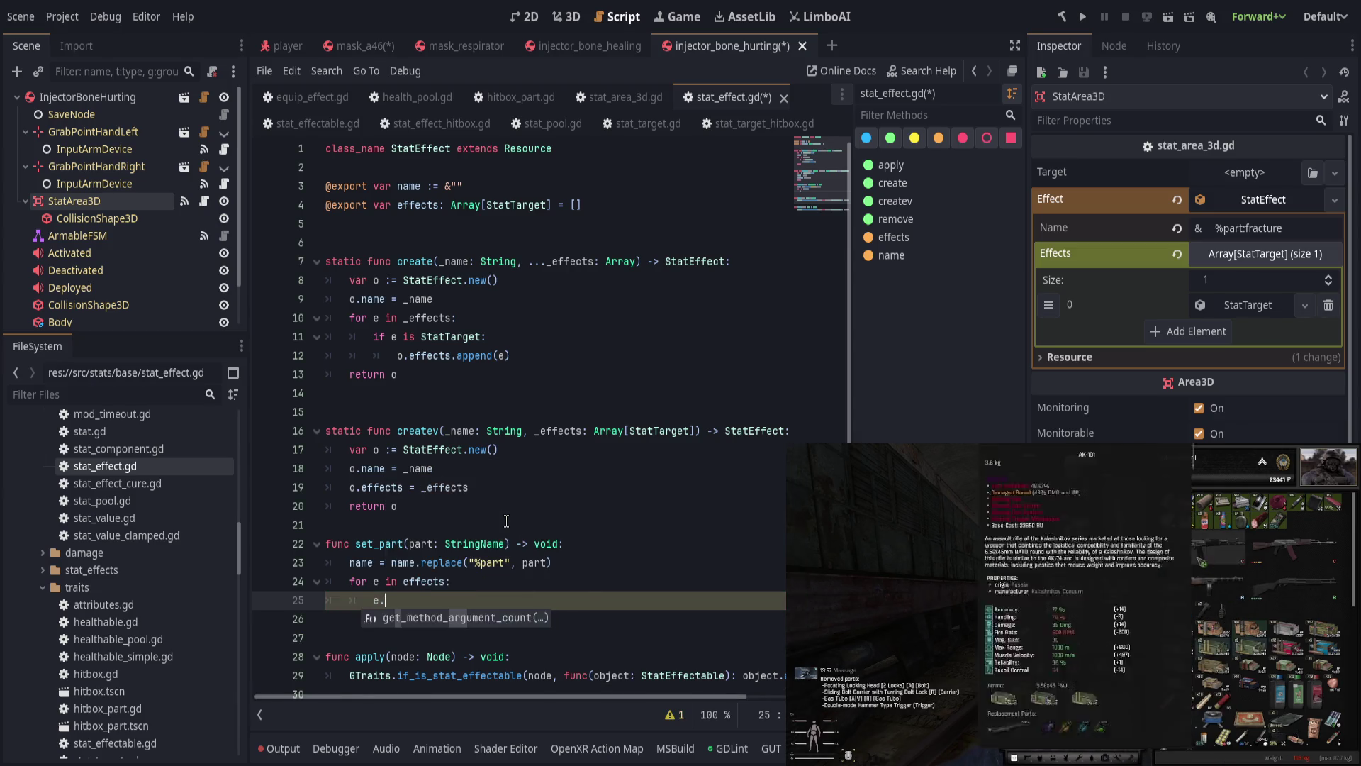
pyautogui.write('th.replace')
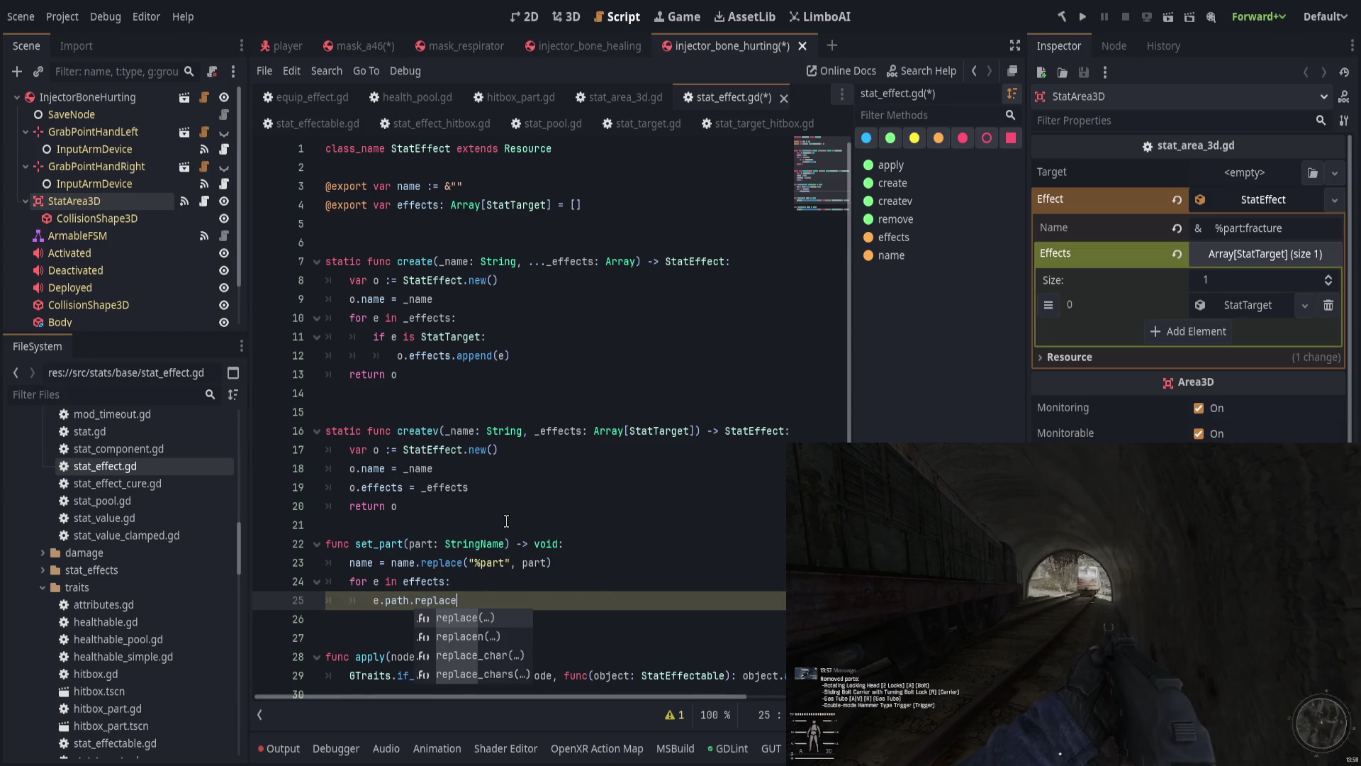
pyautogui.press('Return')
pyautogui.write('"')
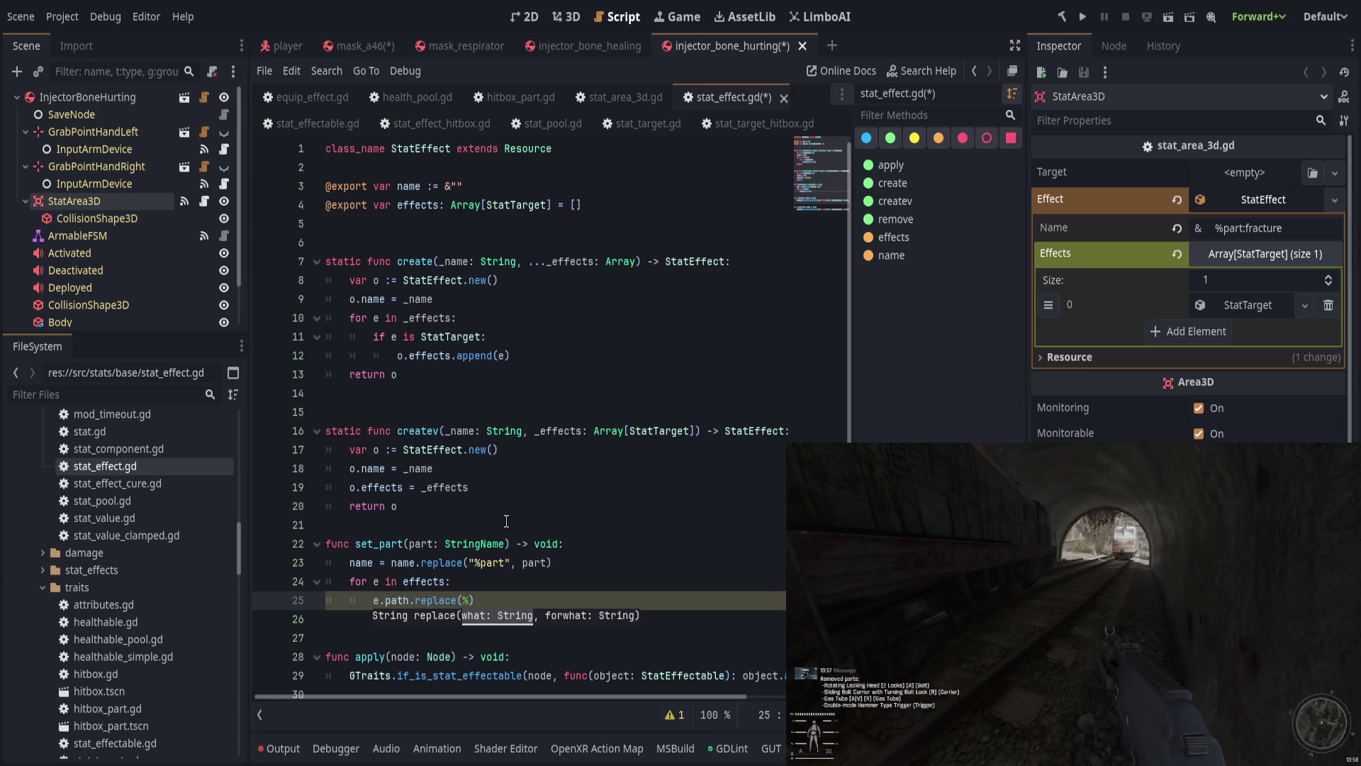
pyautogui.write('%part", ')
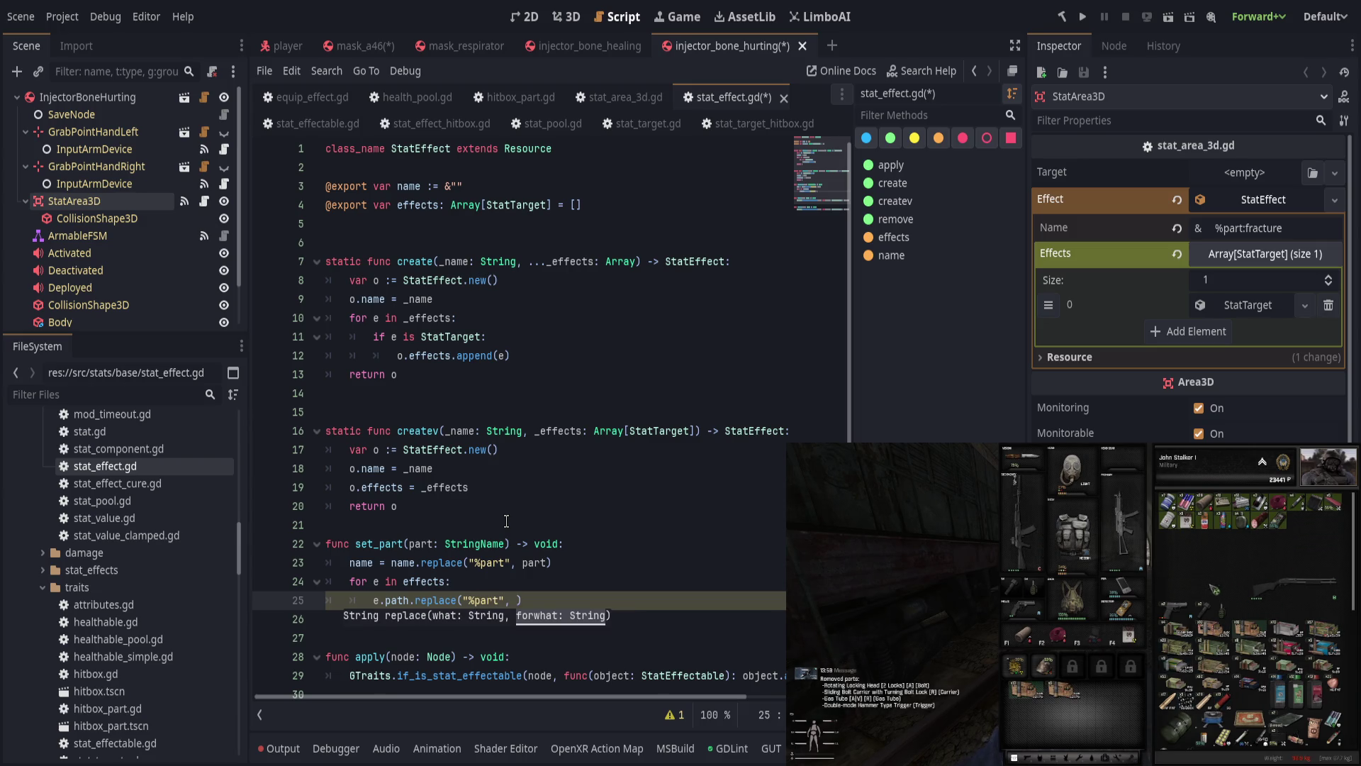
pyautogui.write('part')
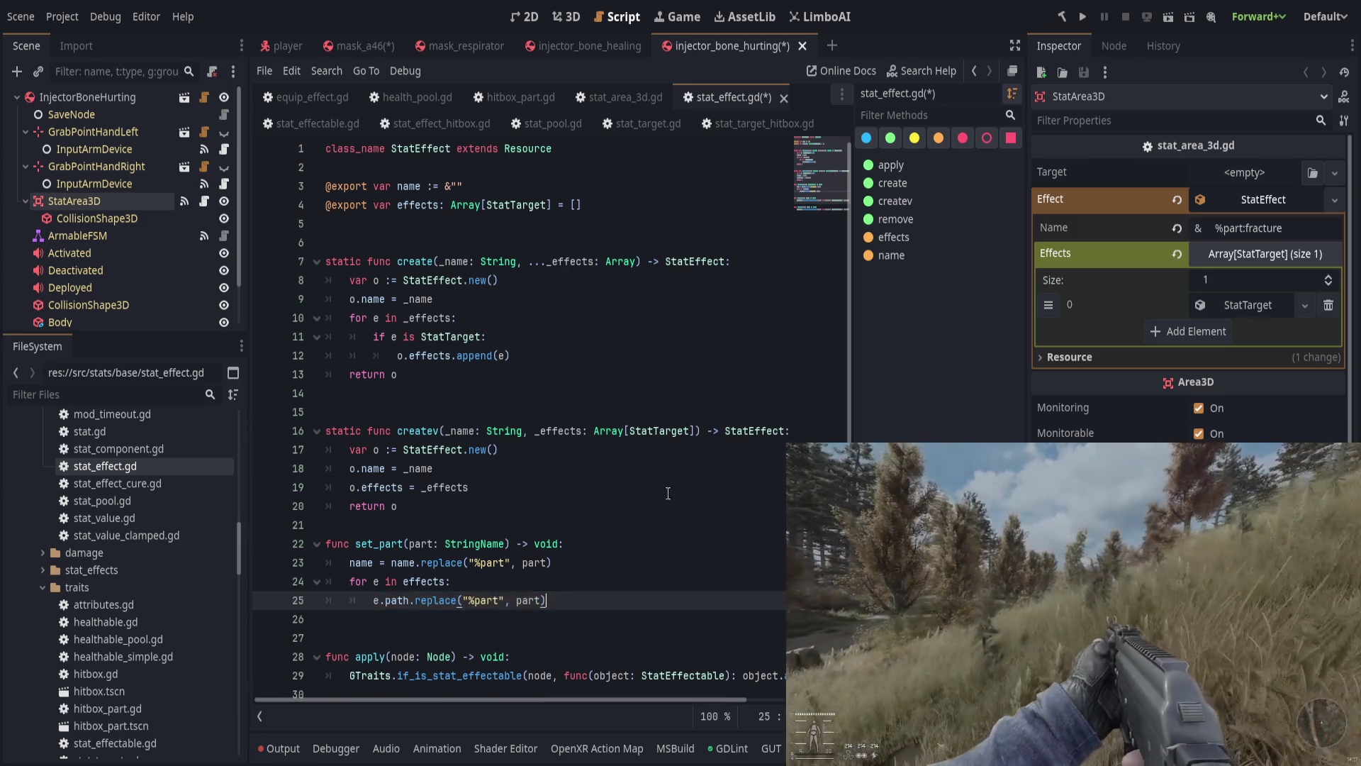
pyautogui.click(699, 183)
# Step: Declare const PART_STRING = &"%part" below the class declaration
pyautogui.click(728, 152)
pyautogui.click(714, 173)
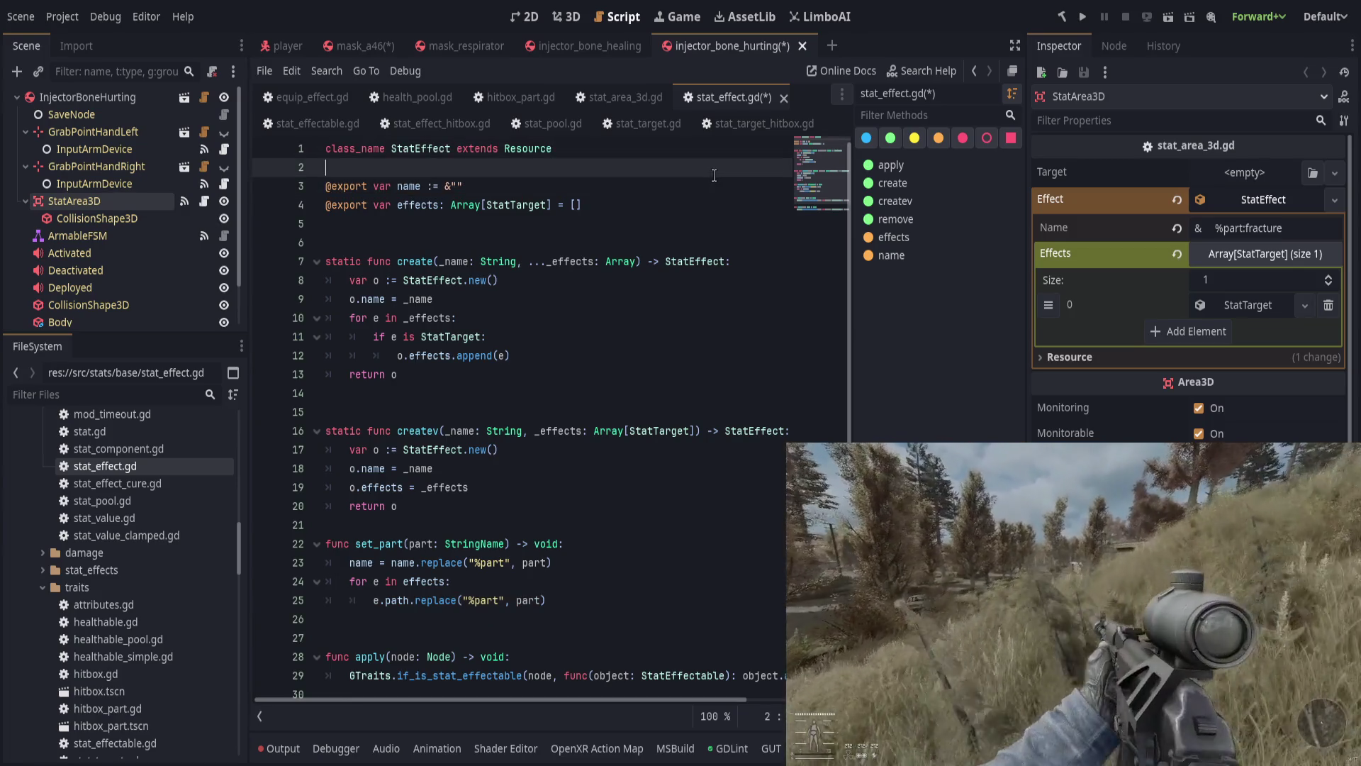
pyautogui.press('Return')
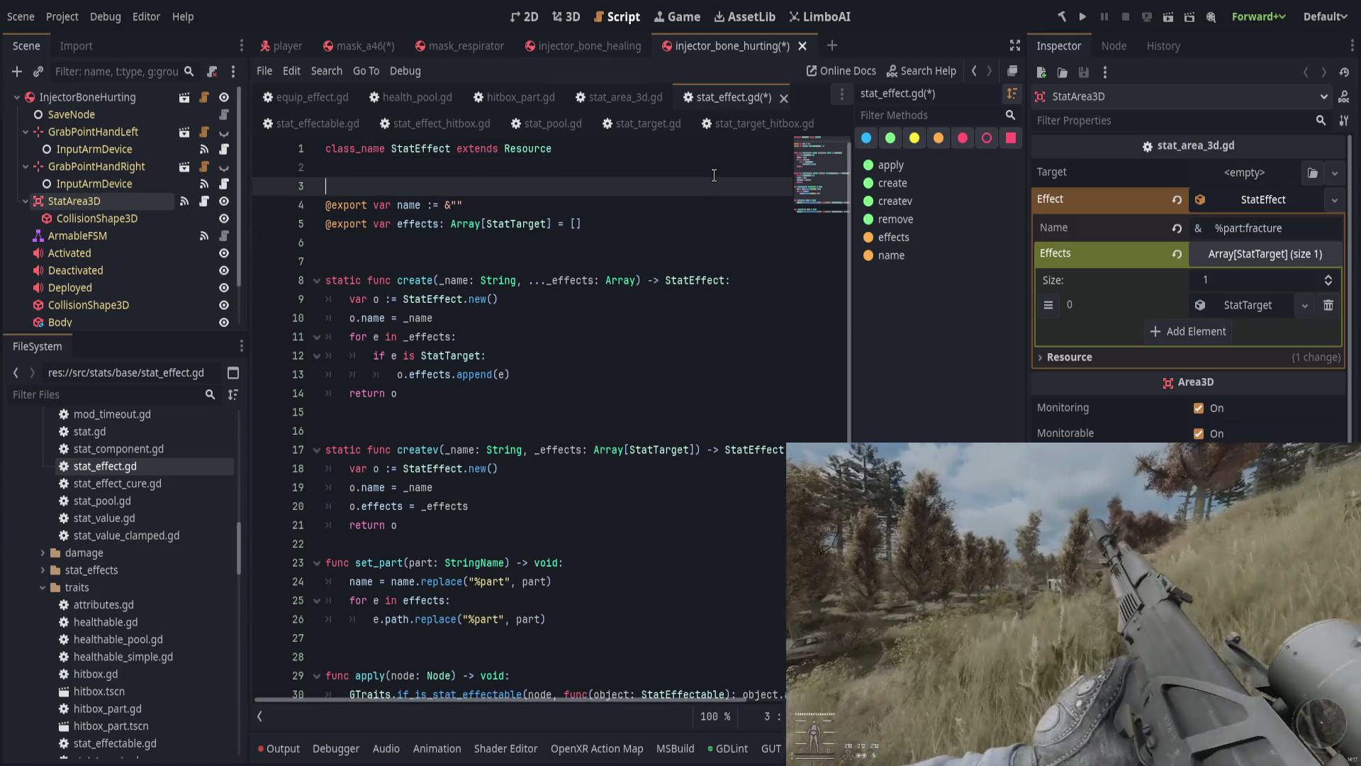
pyautogui.write('const PART_')
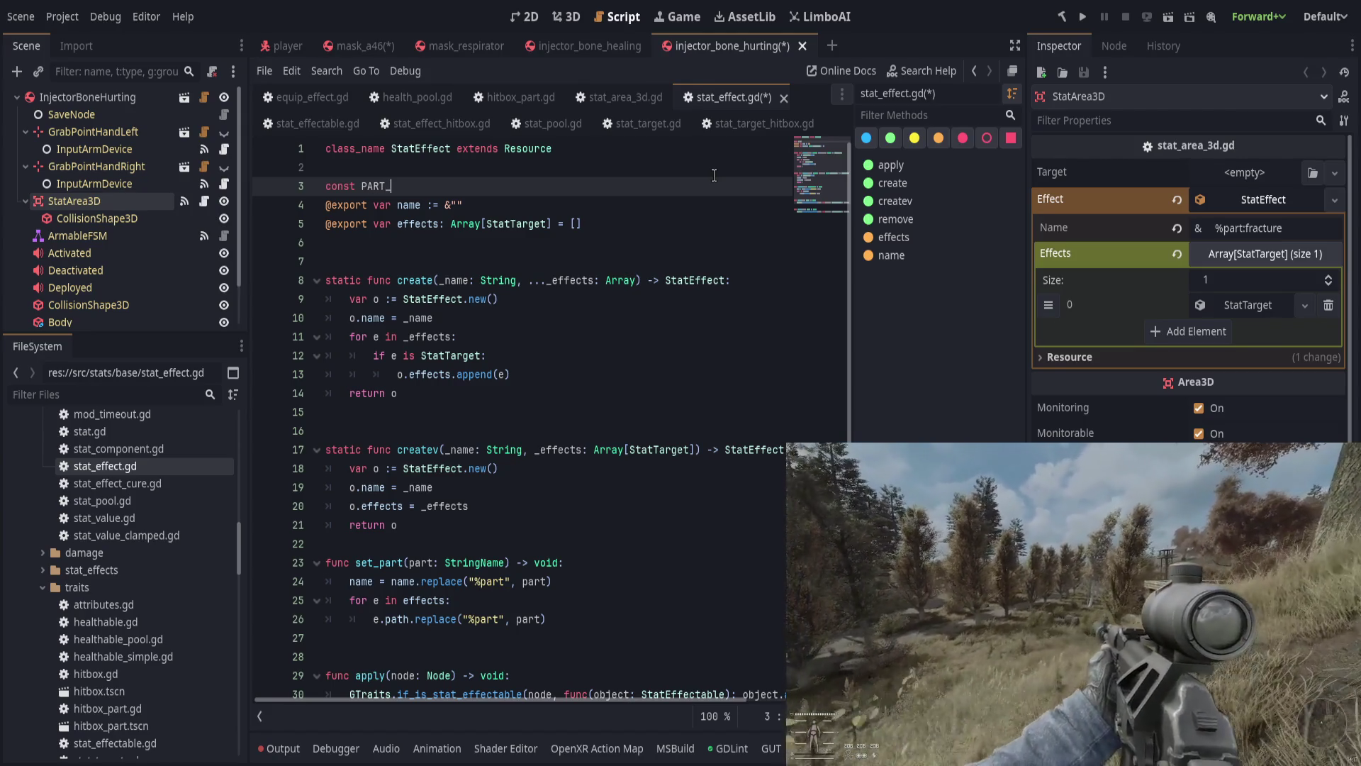
pyautogui.write('STRING')
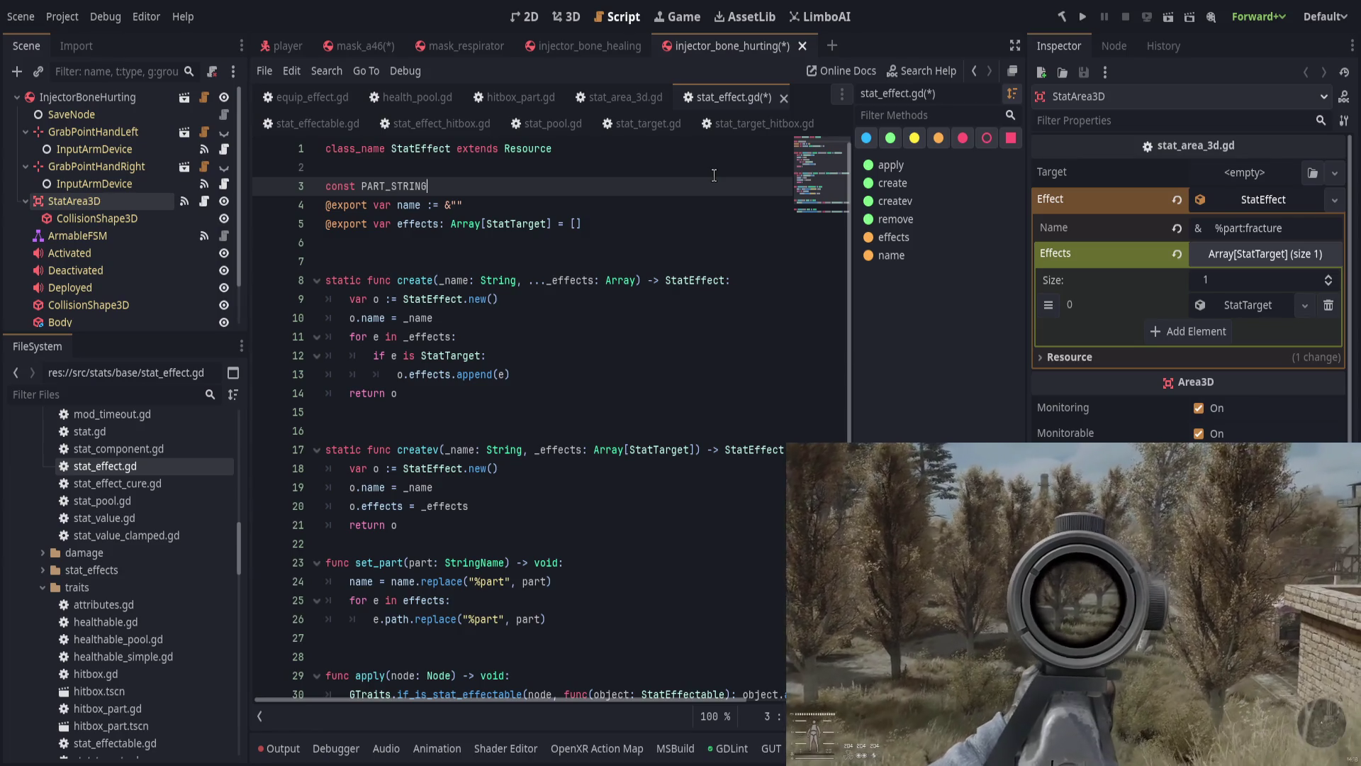
pyautogui.press('BackSpace')
pyautogui.press('BackSpace')
pyautogui.press('BackSpace')
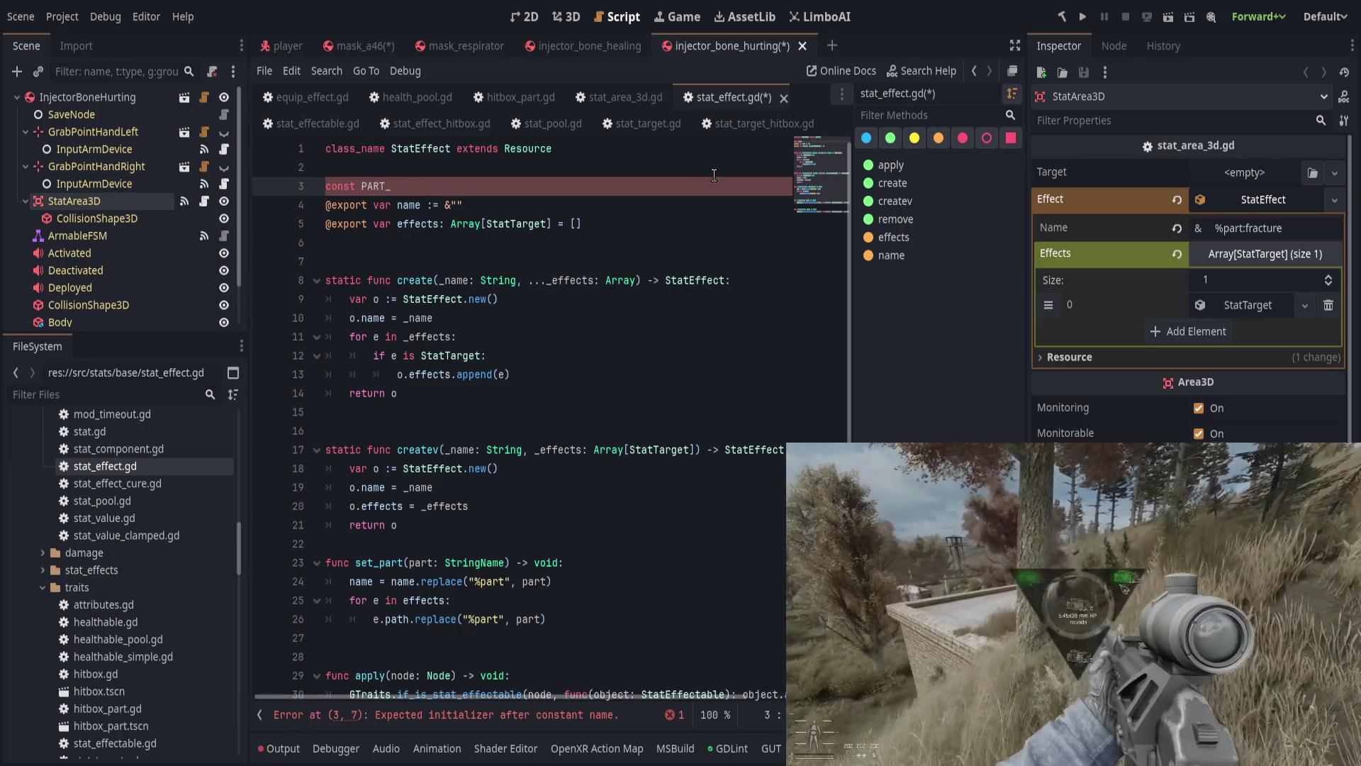
pyautogui.write('STRING')
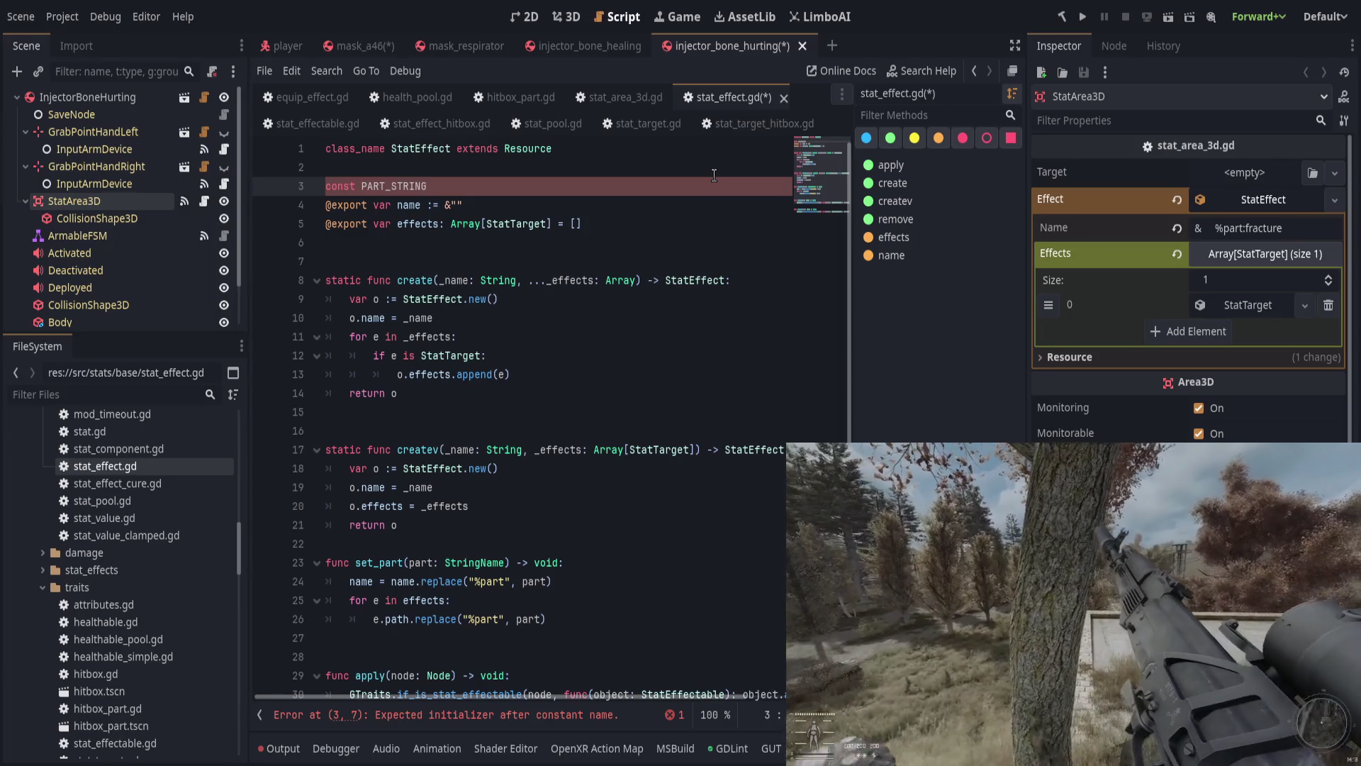
pyautogui.write(' = ')
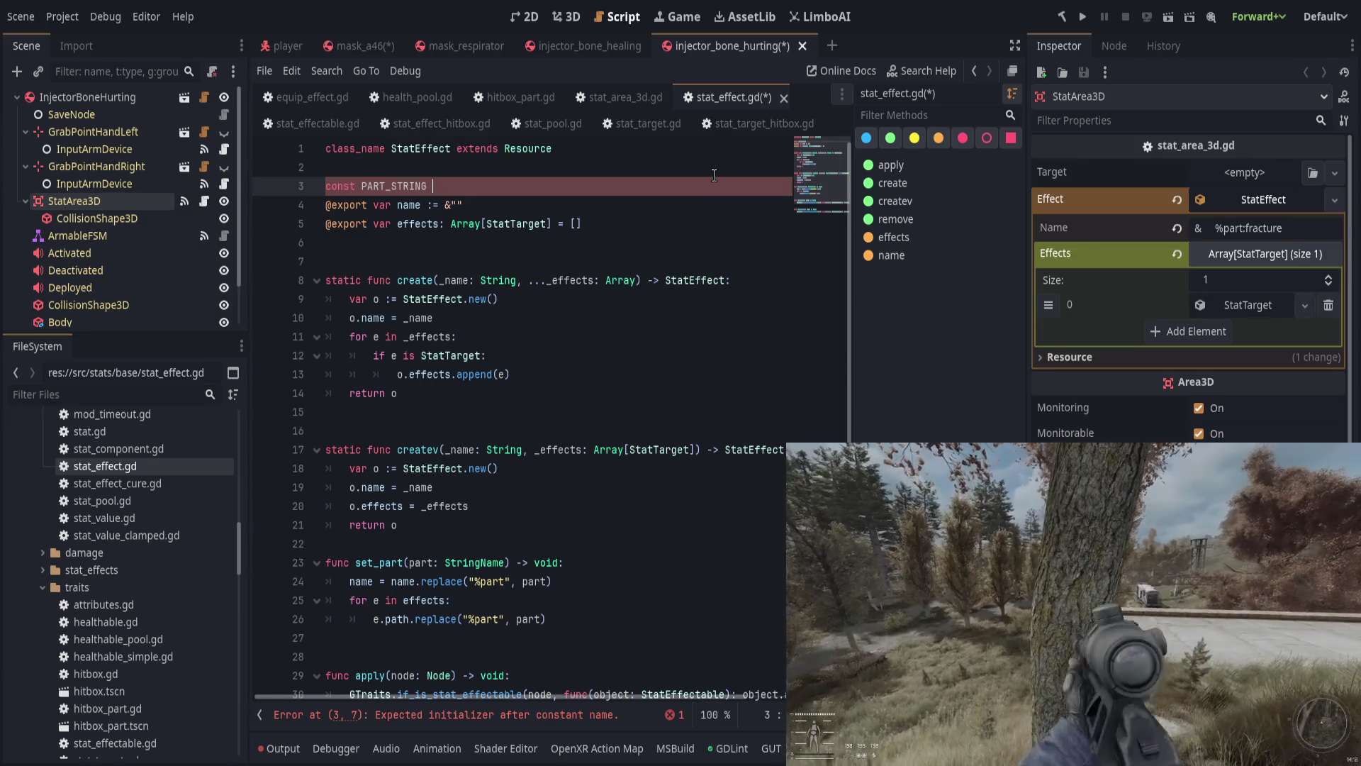
pyautogui.write('&"%pa')
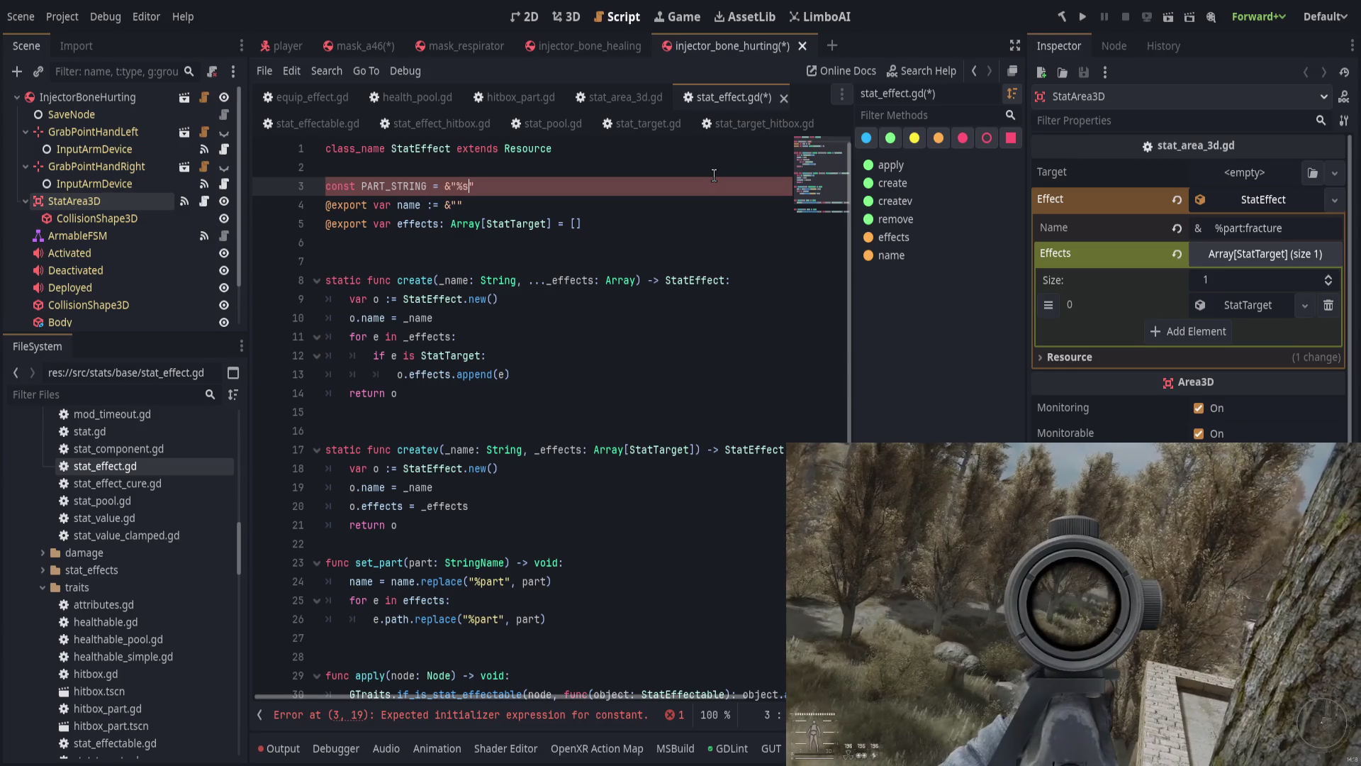
pyautogui.write('rt"')
pyautogui.press('Return')
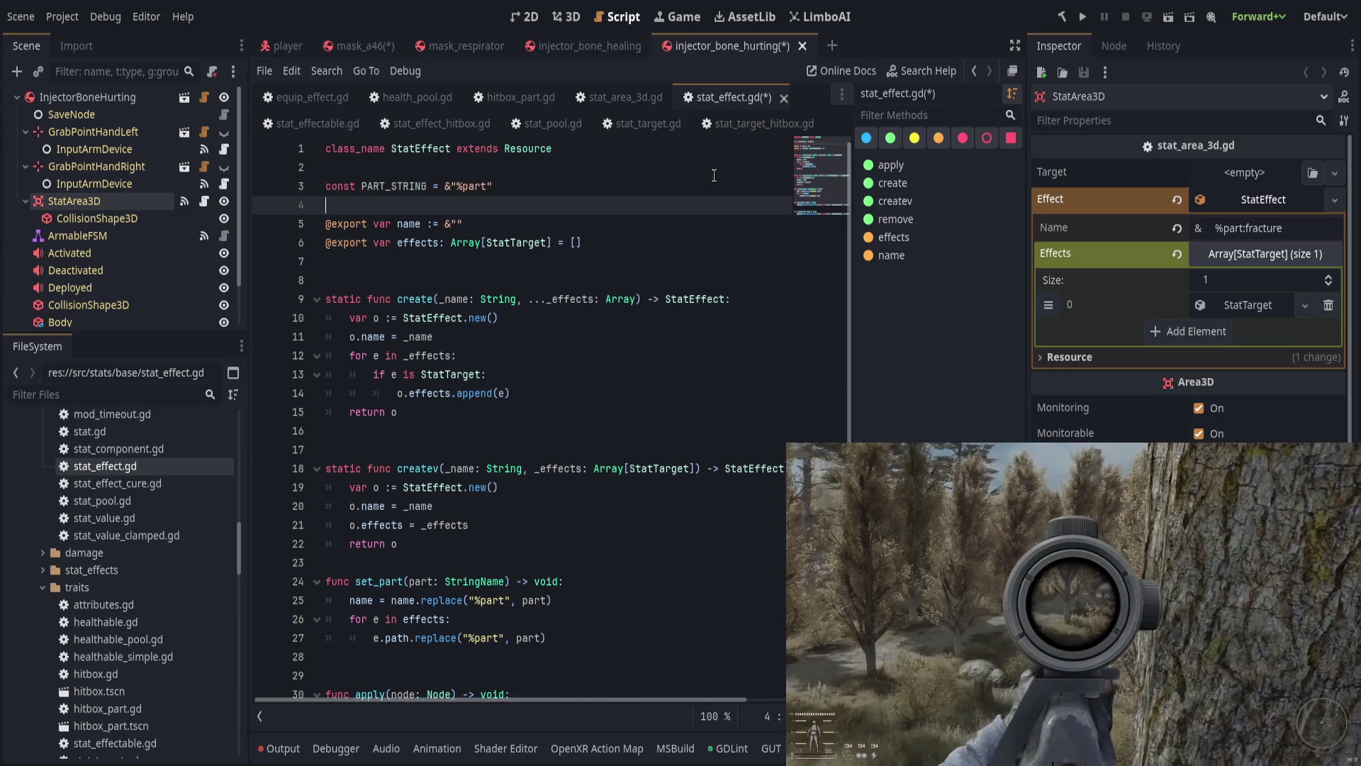
pyautogui.press('BackSpace')
pyautogui.press('Return')
pyautogui.moveTo(392, 186); pyautogui.dragTo(428, 186)
pyautogui.write('DELIM')
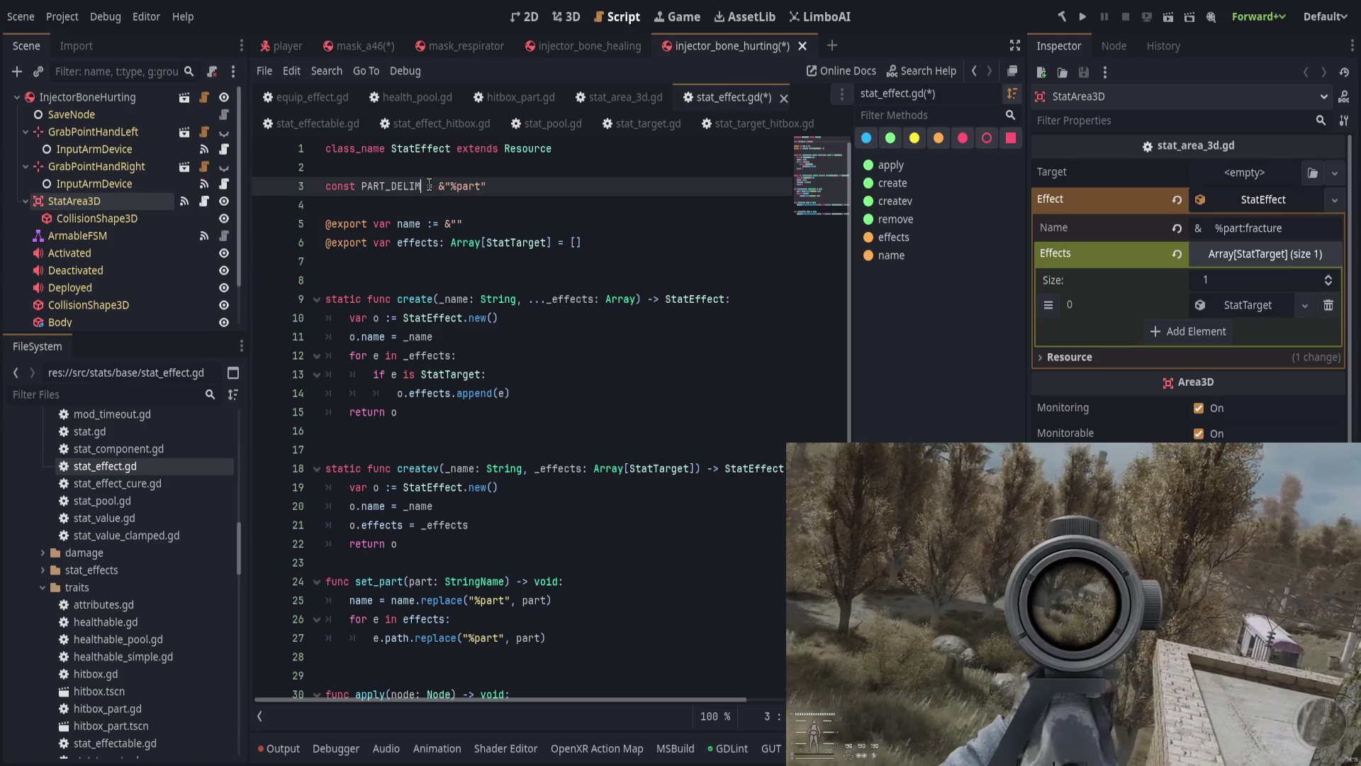
pyautogui.hotkey('ctrl', 'z')
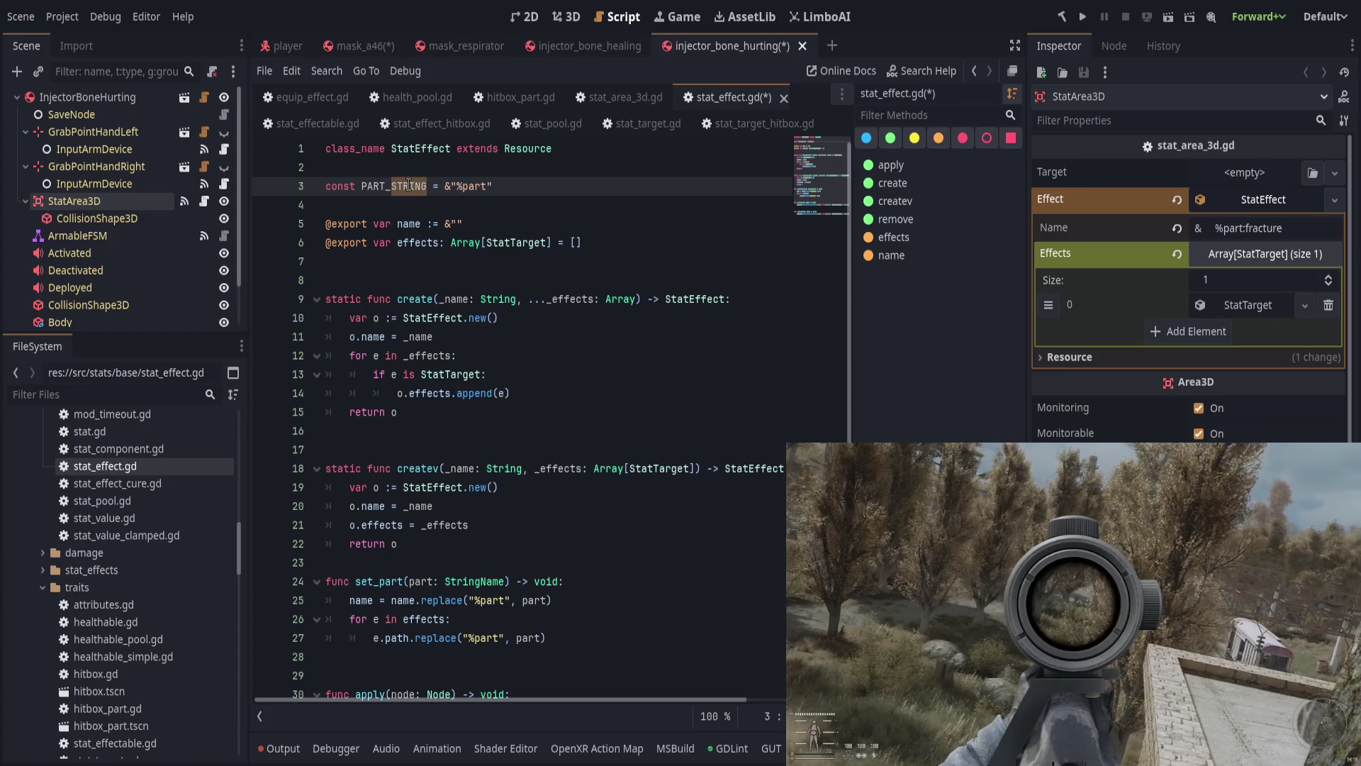
pyautogui.click(638, 187)
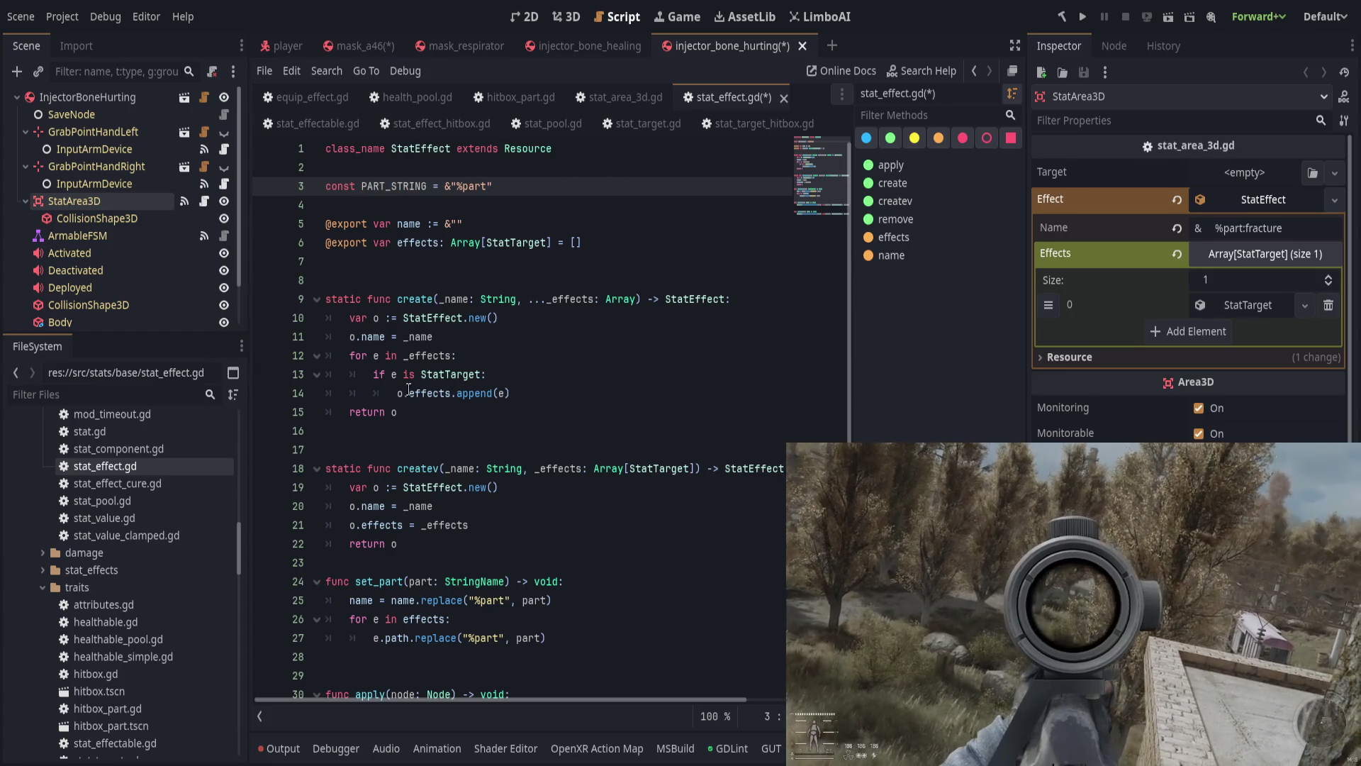
# Step: Replace both "%part" literals in set_part with PART_STRING, then bring up stat_target.gd
pyautogui.doubleClick(492, 600)
pyautogui.write('PART_STRING')
pyautogui.click(495, 619)
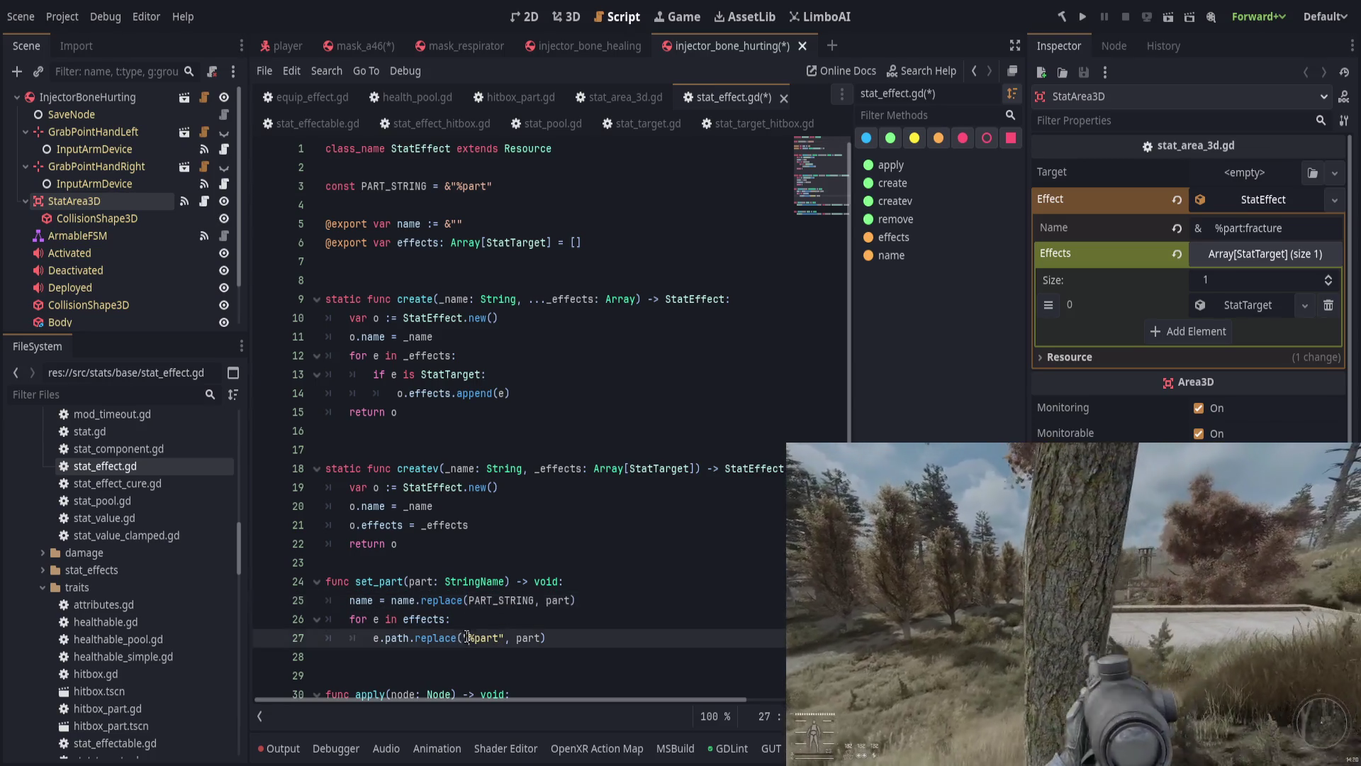
pyautogui.doubleClick(472, 637)
pyautogui.write('PART_STRING')
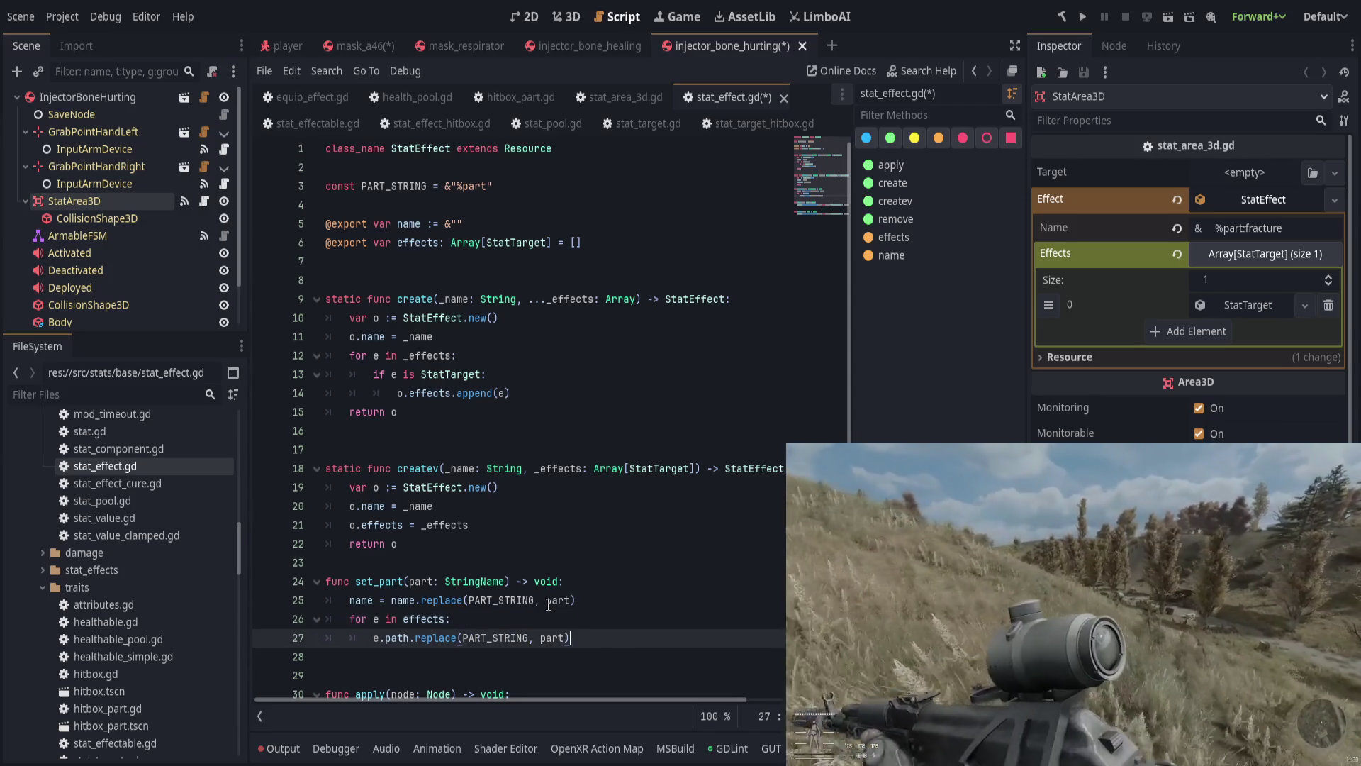
pyautogui.click(633, 599)
pyautogui.scroll(-3, 599, 637)
pyautogui.click(637, 445)
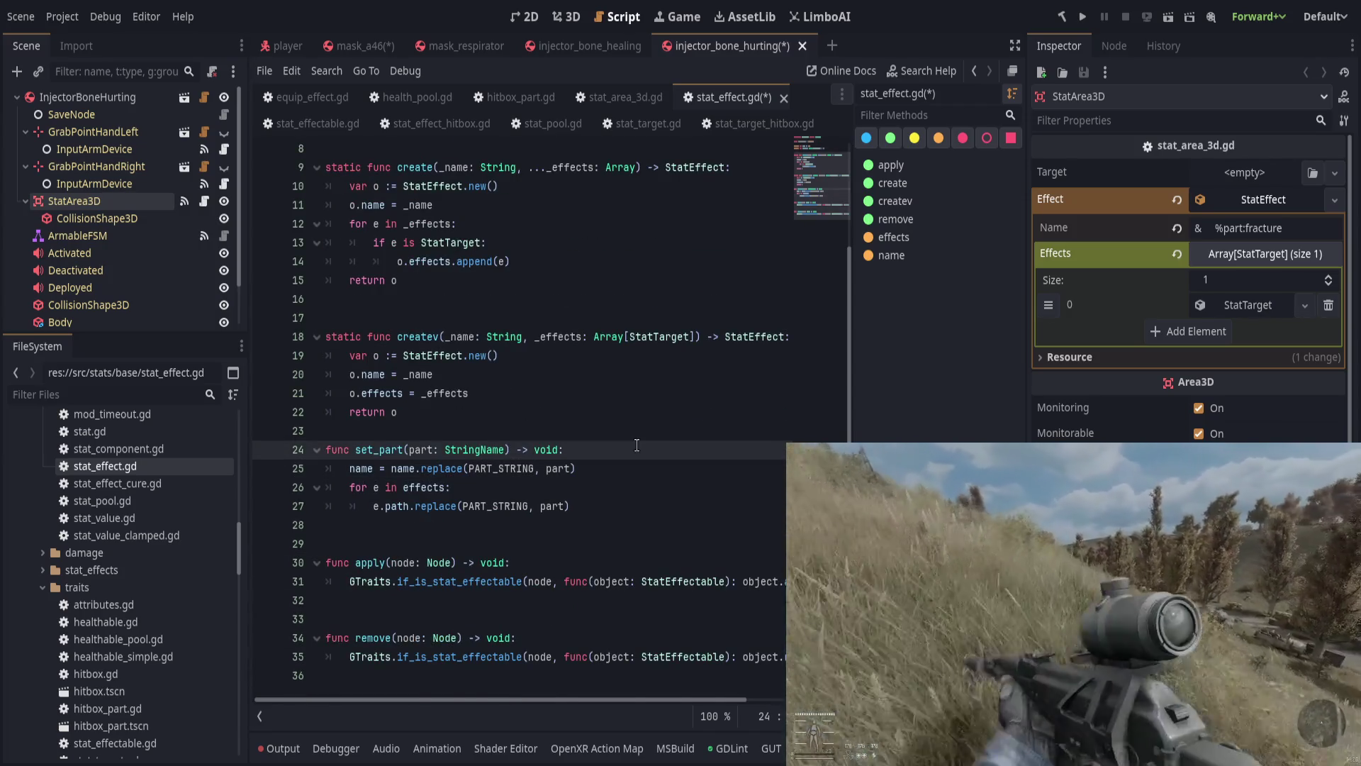
pyautogui.scroll(2, 637, 444)
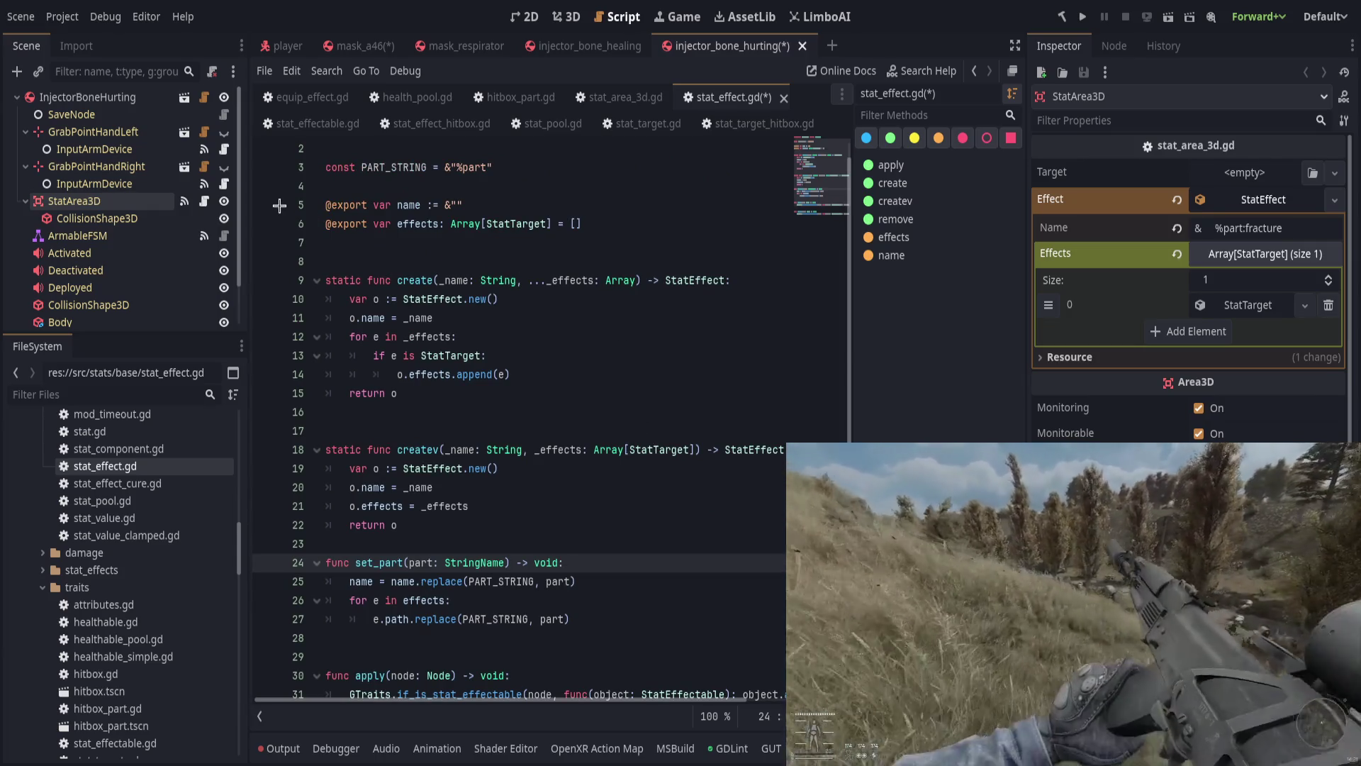
pyautogui.click(642, 124)
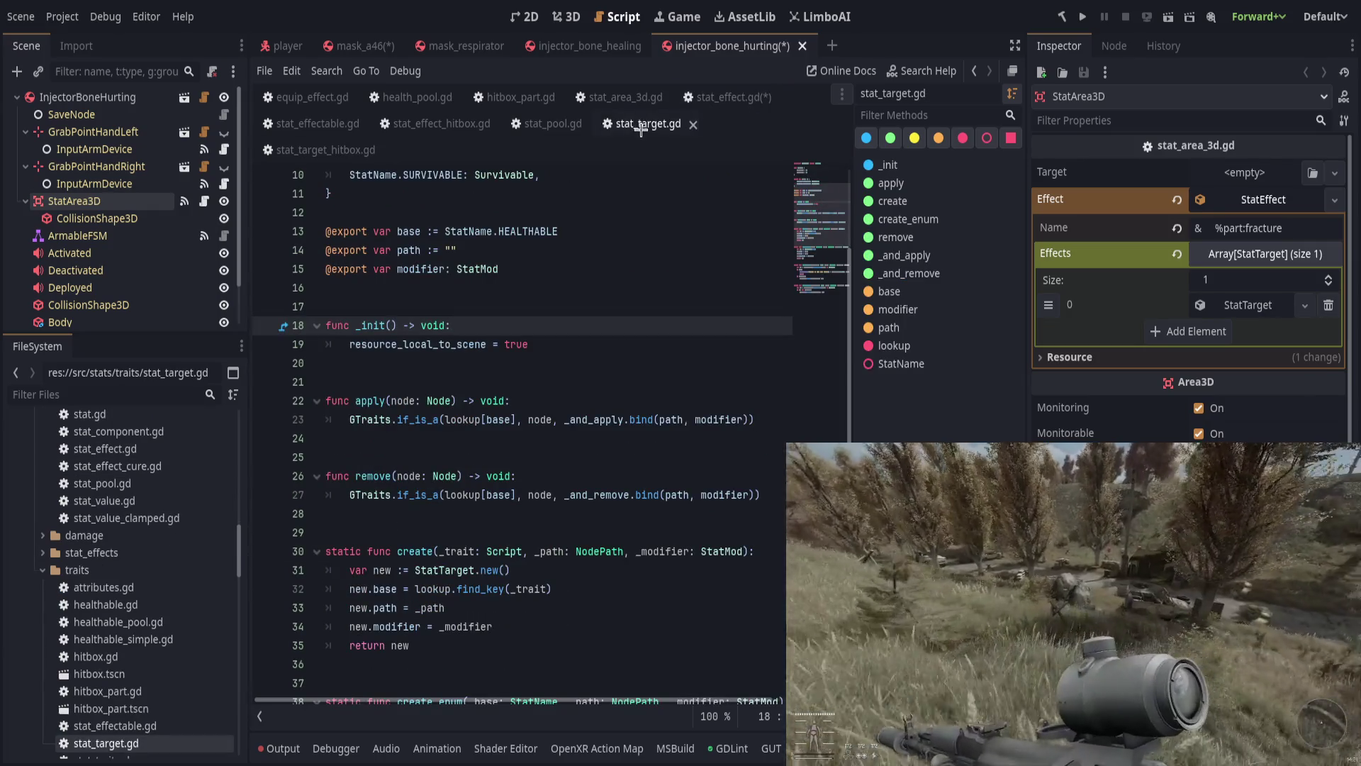
# Step: Look over stat_target.gd, then switch to stat_area_3d.gd and save all changes
pyautogui.scroll(-3, 507, 163)
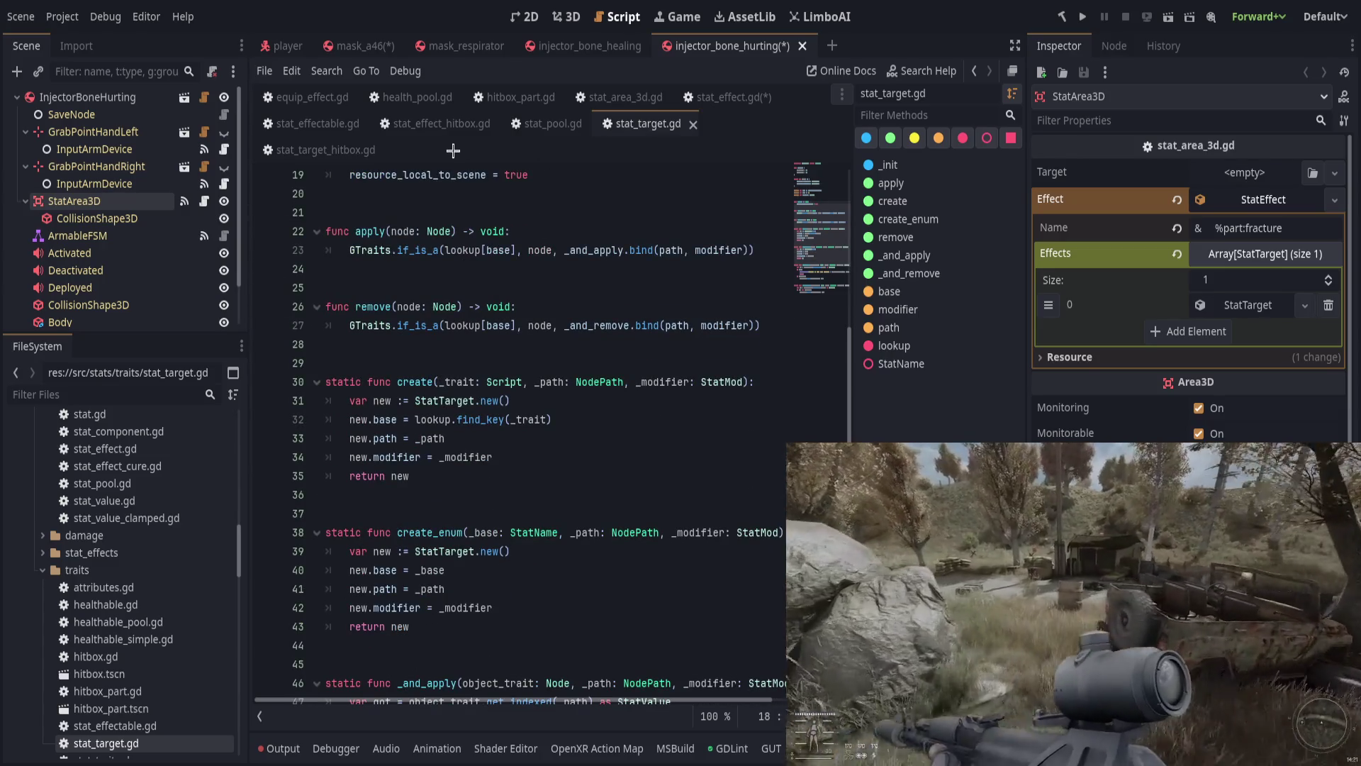
pyautogui.scroll(5, 547, 266)
pyautogui.scroll(1, 546, 267)
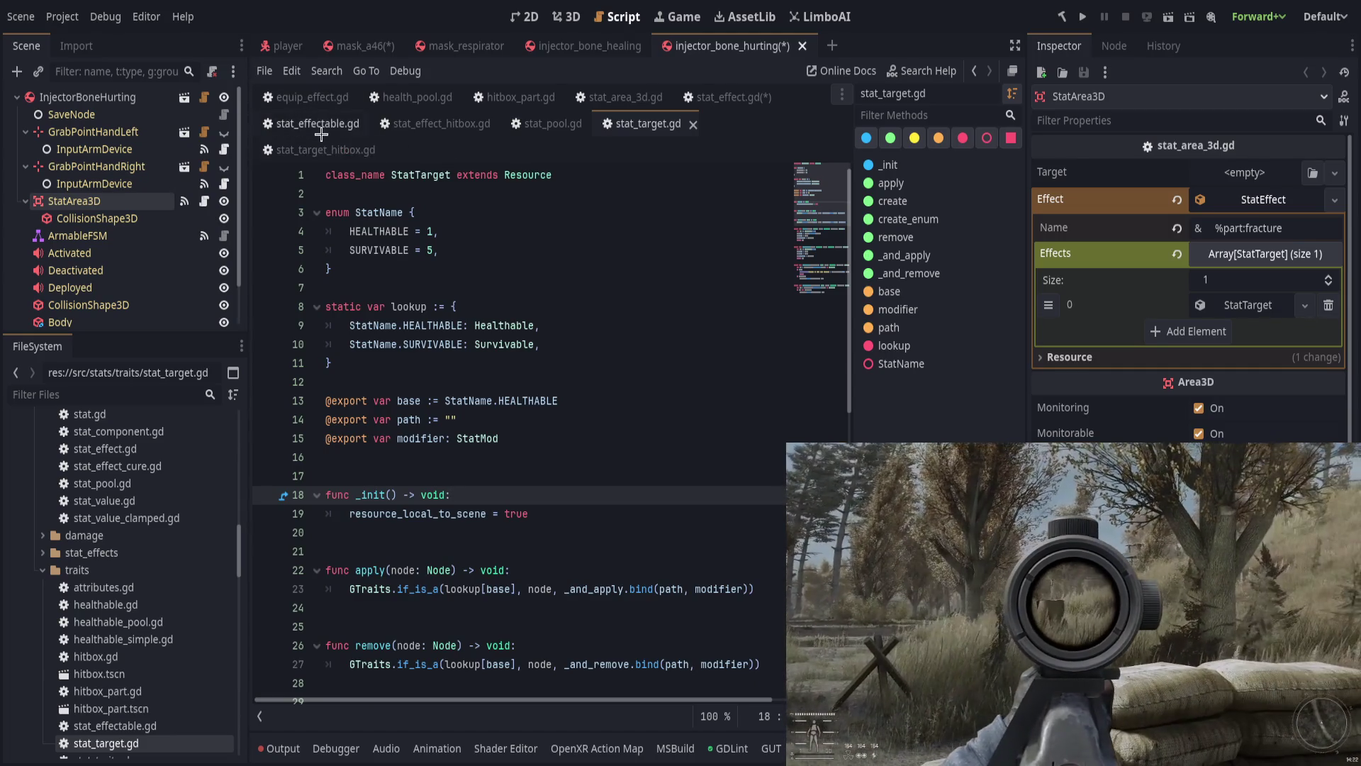
pyautogui.click(623, 97)
pyautogui.hotkey('ctrl', 's')
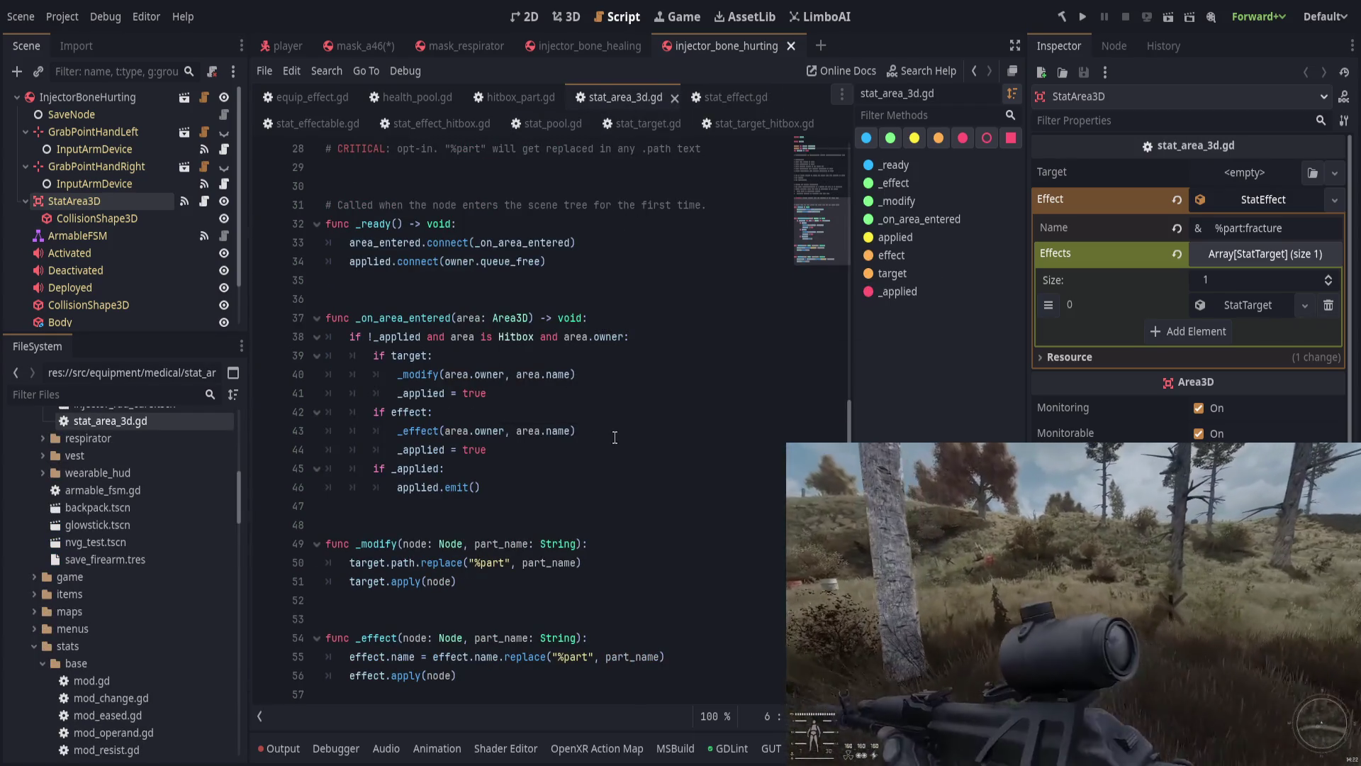
# Step: Insert effect.set_part(part) in _effect and rename its parameter from part_name to part
pyautogui.scroll(-1, 651, 596)
pyautogui.click(676, 641)
pyautogui.press('Up')
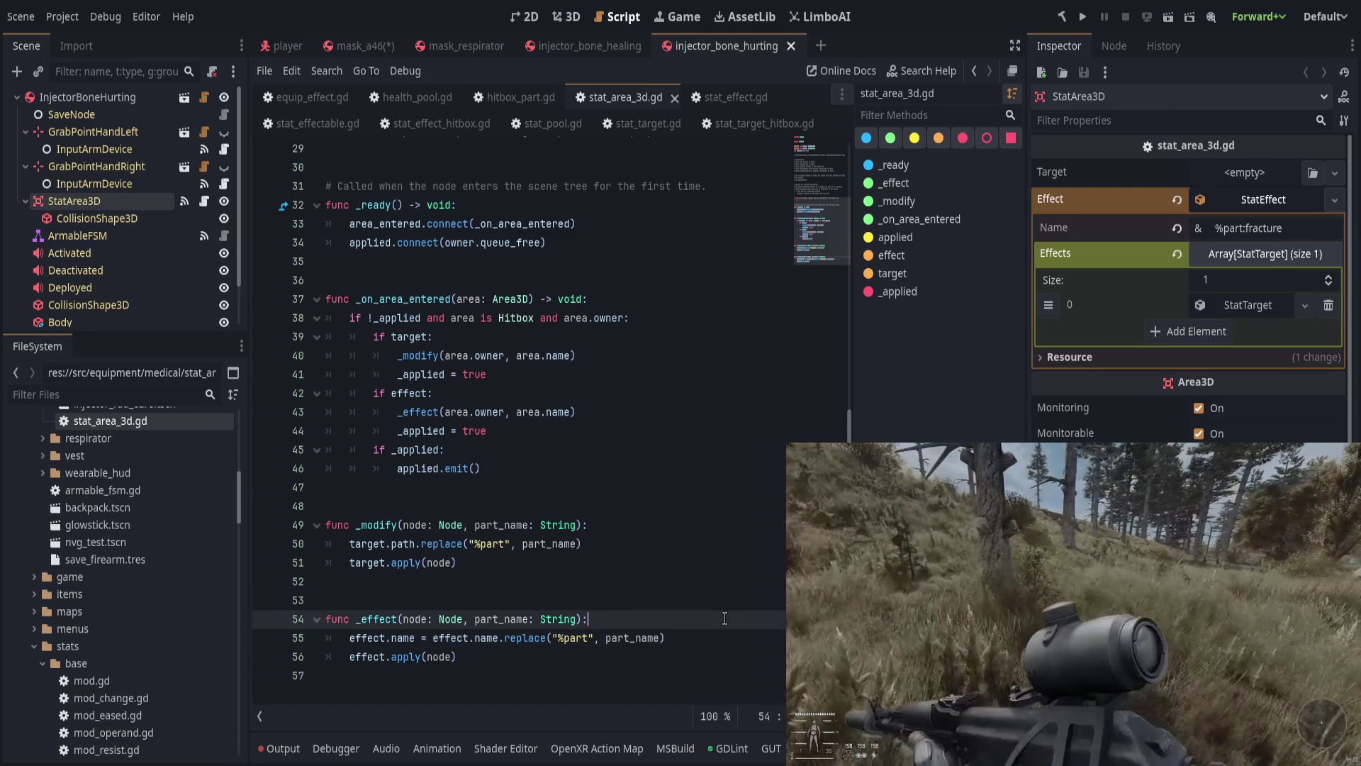
pyautogui.press('Return')
pyautogui.write('effect.set')
pyautogui.press('Return')
pyautogui.write('part_name')
pyautogui.press('Escape')
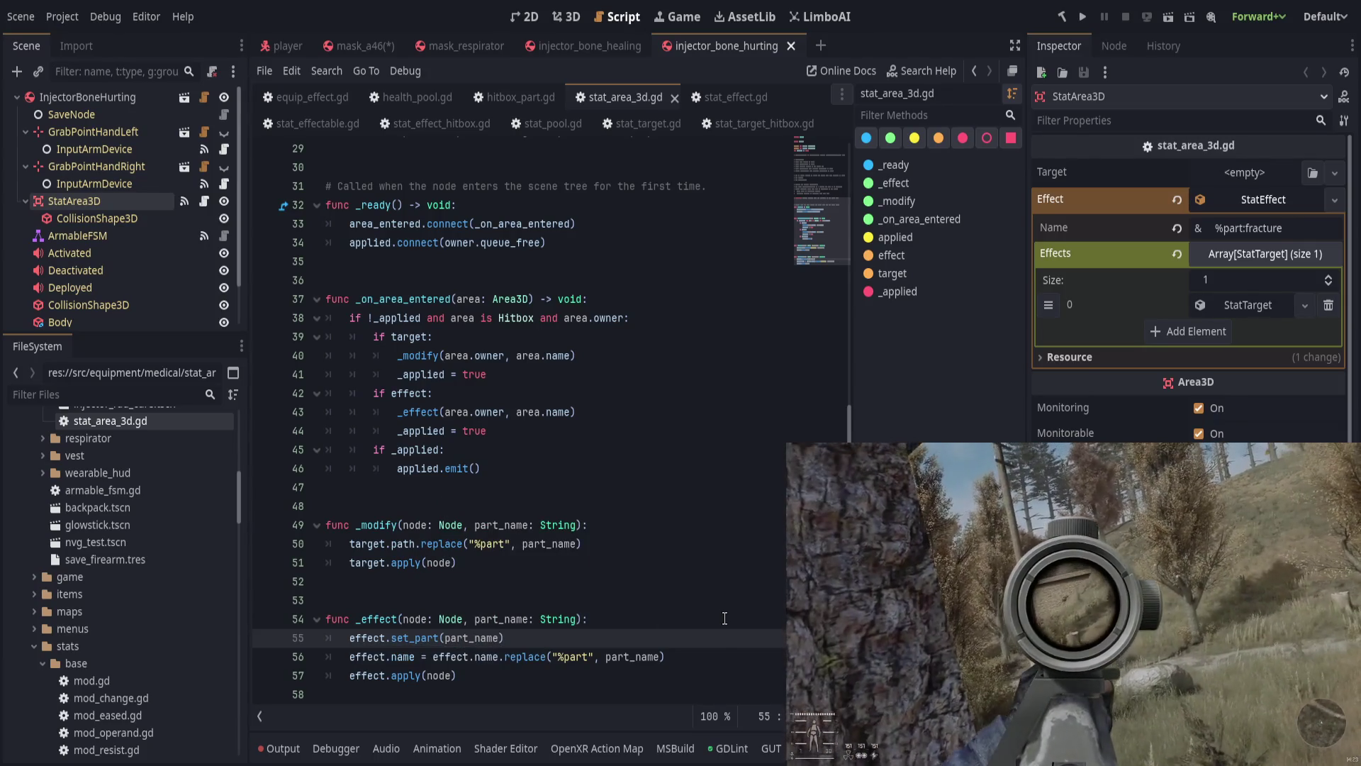
pyautogui.press('Up')
pyautogui.press('Delete')
pyautogui.press('Delete')
pyautogui.press('Delete')
pyautogui.hotkey('ctrl', 'shift', 'Left')
pyautogui.press('Down')
pyautogui.press('Delete')
pyautogui.press('Delete')
pyautogui.press('Delete')
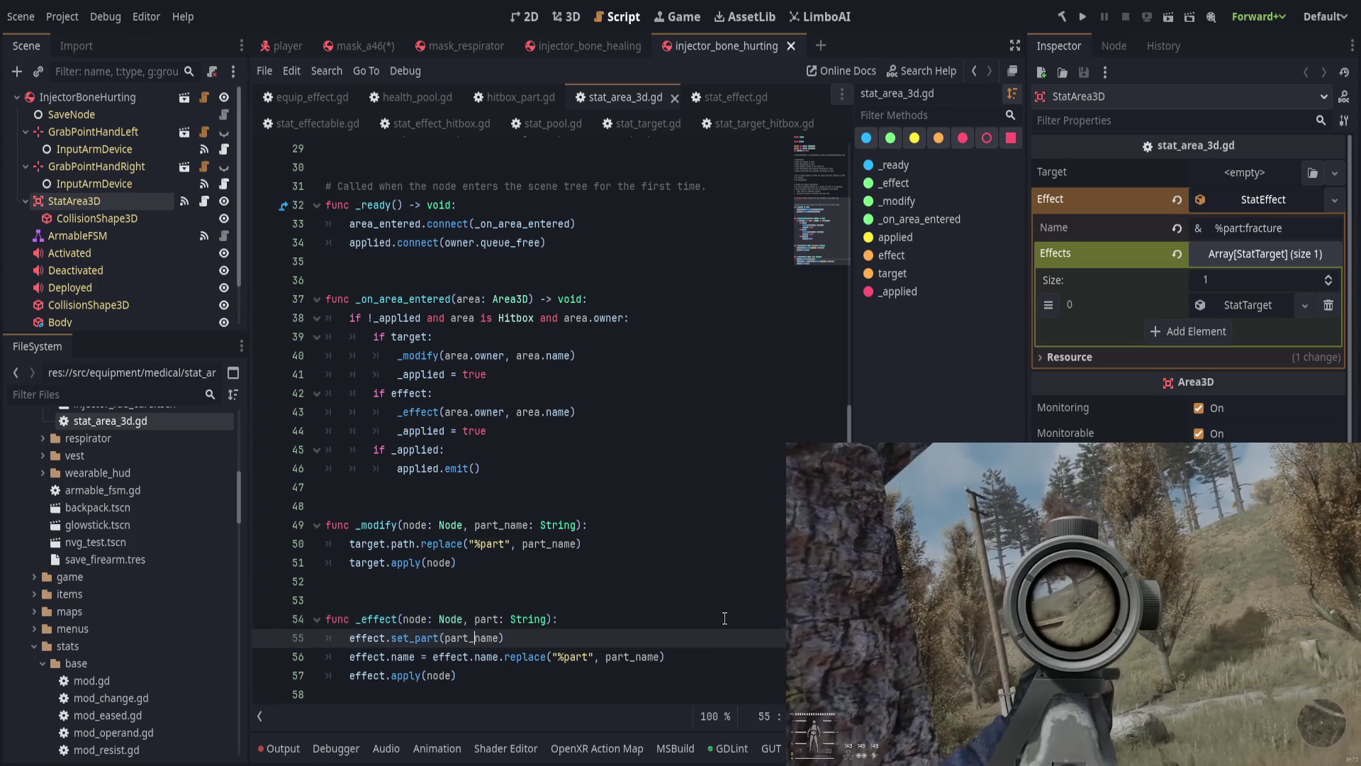
# Step: Rename the remaining part_name occurrences to part in _modify and on line 56
pyautogui.doubleClick(510, 544)
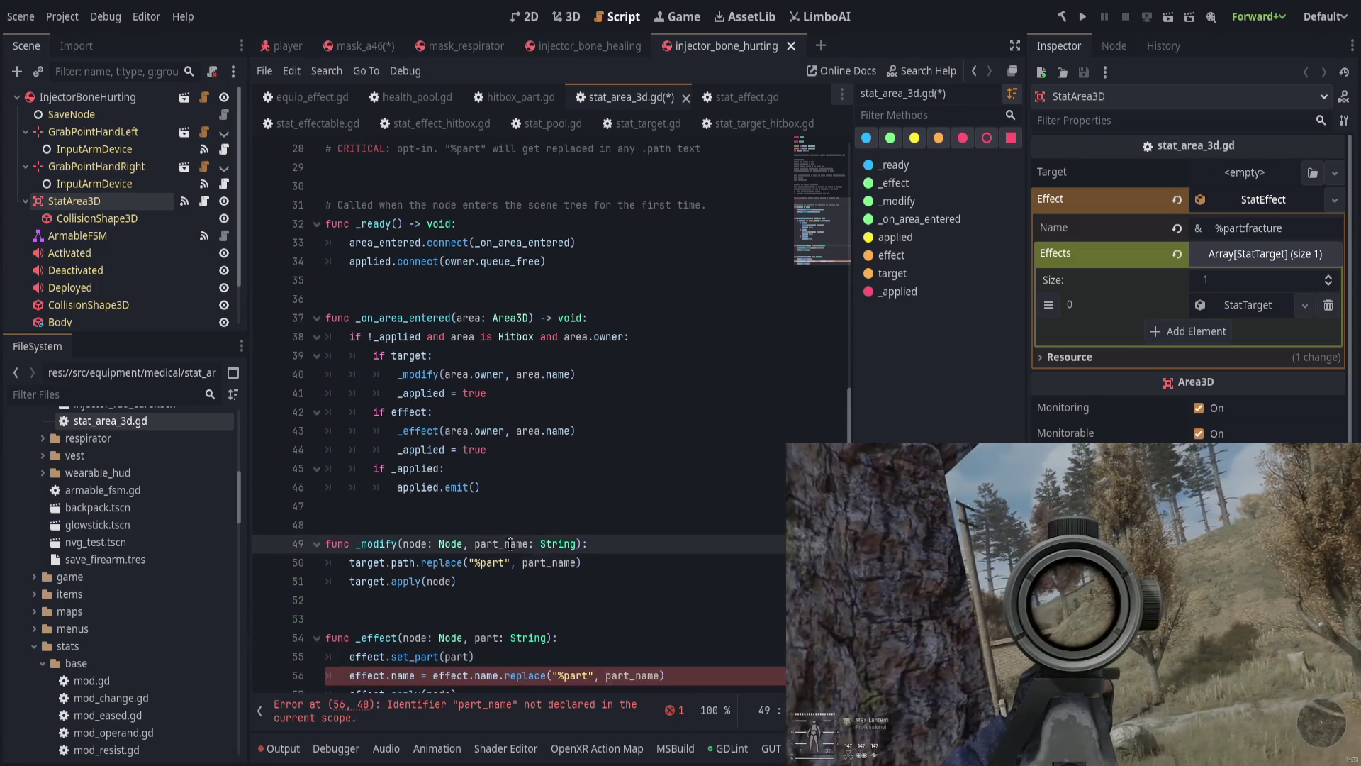
pyautogui.write('part')
pyautogui.doubleClick(549, 562)
pyautogui.write('part')
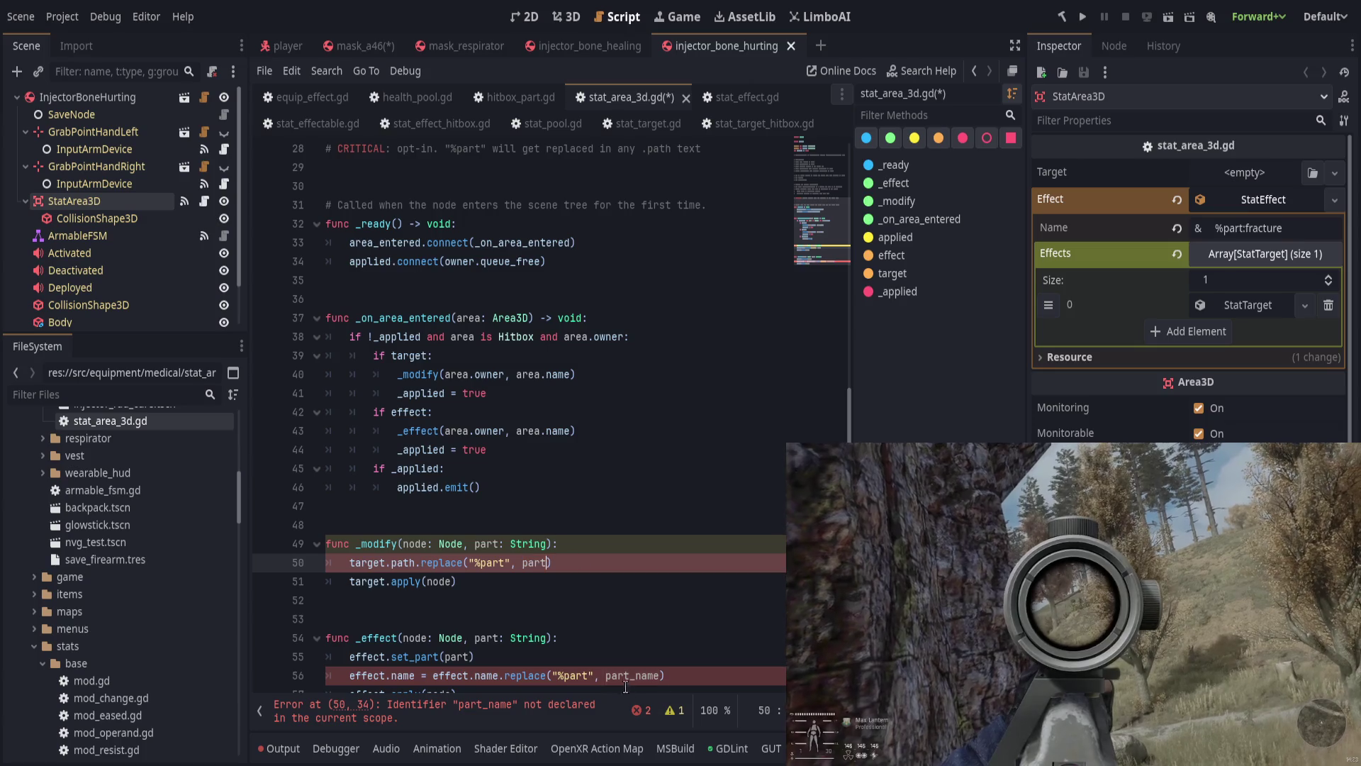
pyautogui.doubleClick(633, 675)
pyautogui.write('part')
pyautogui.scroll(1, 611, 633)
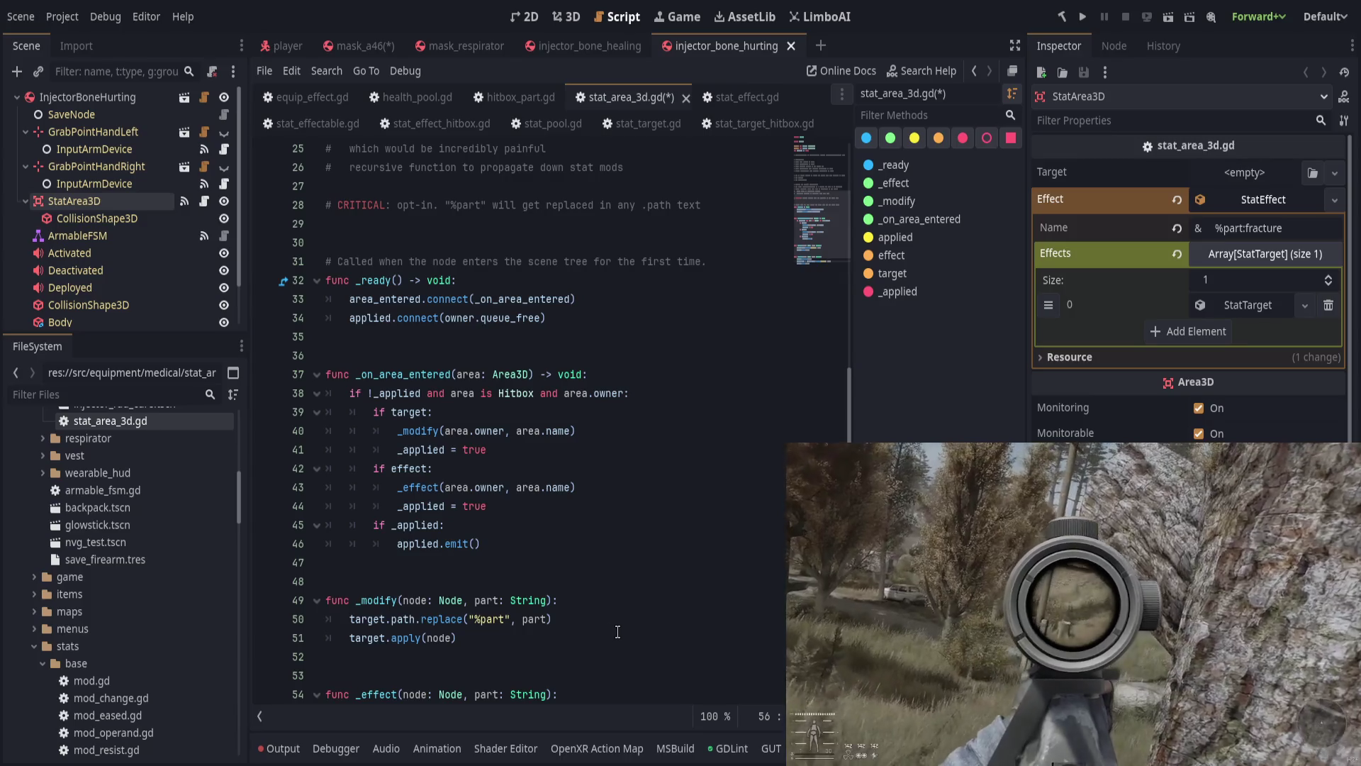
pyautogui.scroll(-2, 612, 633)
# Step: Delete the old effect.name replace line from _effect and save
pyautogui.click(617, 526)
pyautogui.click(615, 538)
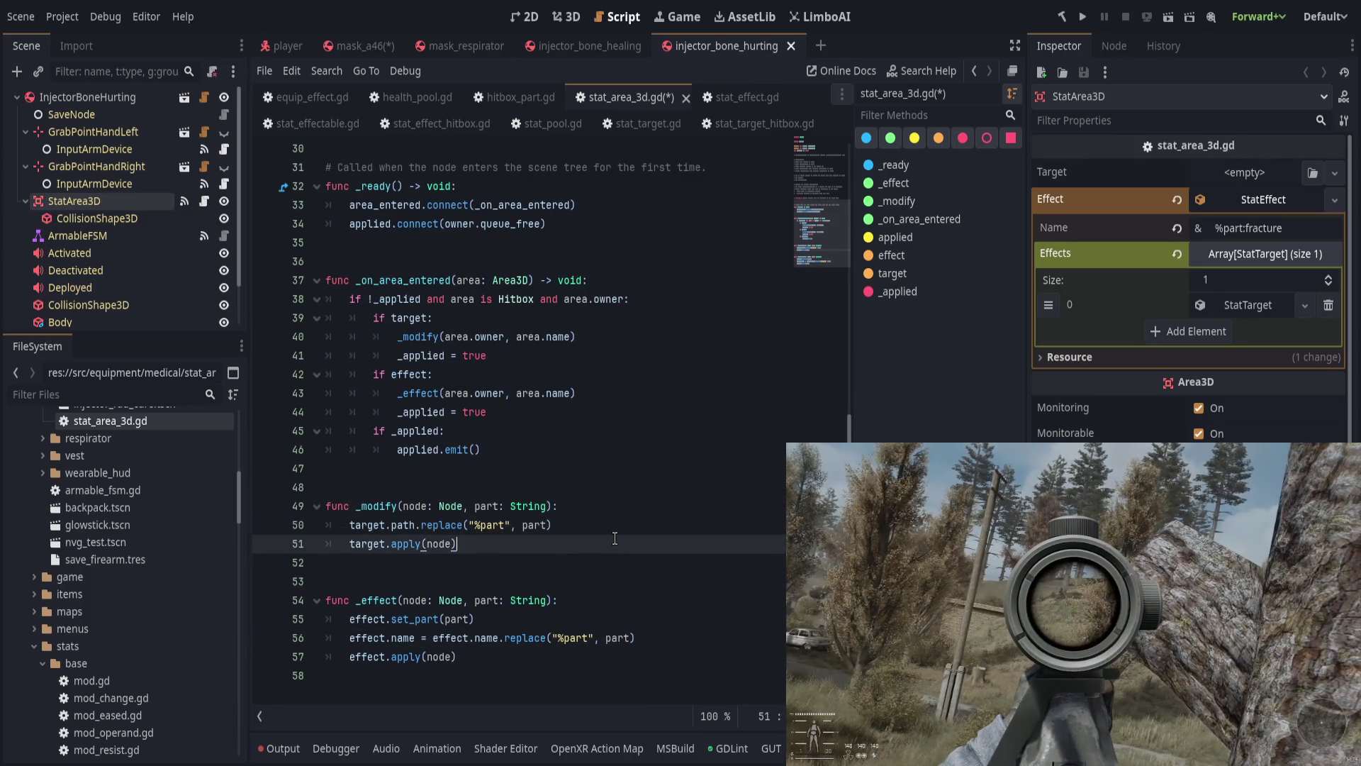
pyautogui.click(638, 604)
pyautogui.click(688, 652)
pyautogui.click(691, 638)
pyautogui.hotkey('ctrl', 'shift', 'k')
pyautogui.click(693, 622)
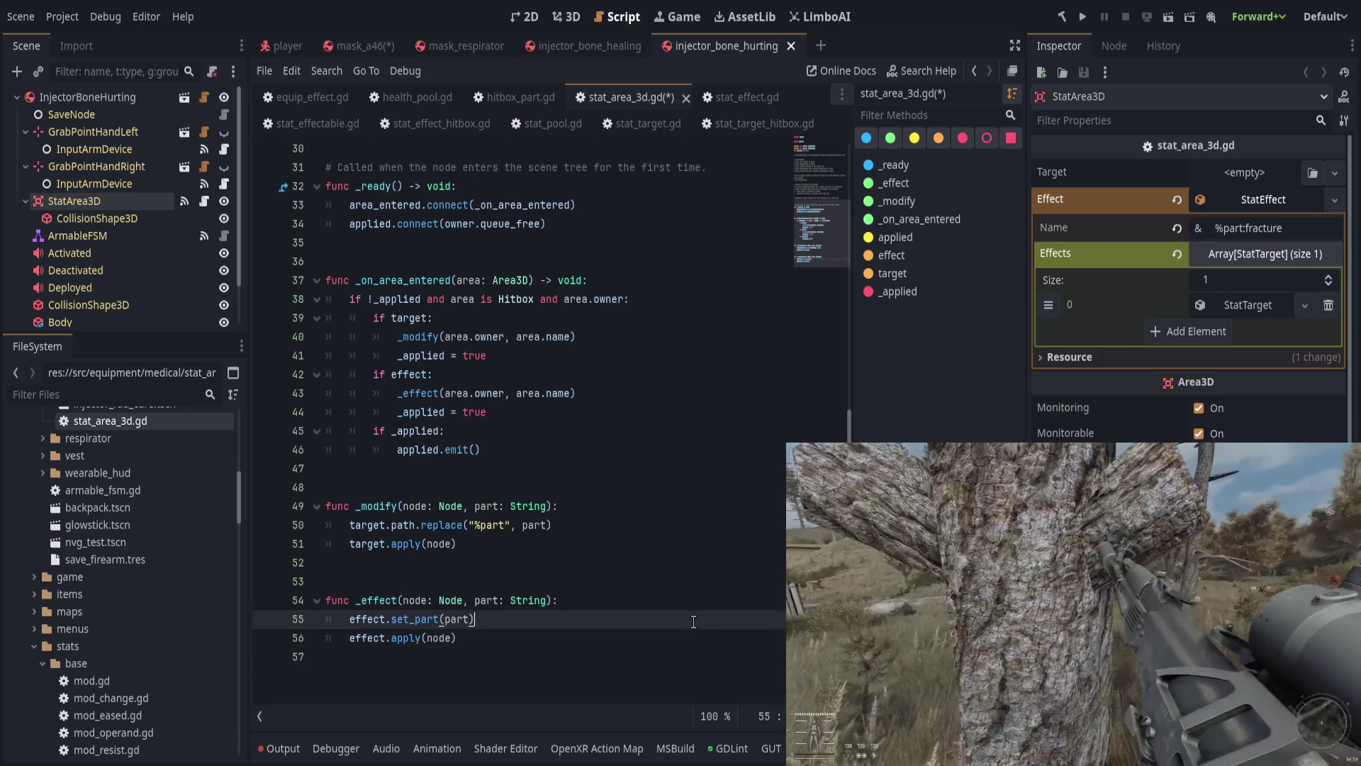
pyautogui.hotkey('ctrl', 's')
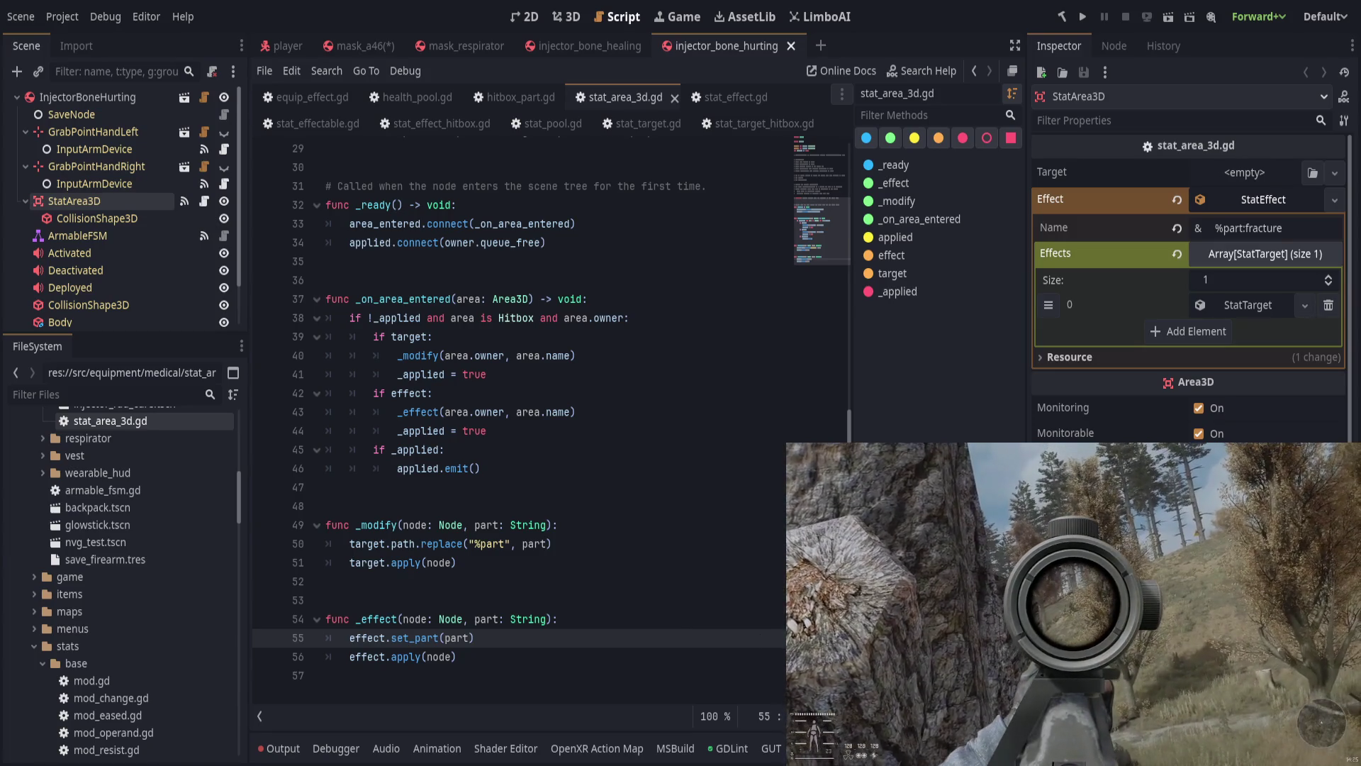
pyautogui.click(1235, 310)
# Step: Set the target's Path to 'health:parts:%part', give it a new StatChange modifier, and save
pyautogui.click(1246, 360)
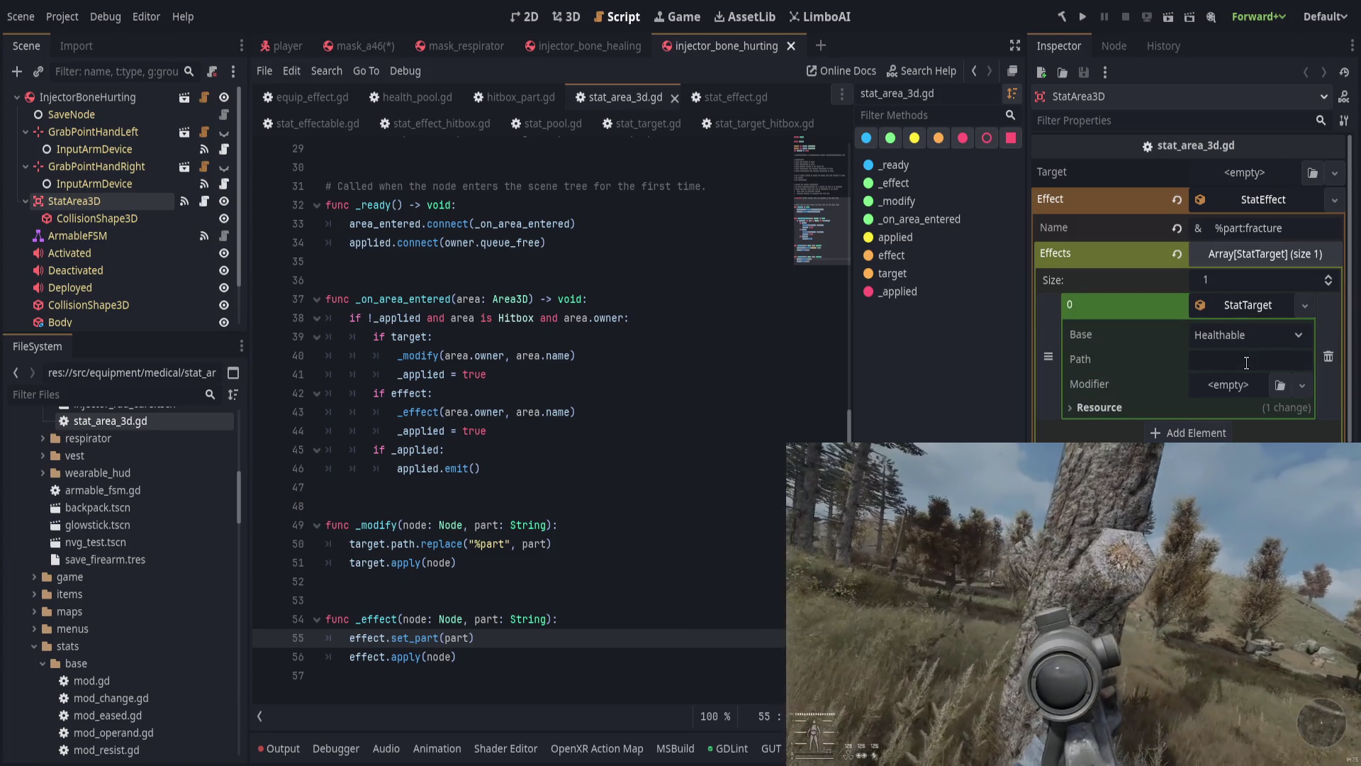
pyautogui.write('health:parts:')
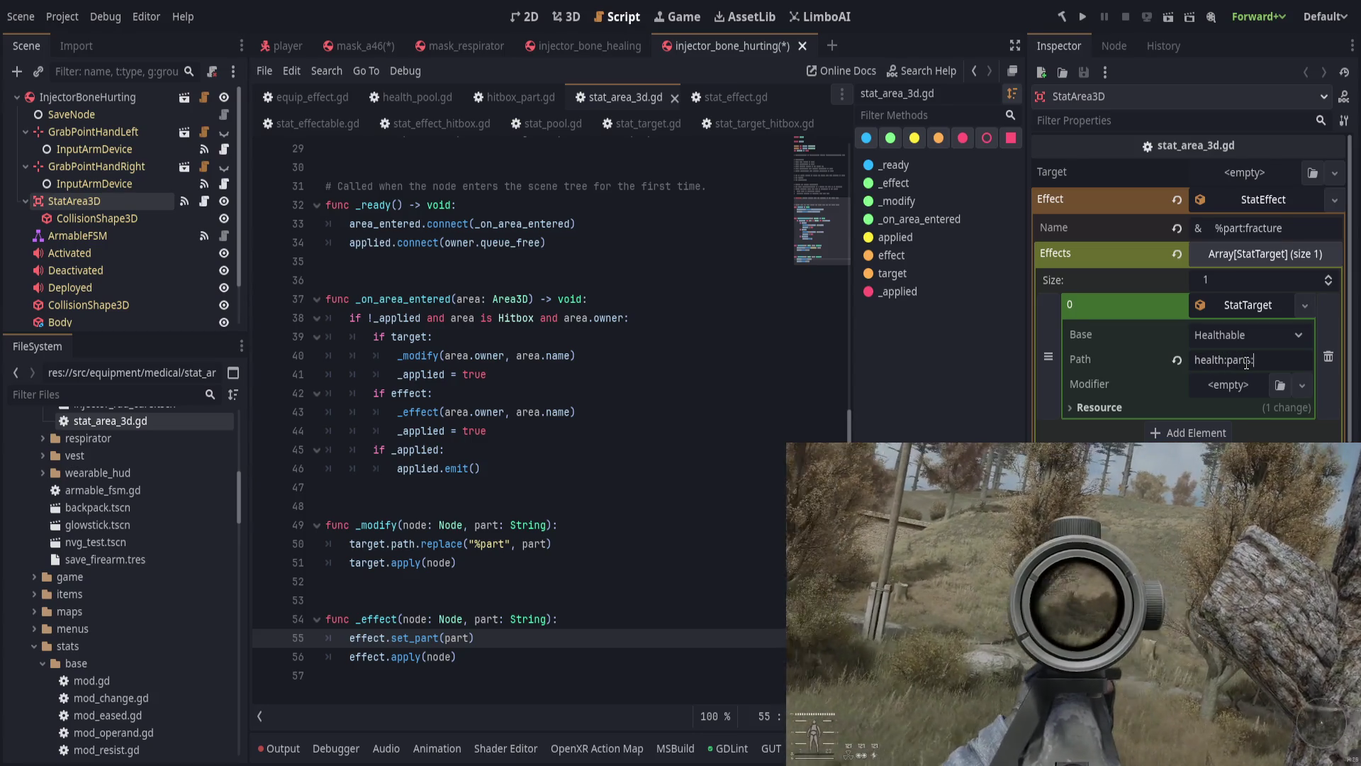
pyautogui.write('%part')
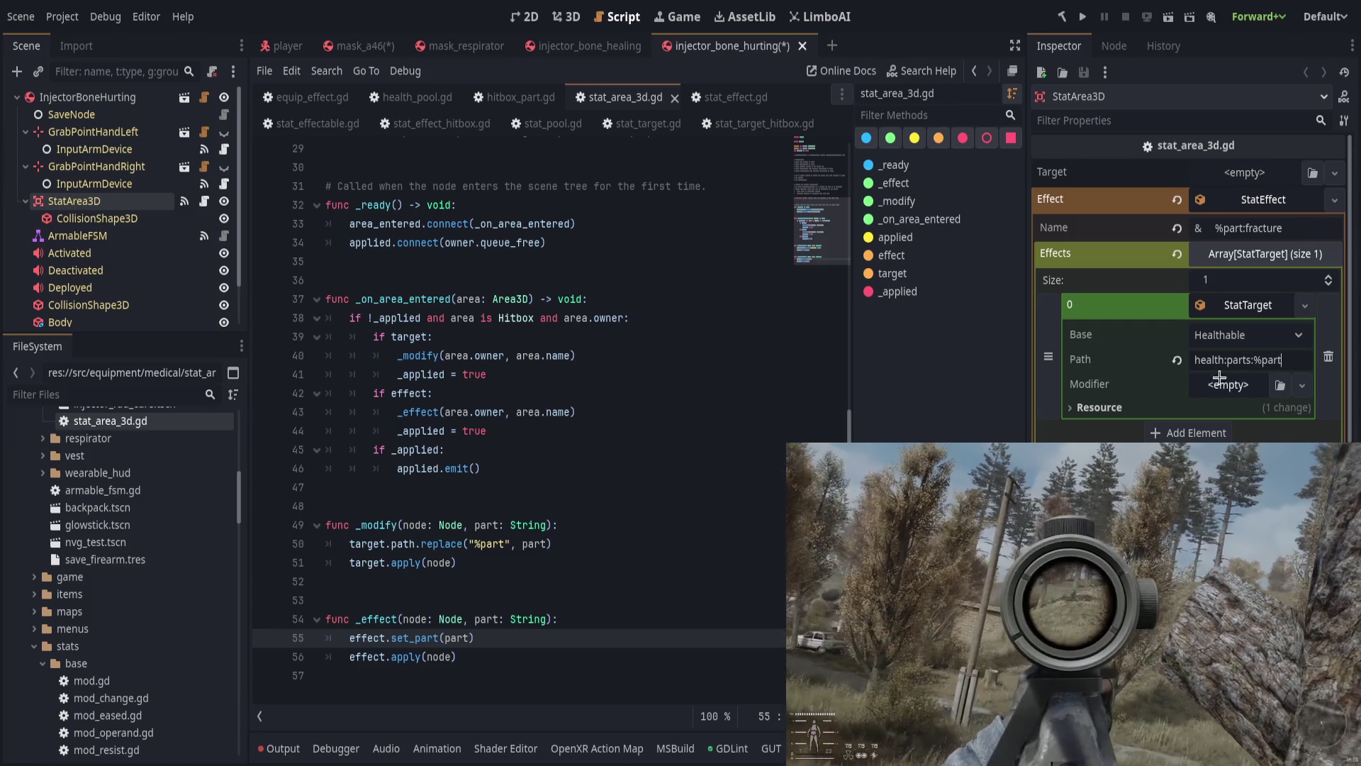
pyautogui.click(1302, 385)
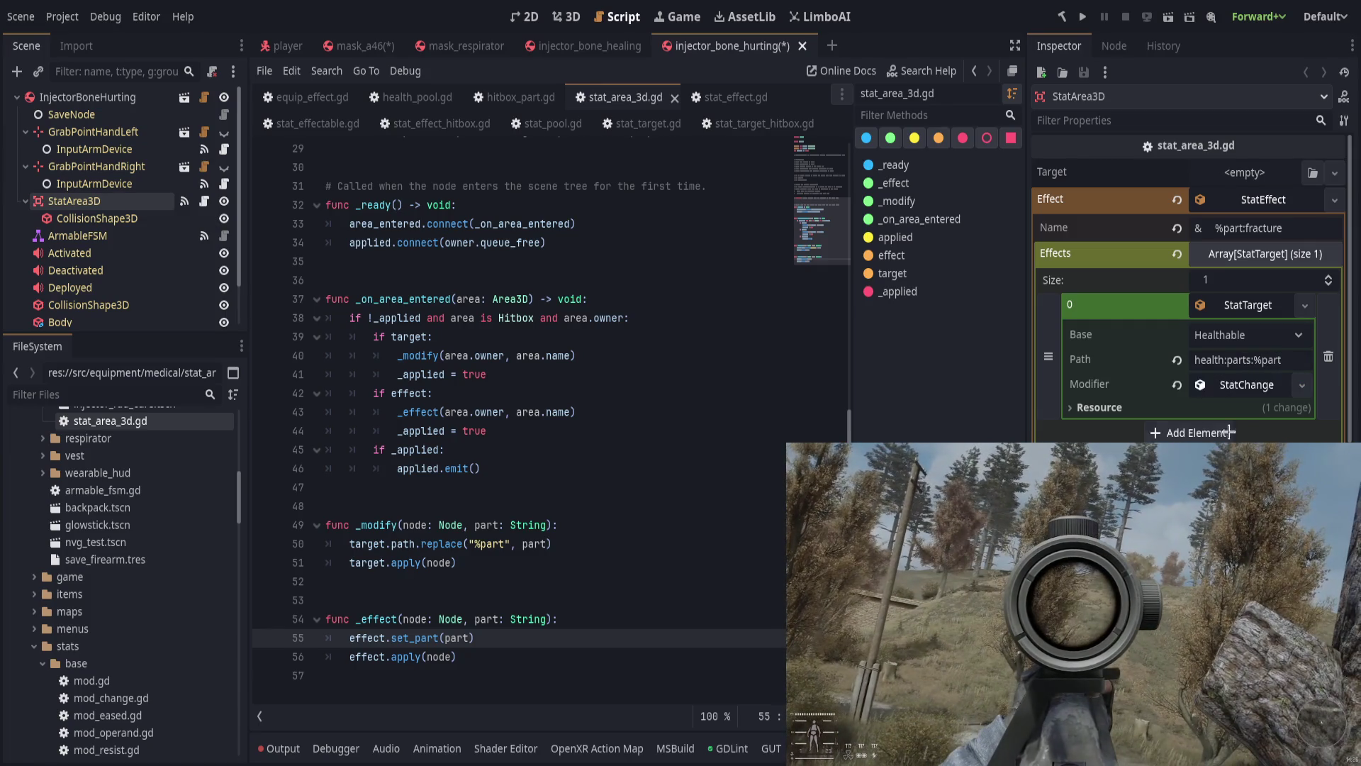
pyautogui.click(1228, 421)
pyautogui.click(1228, 418)
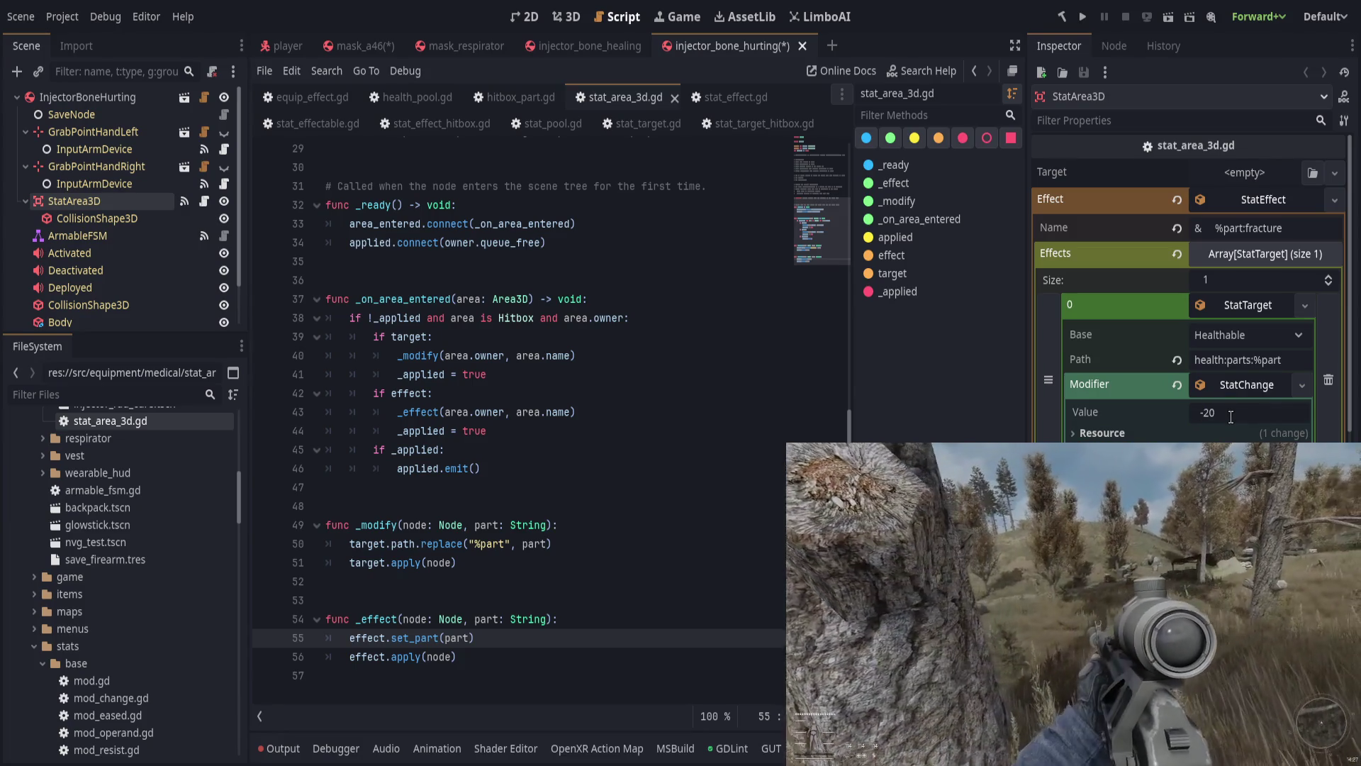
pyautogui.hotkey('ctrl', 's')
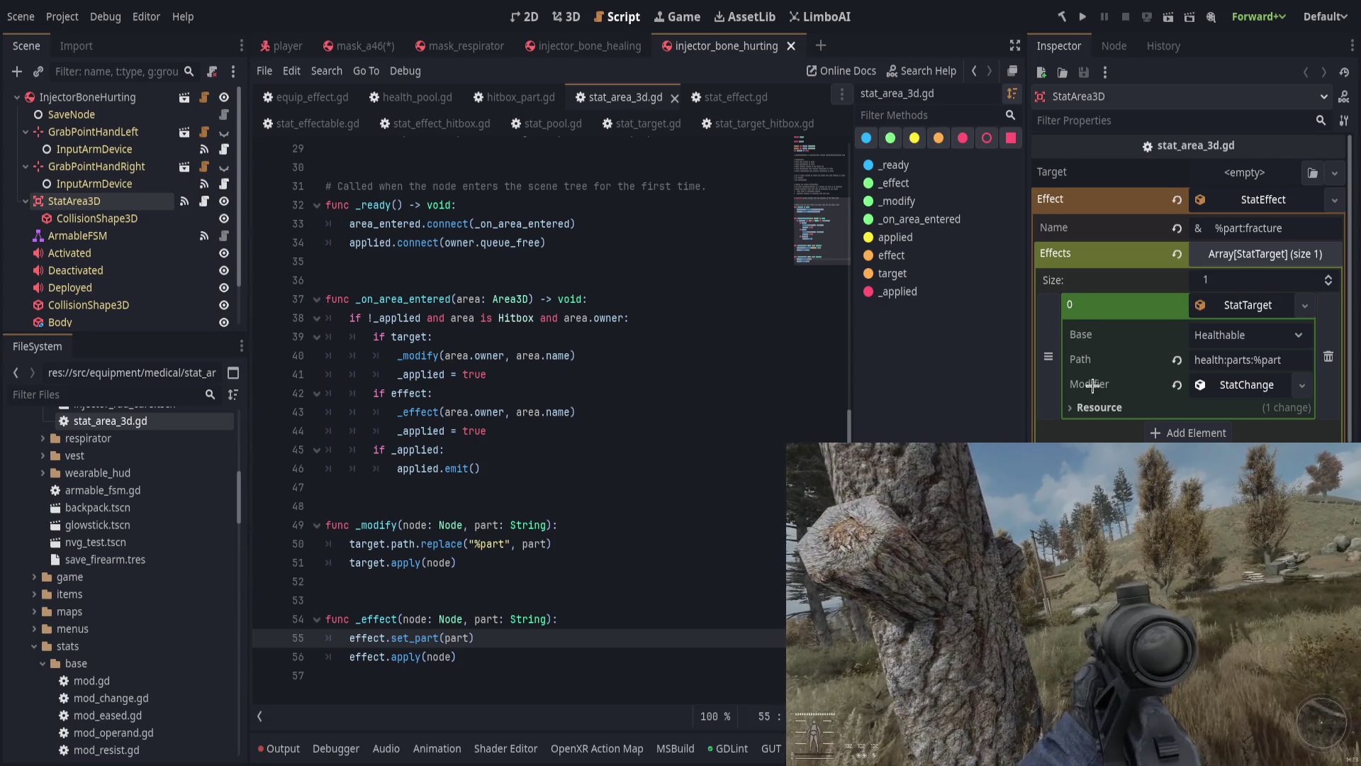
# Step: Replace the modifier with a new ModOperand subtracting 20 and save the injector_bone_hurting scene
pyautogui.click(1269, 257)
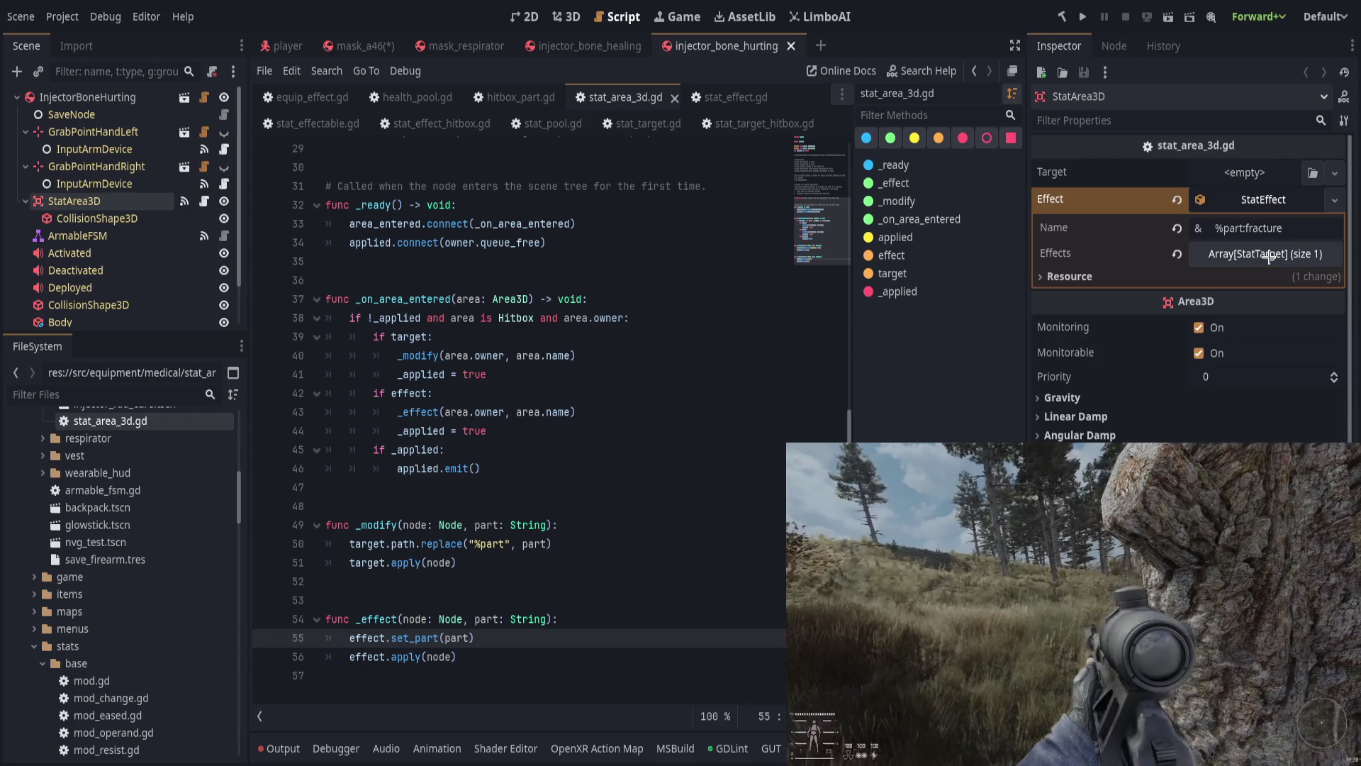
pyautogui.click(1269, 257)
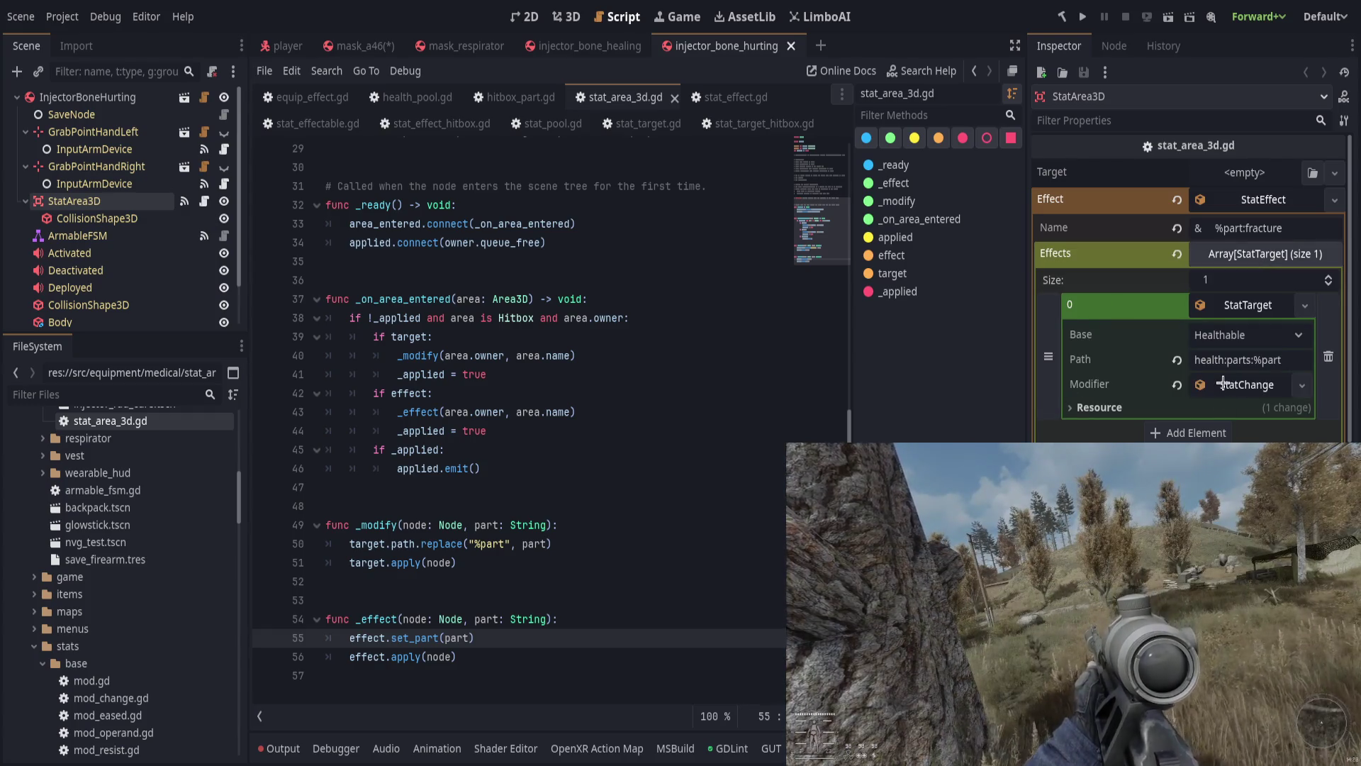
pyautogui.click(1223, 383)
pyautogui.click(1223, 383)
pyautogui.click(1208, 306)
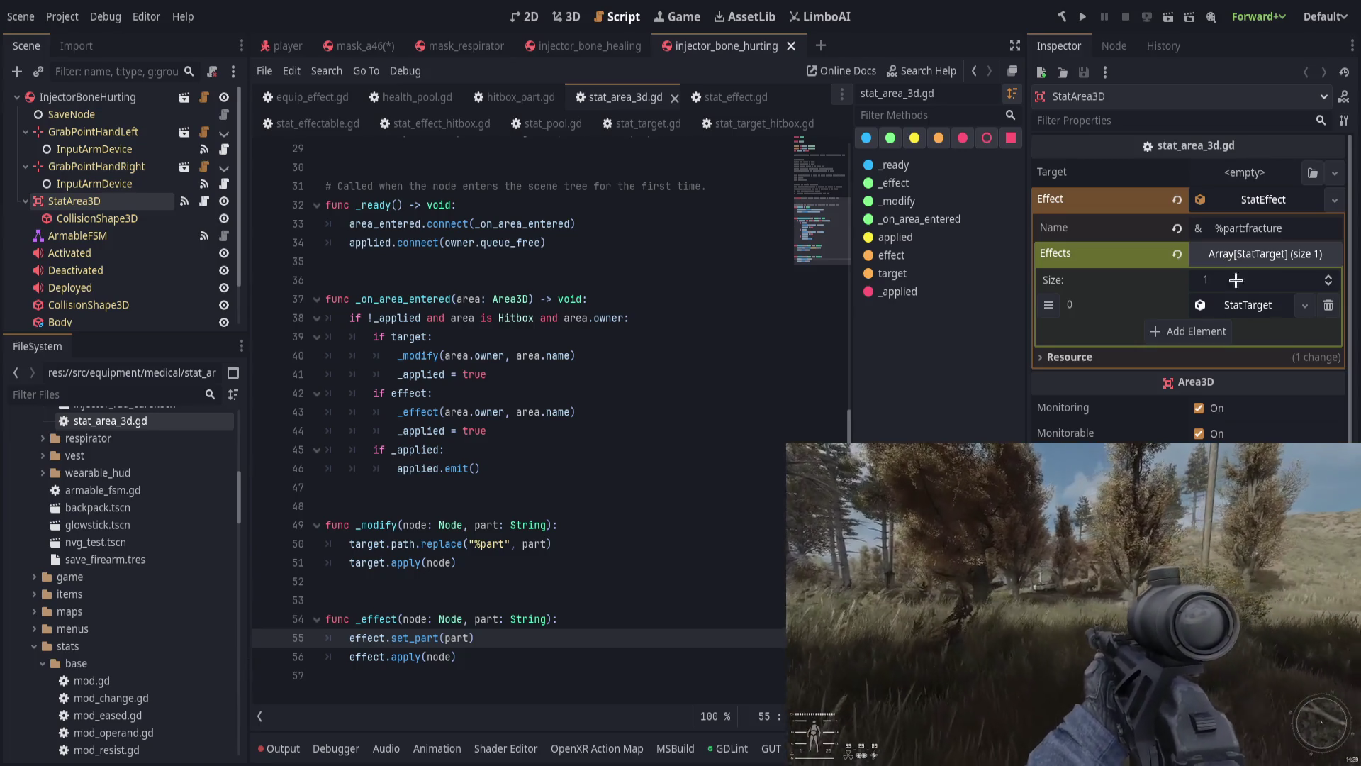
pyautogui.click(1221, 305)
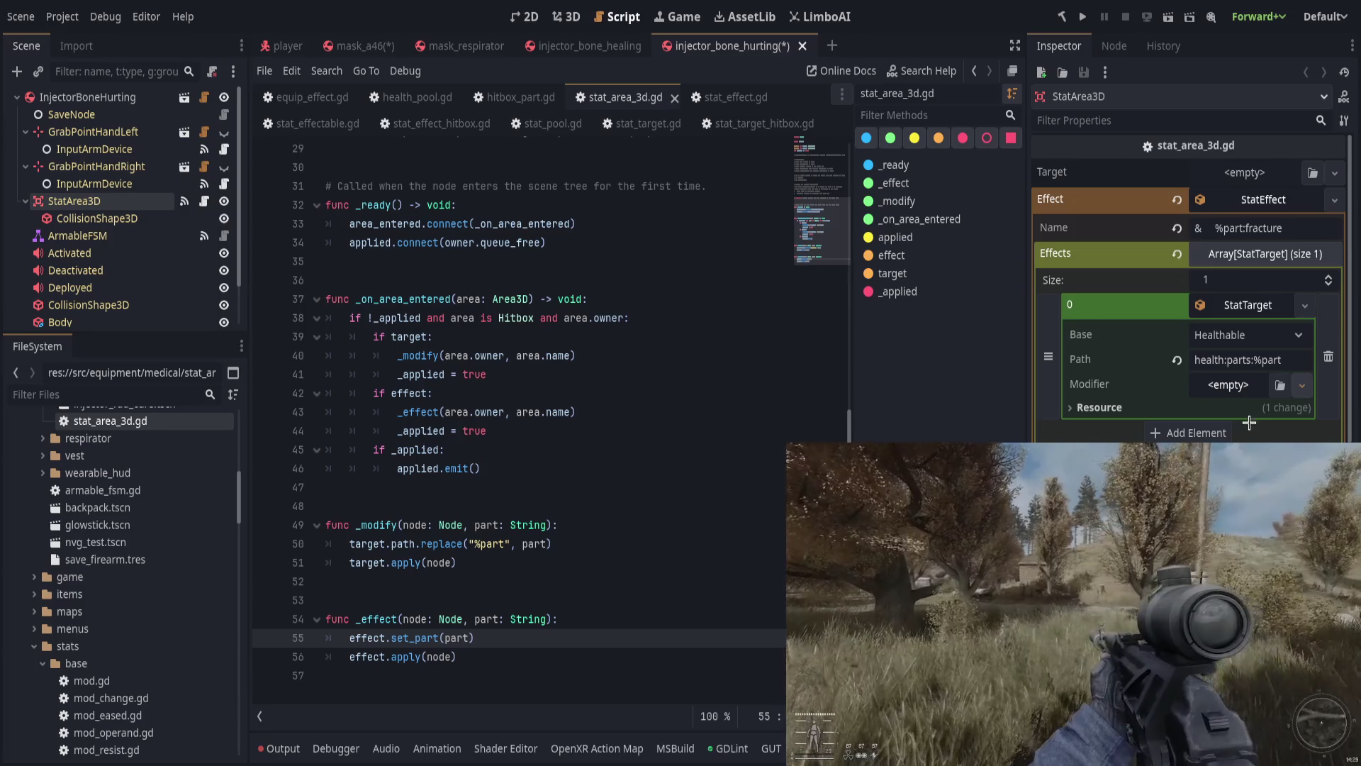
pyautogui.click(1302, 385)
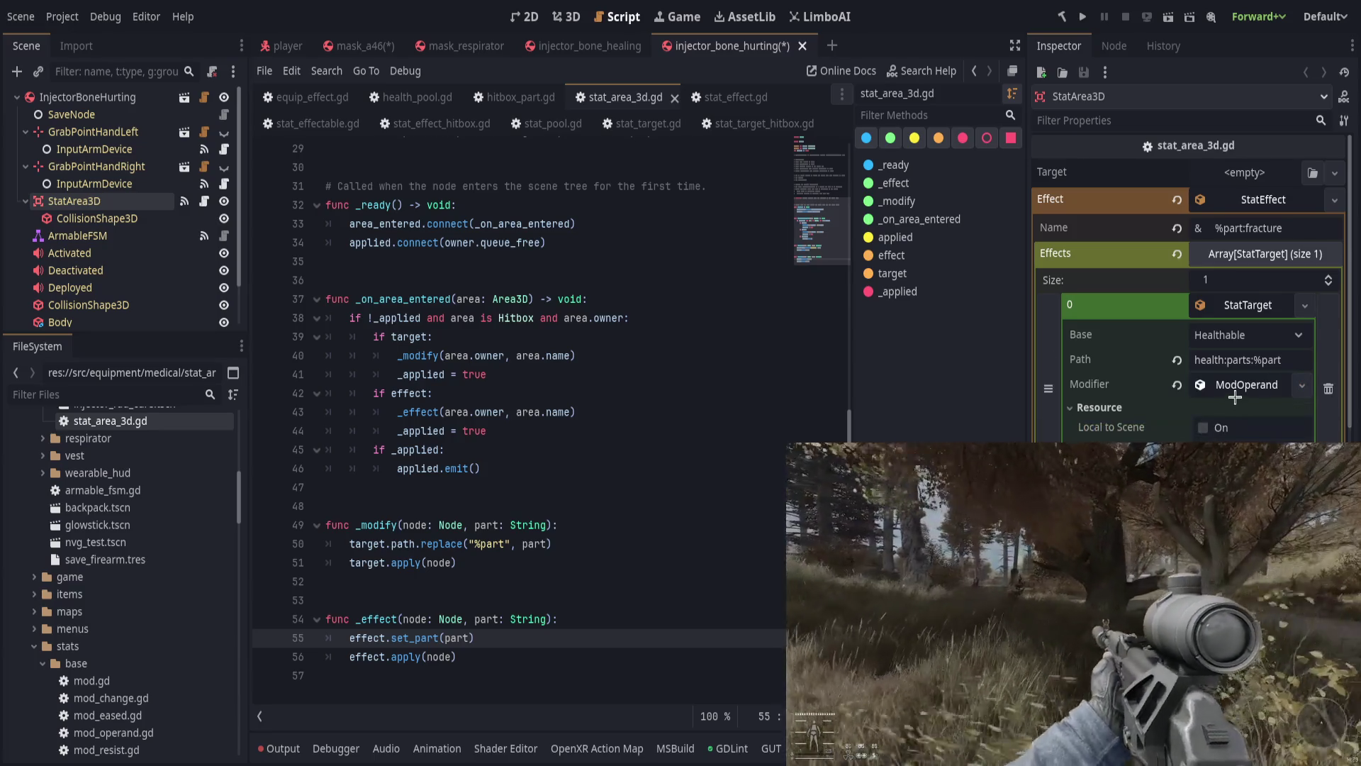
pyautogui.click(1248, 453)
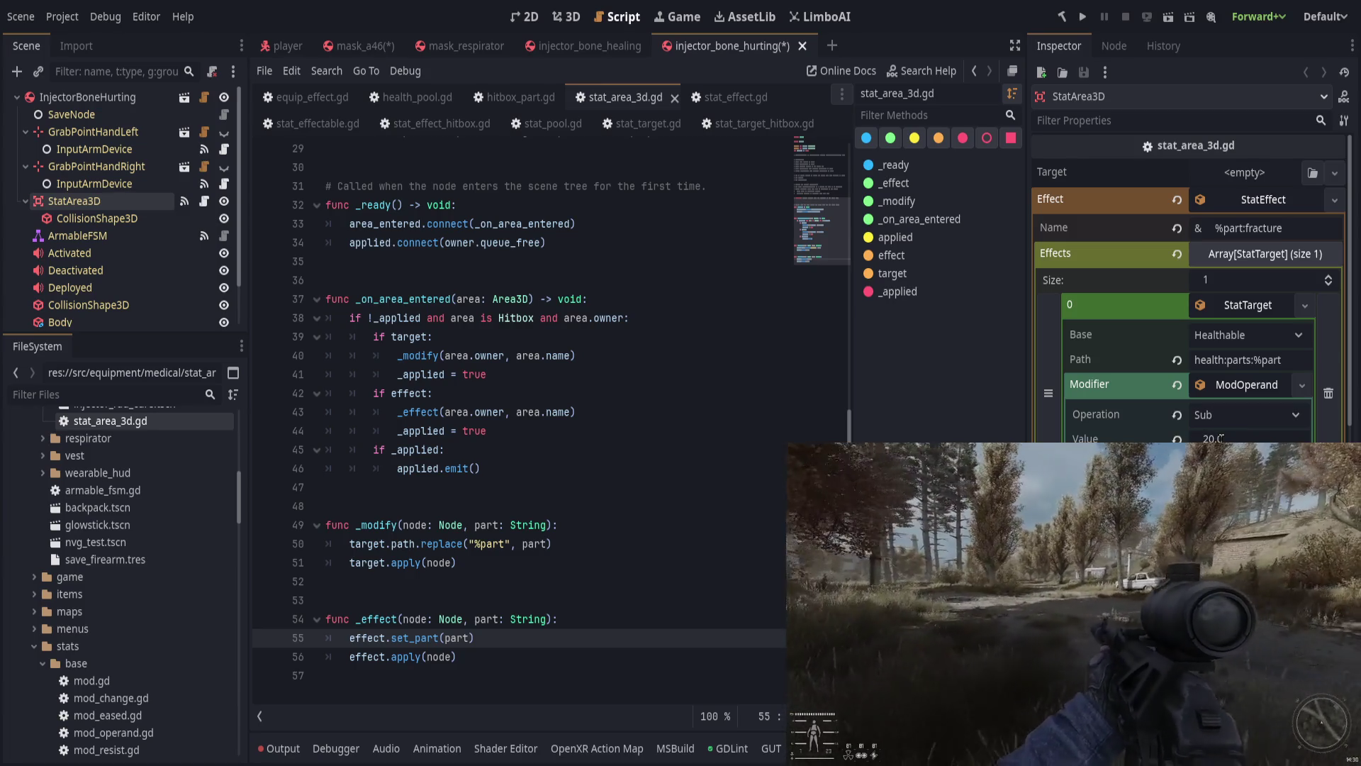
pyautogui.click(1231, 385)
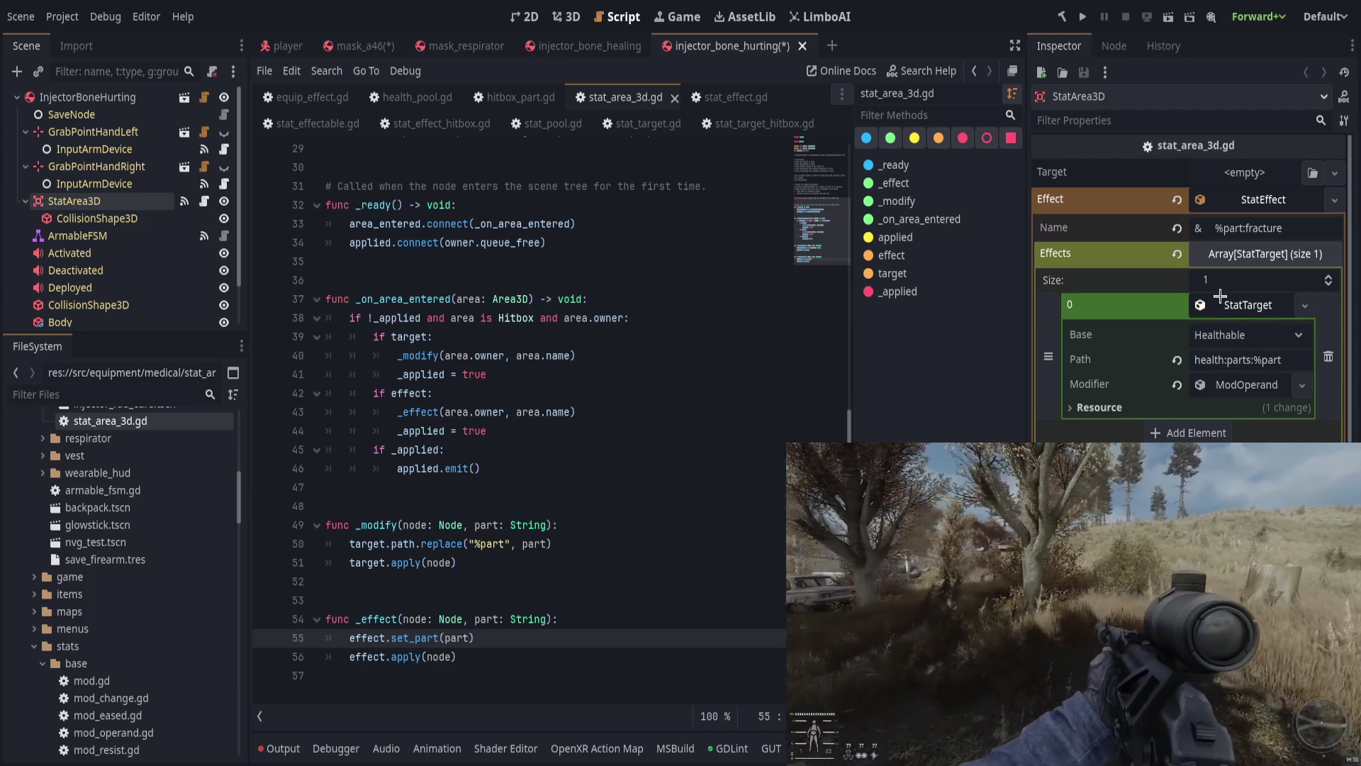
pyautogui.click(1240, 250)
pyautogui.hotkey('ctrl', 's')
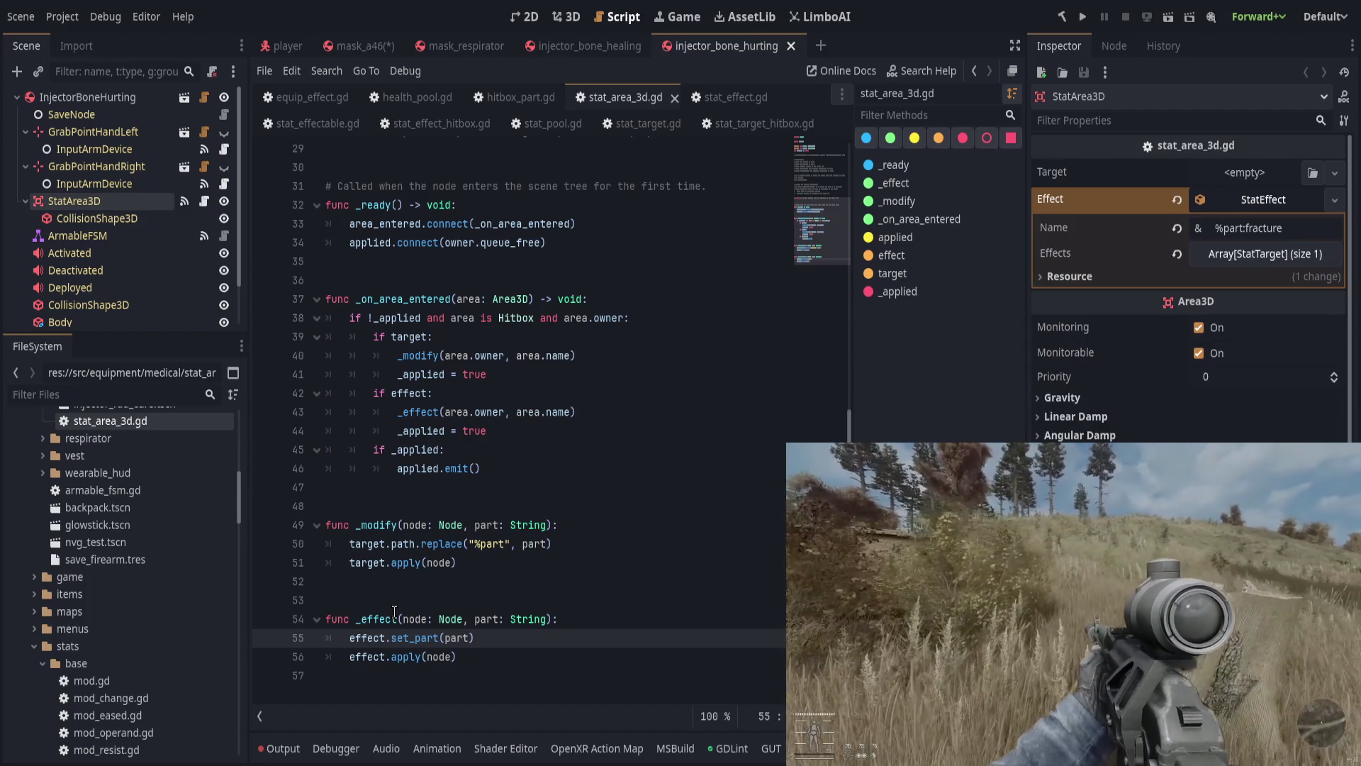
pyautogui.click(520, 504)
pyautogui.scroll(8, 524, 517)
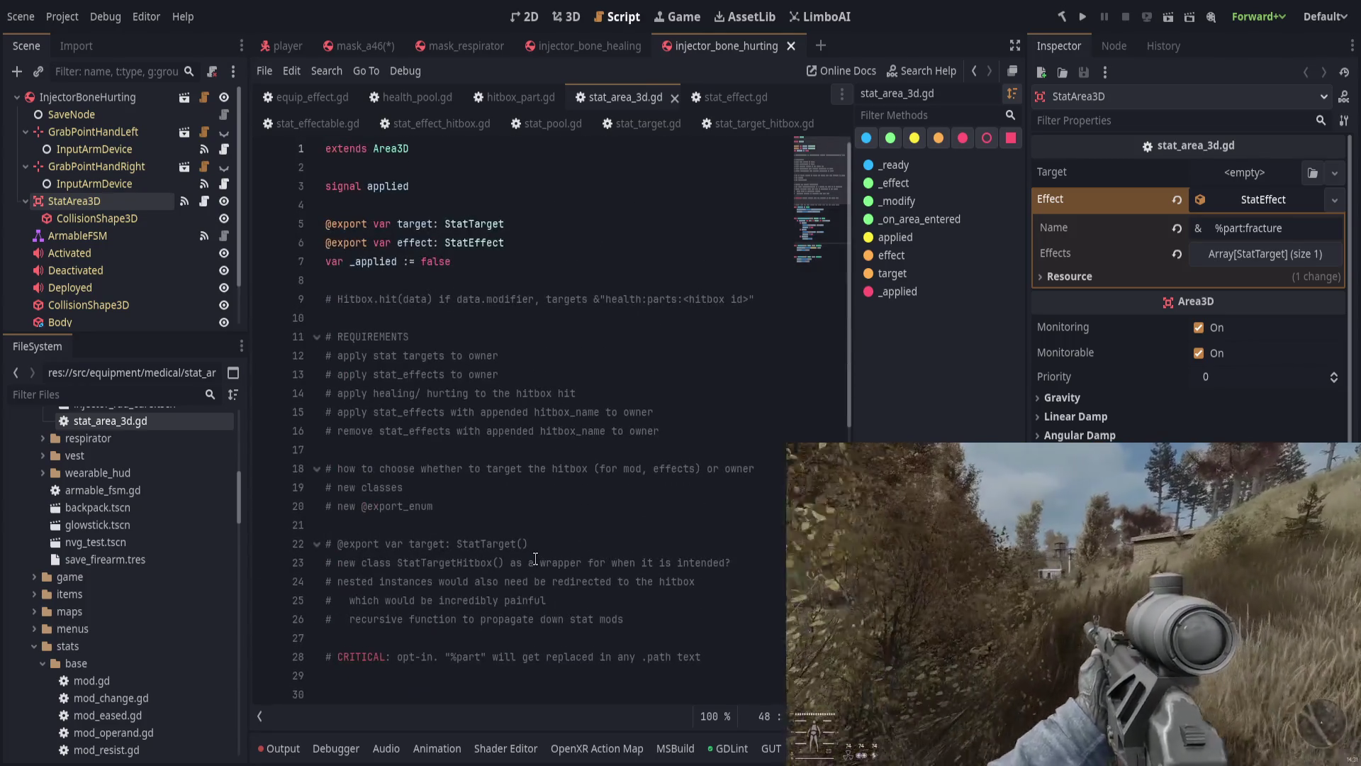
# Step: Scroll to the top of stat_area_3d.gd and review the target-choosing comments on lines 18–20
pyautogui.scroll(1, 541, 549)
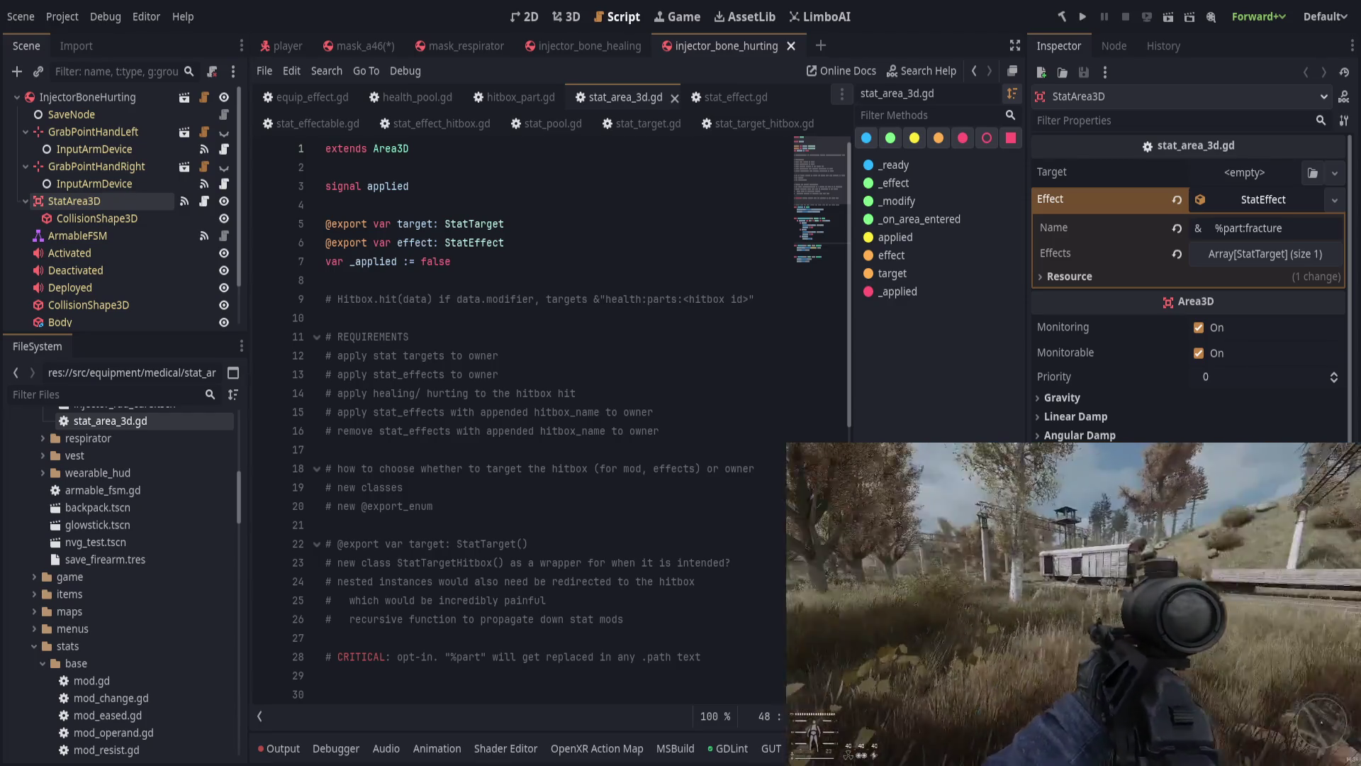
pyautogui.click(644, 376)
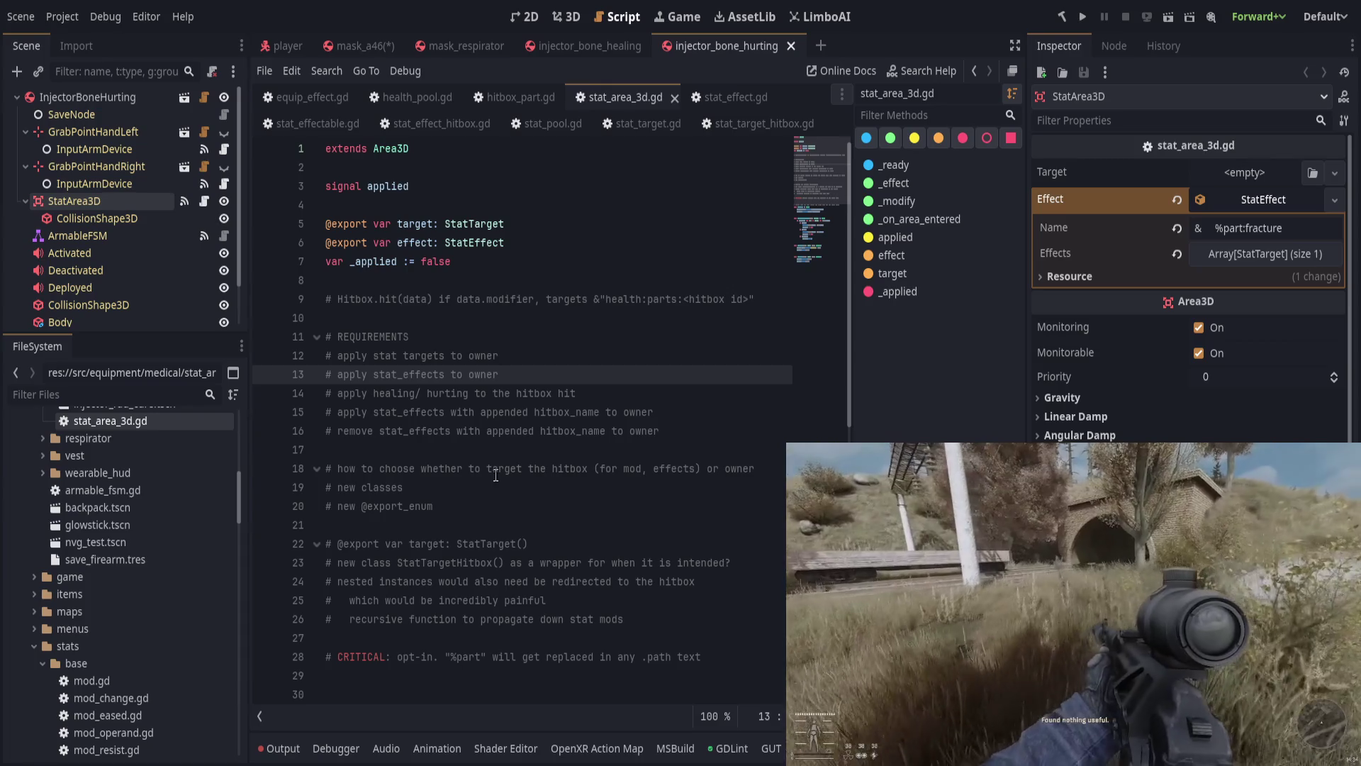
pyautogui.moveTo(494, 506); pyautogui.dragTo(495, 451)
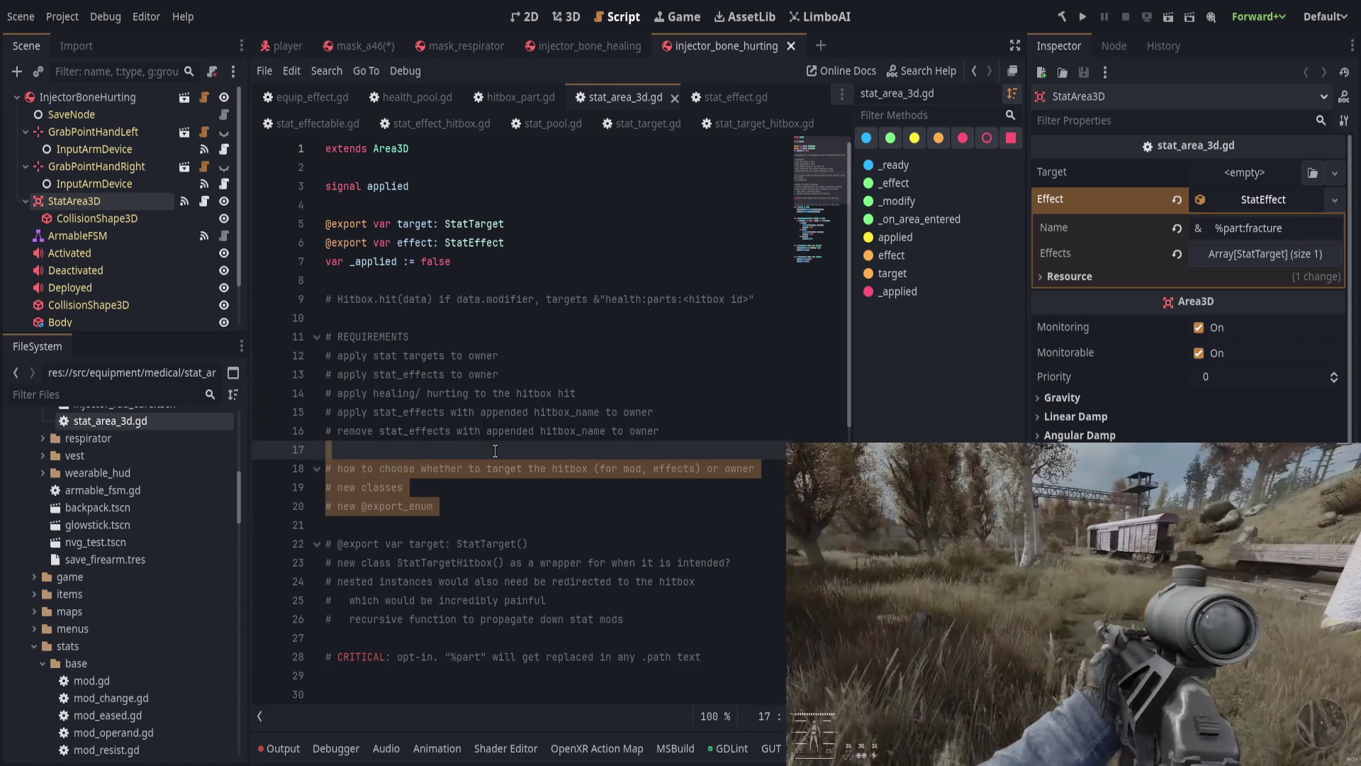
pyautogui.click(495, 451)
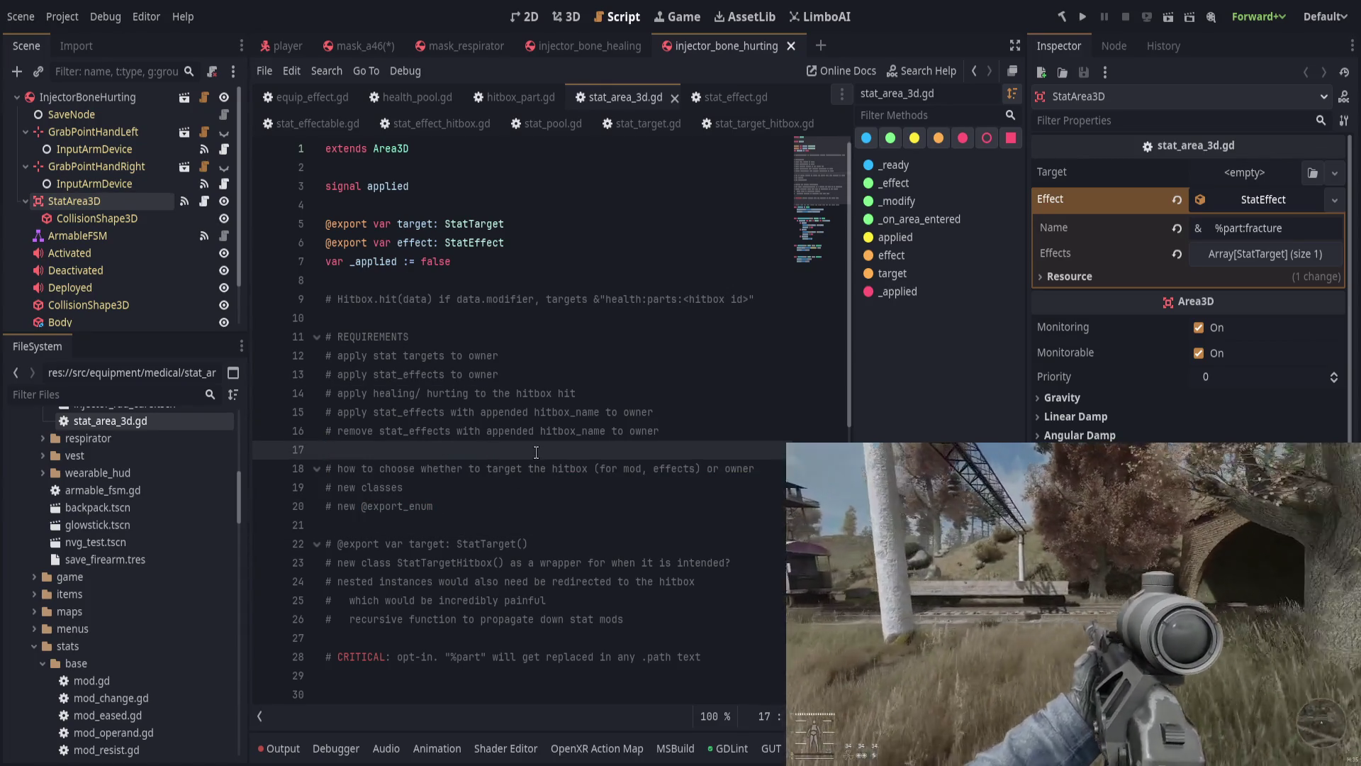
pyautogui.scroll(-10, 536, 452)
pyautogui.scroll(9, 538, 452)
pyautogui.scroll(2, 538, 452)
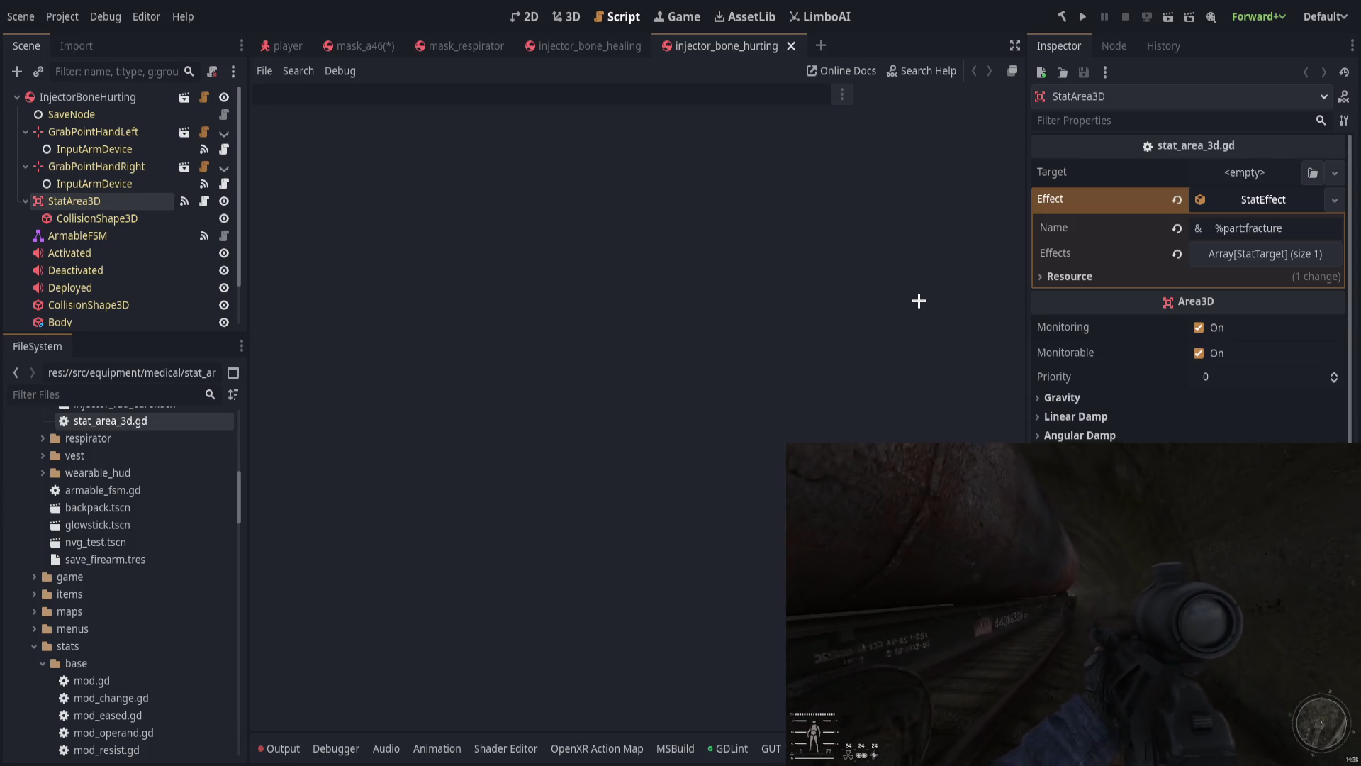
# Step: Expand medical/effects to show effect_fracture.tres and heal_rads.tres, then open stat_effect_cure.gd
pyautogui.scroll(2, 174, 602)
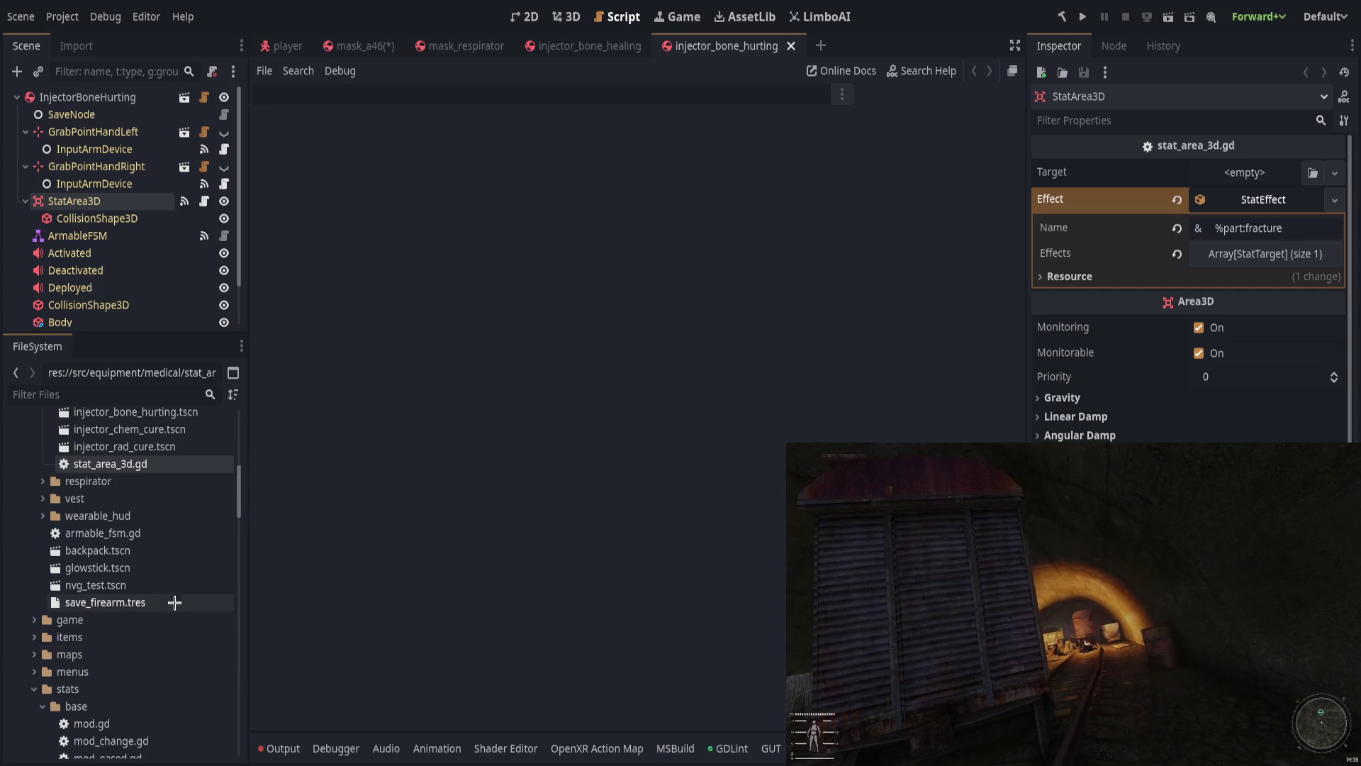
pyautogui.scroll(5, 175, 603)
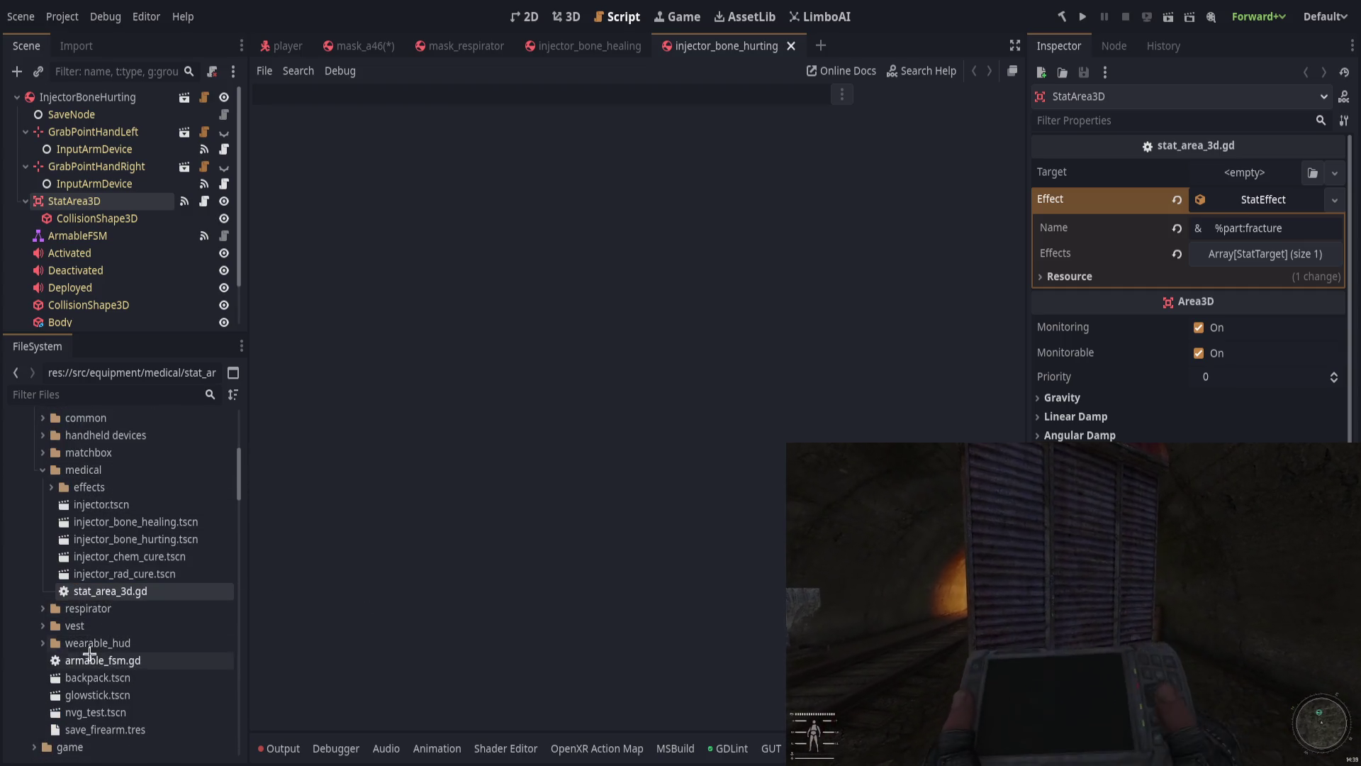
pyautogui.click(51, 487)
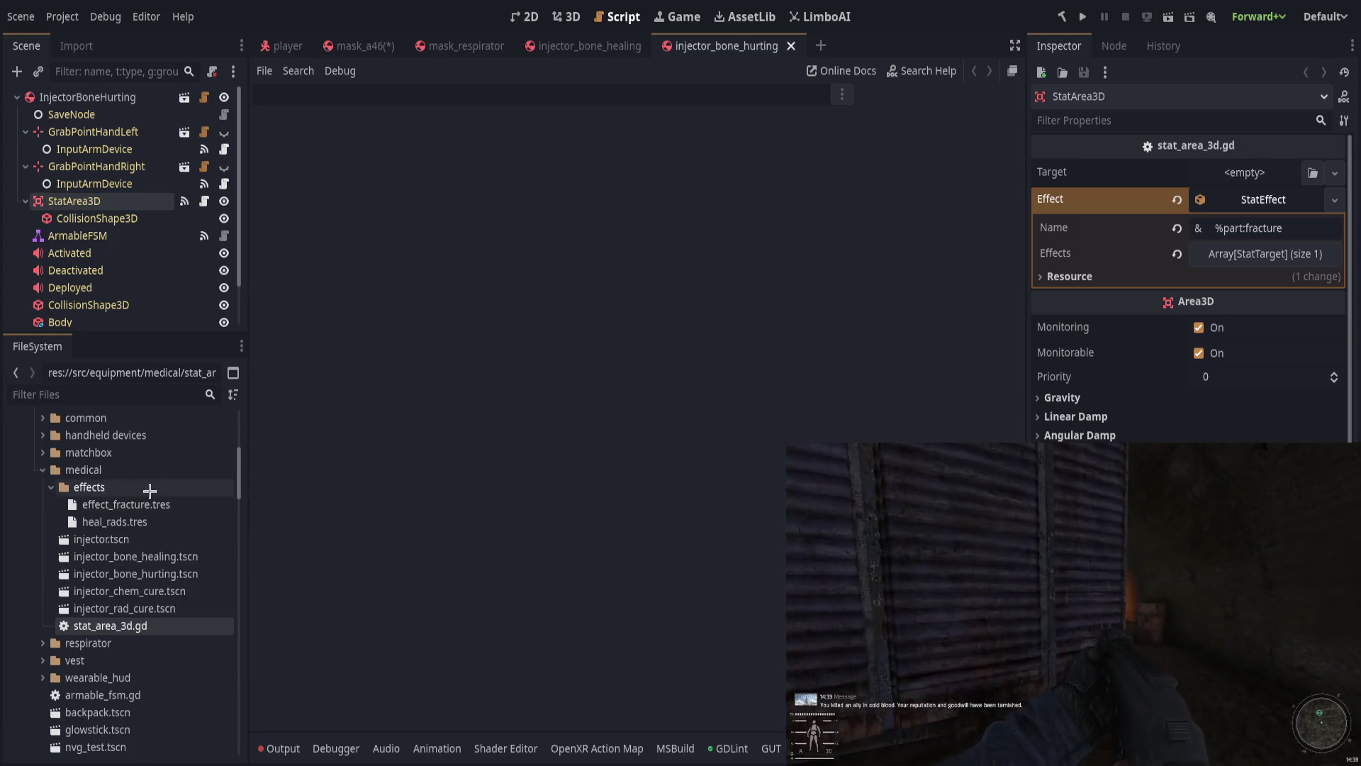
pyautogui.click(150, 491)
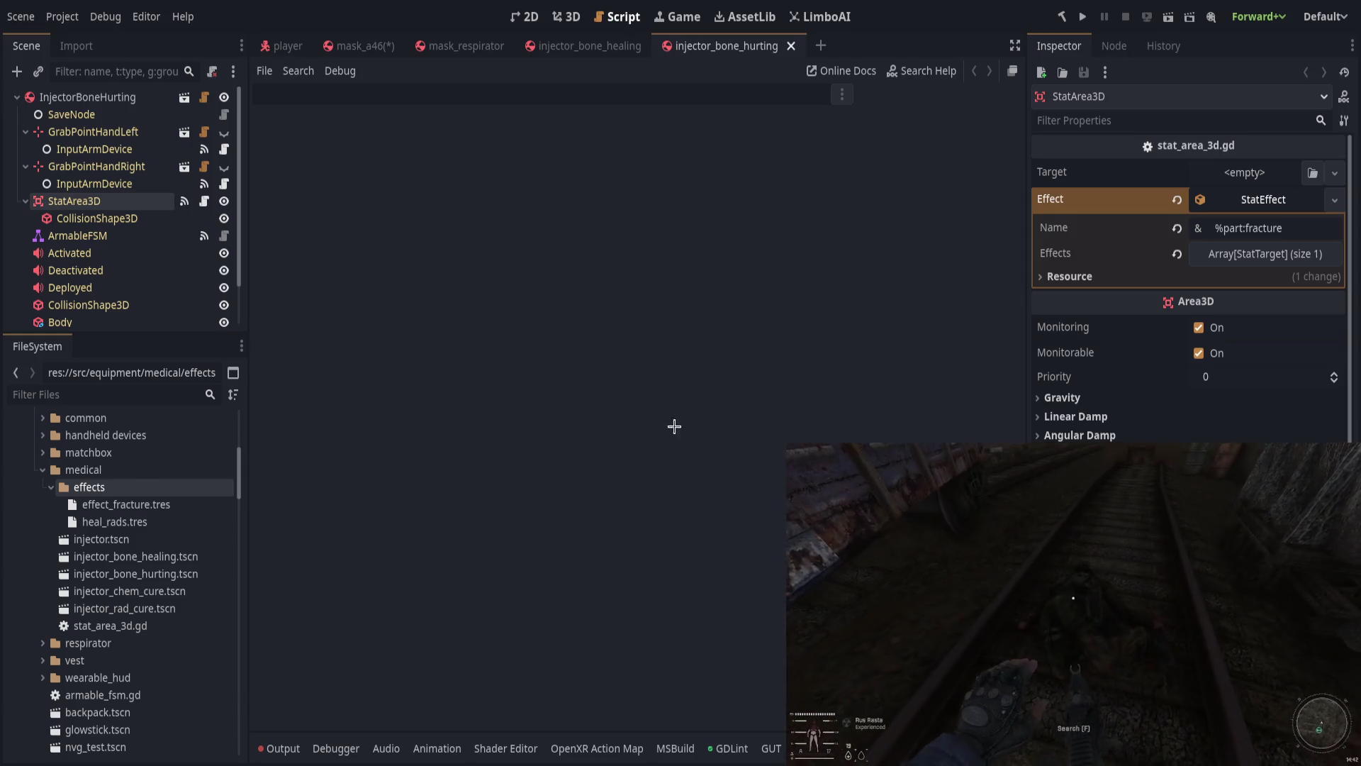
pyautogui.click(638, 122)
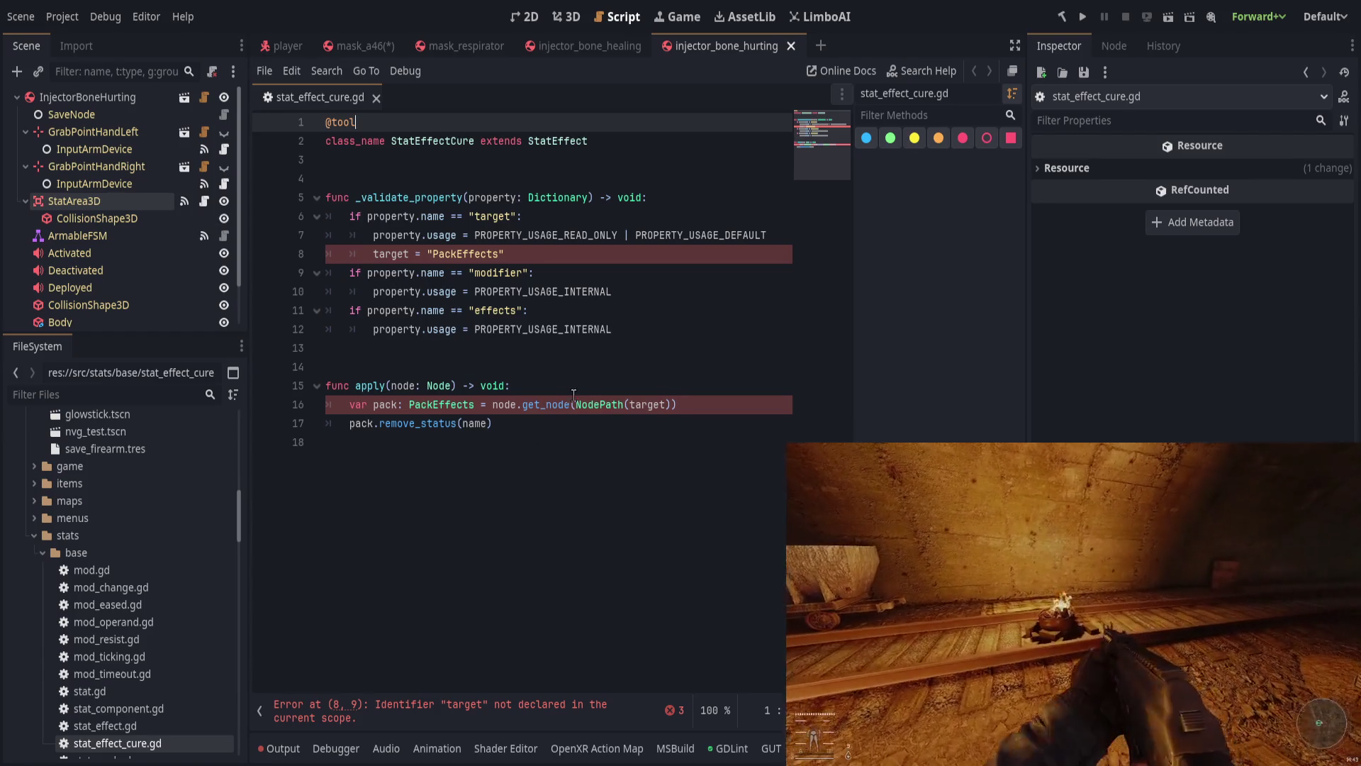
# Step: Delete the PackEffects lookup on line 16 of stat_effect_cure.gd and switch to Zed
pyautogui.click(736, 411)
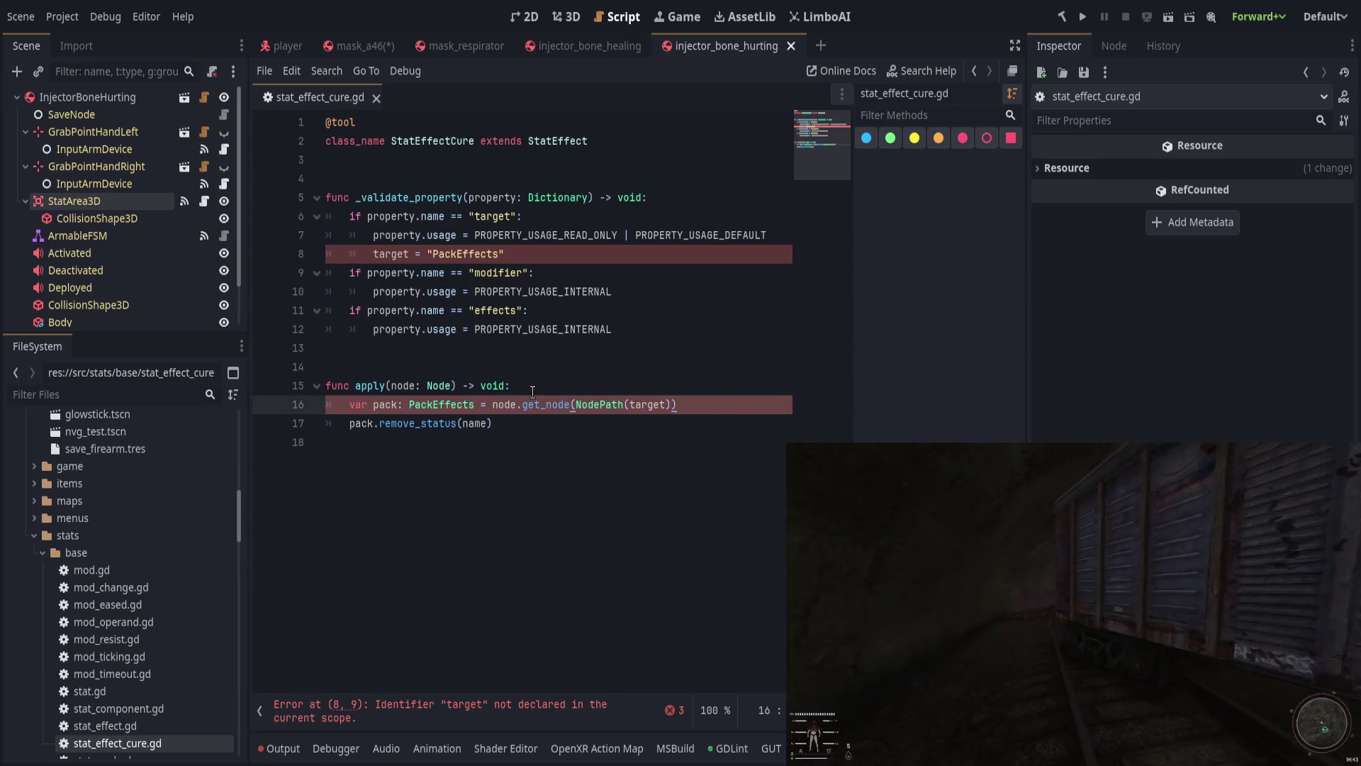
pyautogui.hotkey('shift', 'Home')
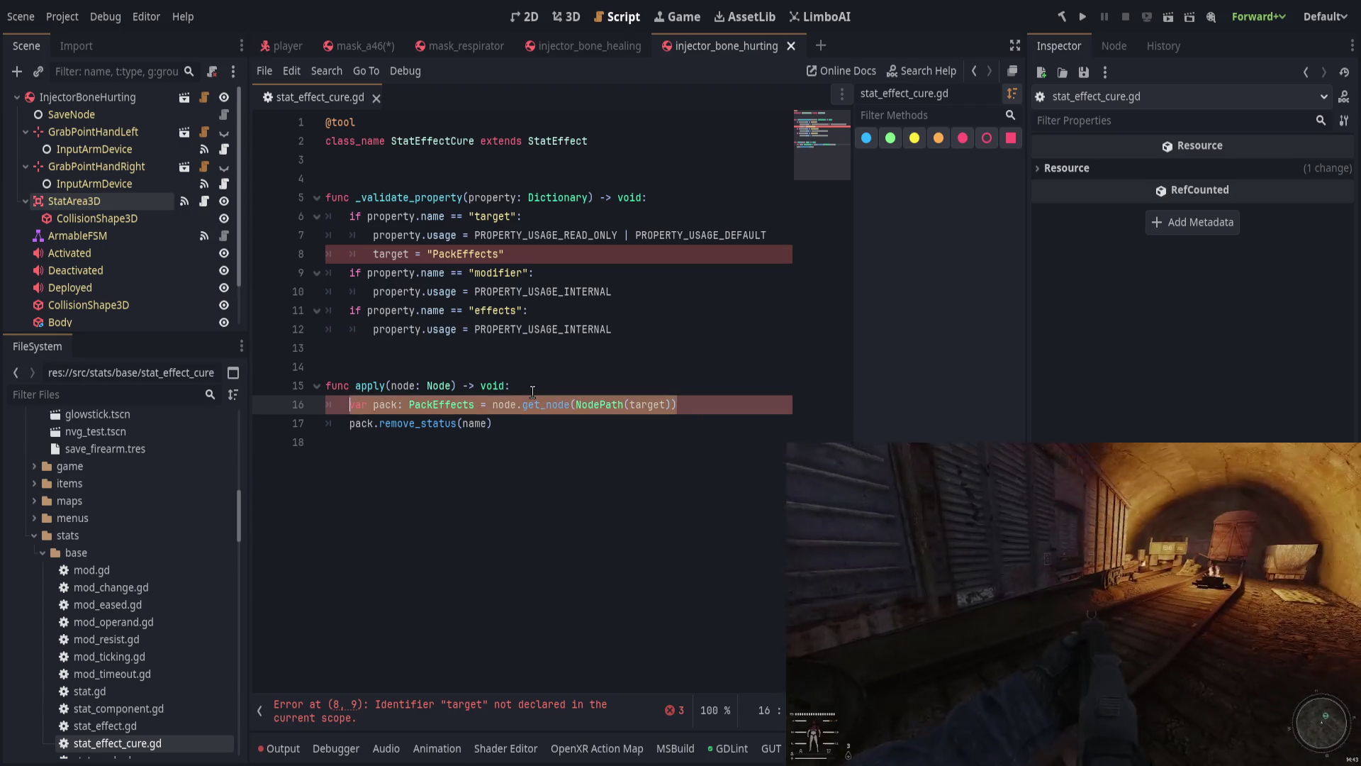
pyautogui.press('BackSpace')
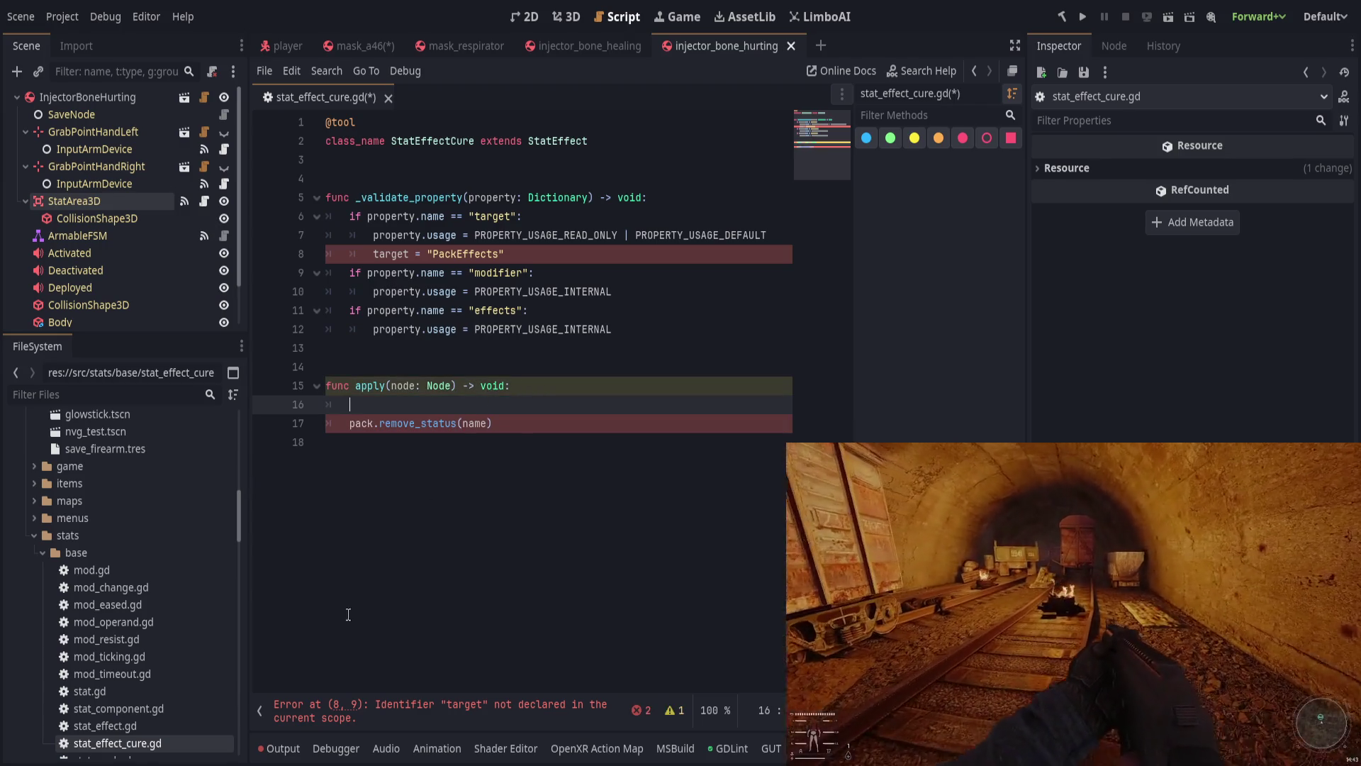
pyautogui.hotkey('alt', 'Tab')
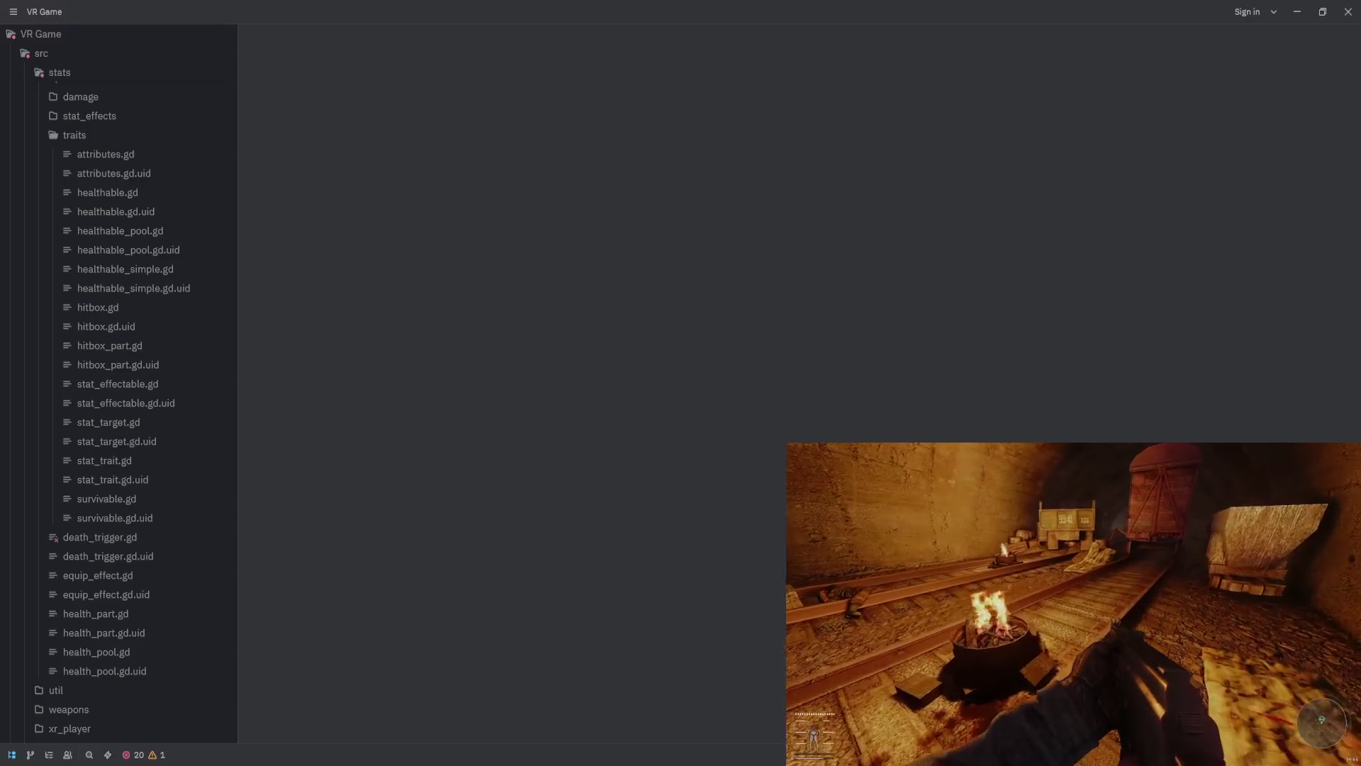
# Step: In Zed, open stat_effect.gd and stat_effect_cure.gd, with the cure script in a lower split pane
pyautogui.hotkey('ctrl', 'p')
pyautogui.write('stat_eff')
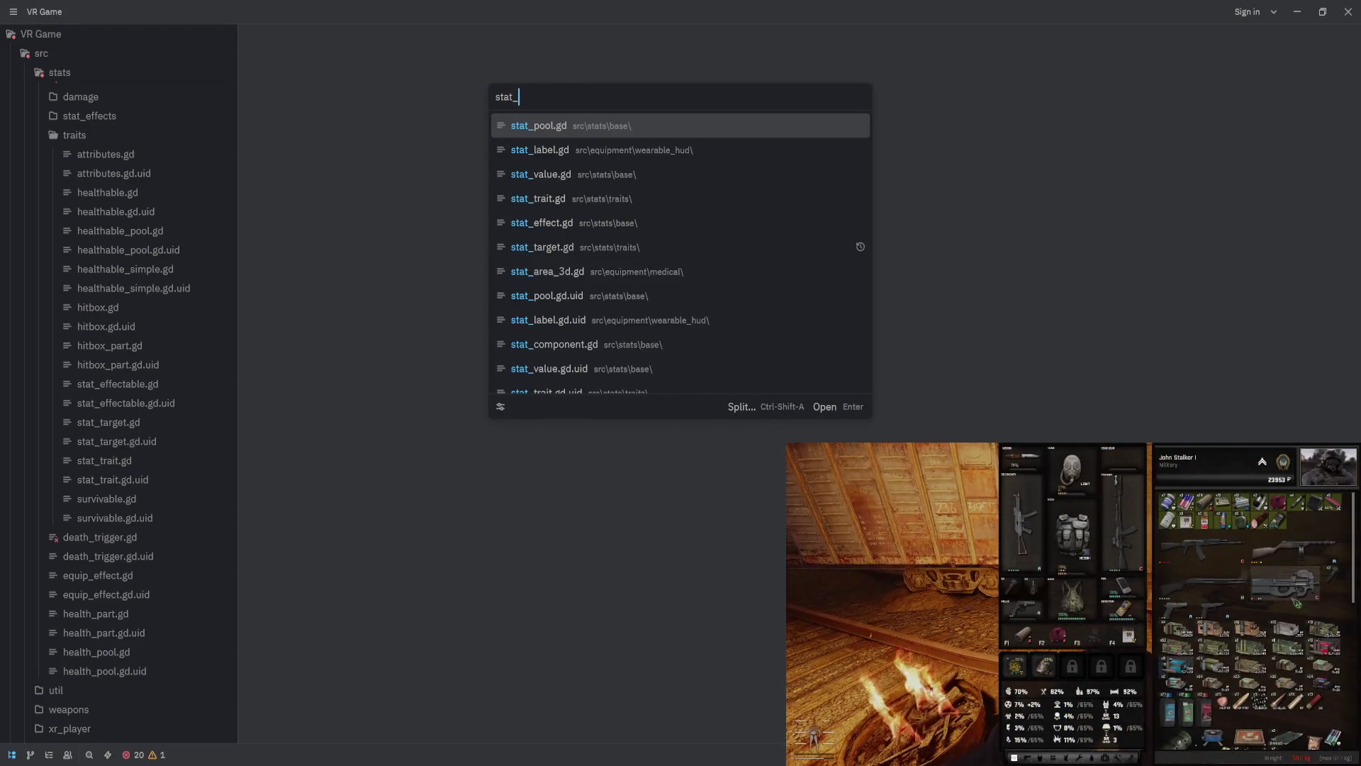
pyautogui.press('Return')
pyautogui.hotkey('ctrl', 'p')
pyautogui.write('stat_effec')
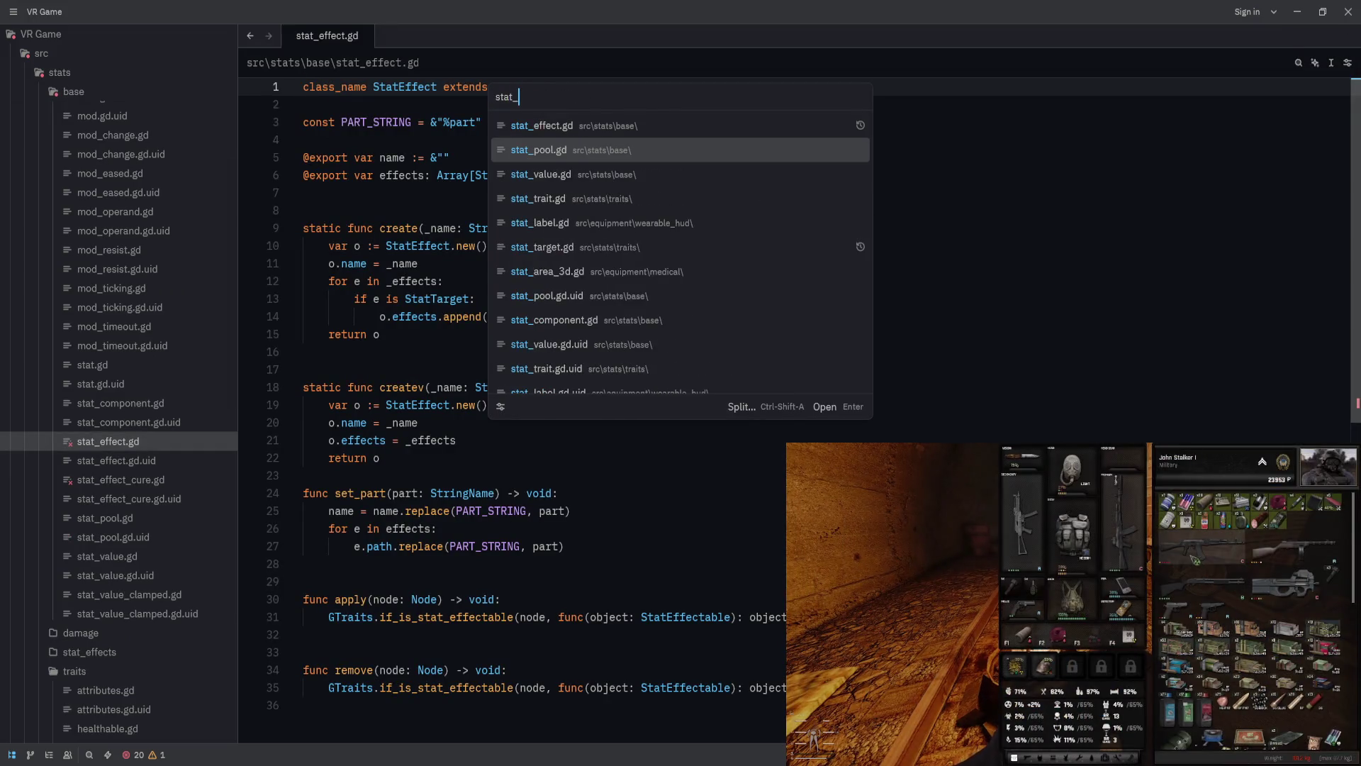
pyautogui.write('t_cur')
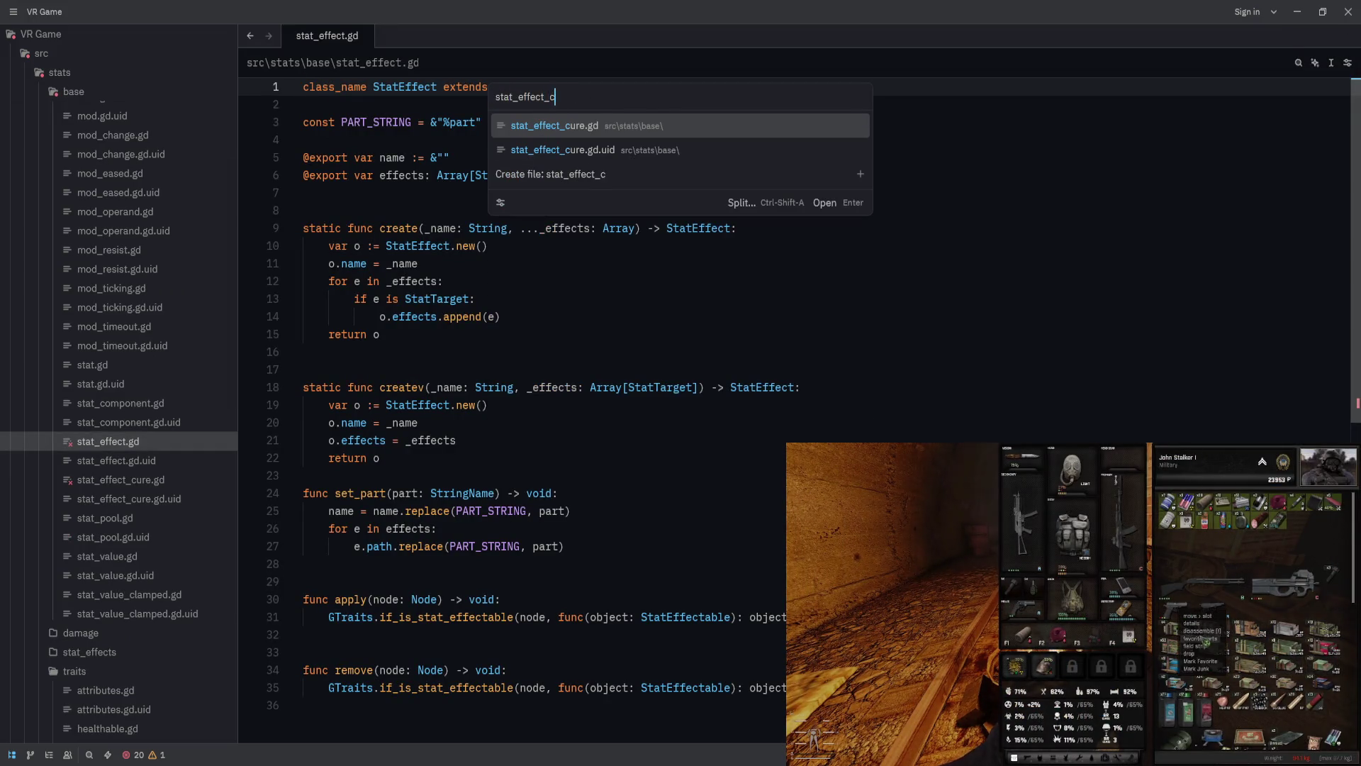
pyautogui.press('Return')
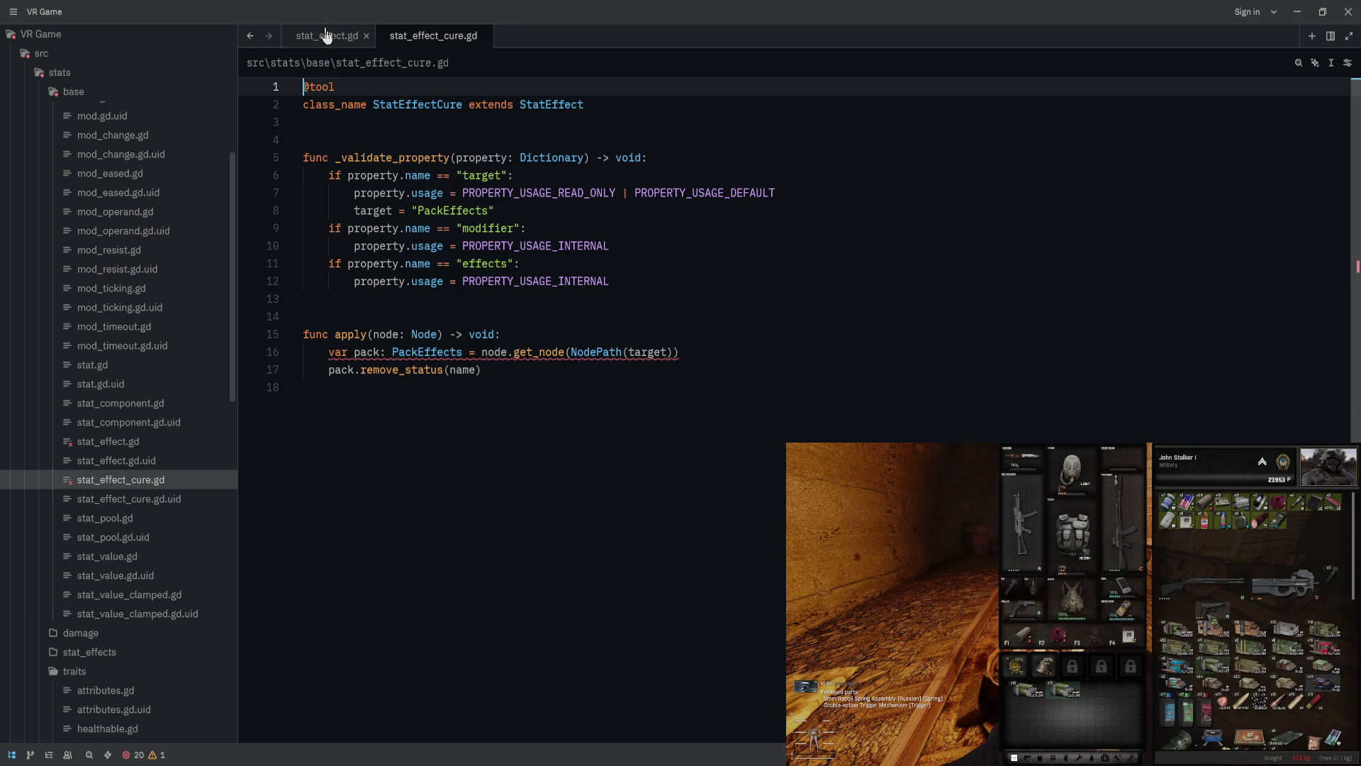
pyautogui.click(328, 36)
pyautogui.moveTo(434, 43); pyautogui.dragTo(676, 622)
pyautogui.scroll(-7, 600, 375)
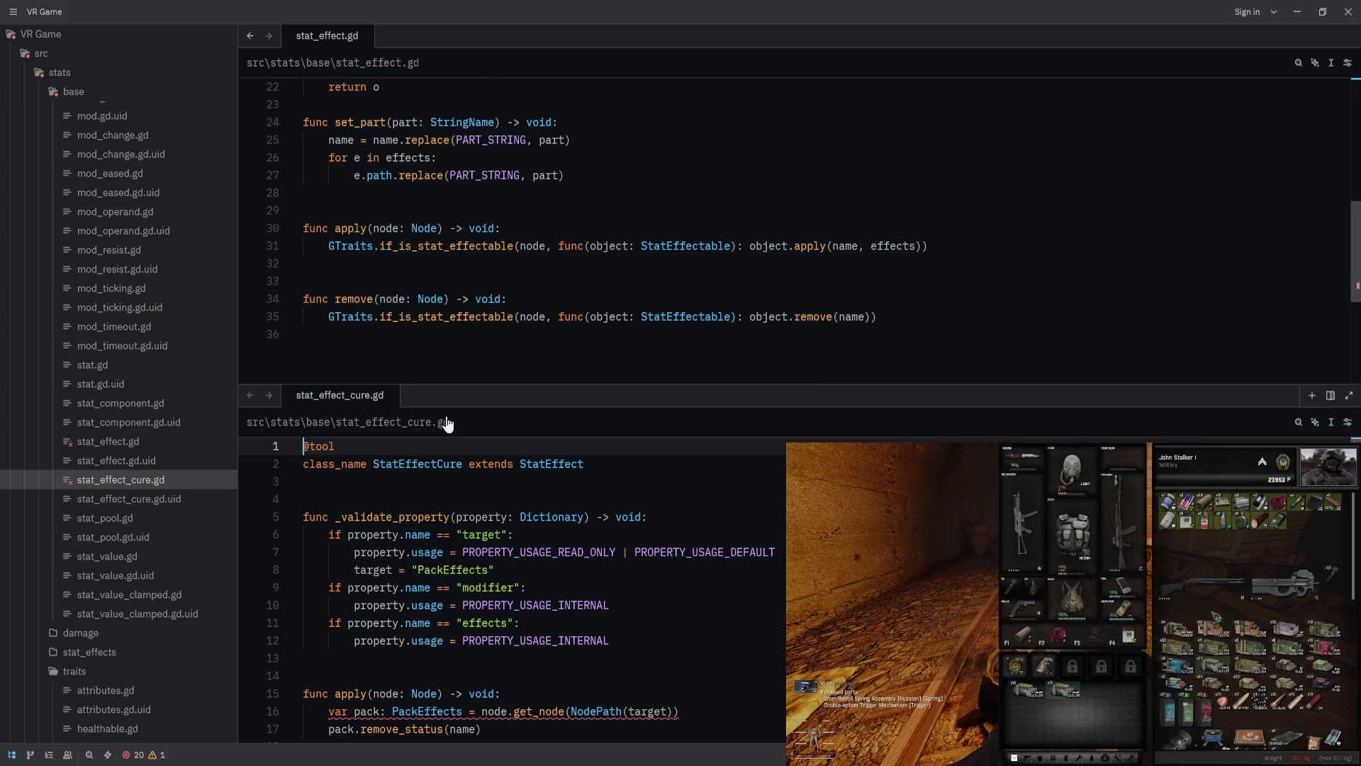
pyautogui.scroll(-3, 479, 509)
# Step: Paste the GTraits.if_is_stat_effectable call into the cure's apply, drop the PackEffects lines, and close the pane
pyautogui.moveTo(303, 534); pyautogui.dragTo(597, 573)
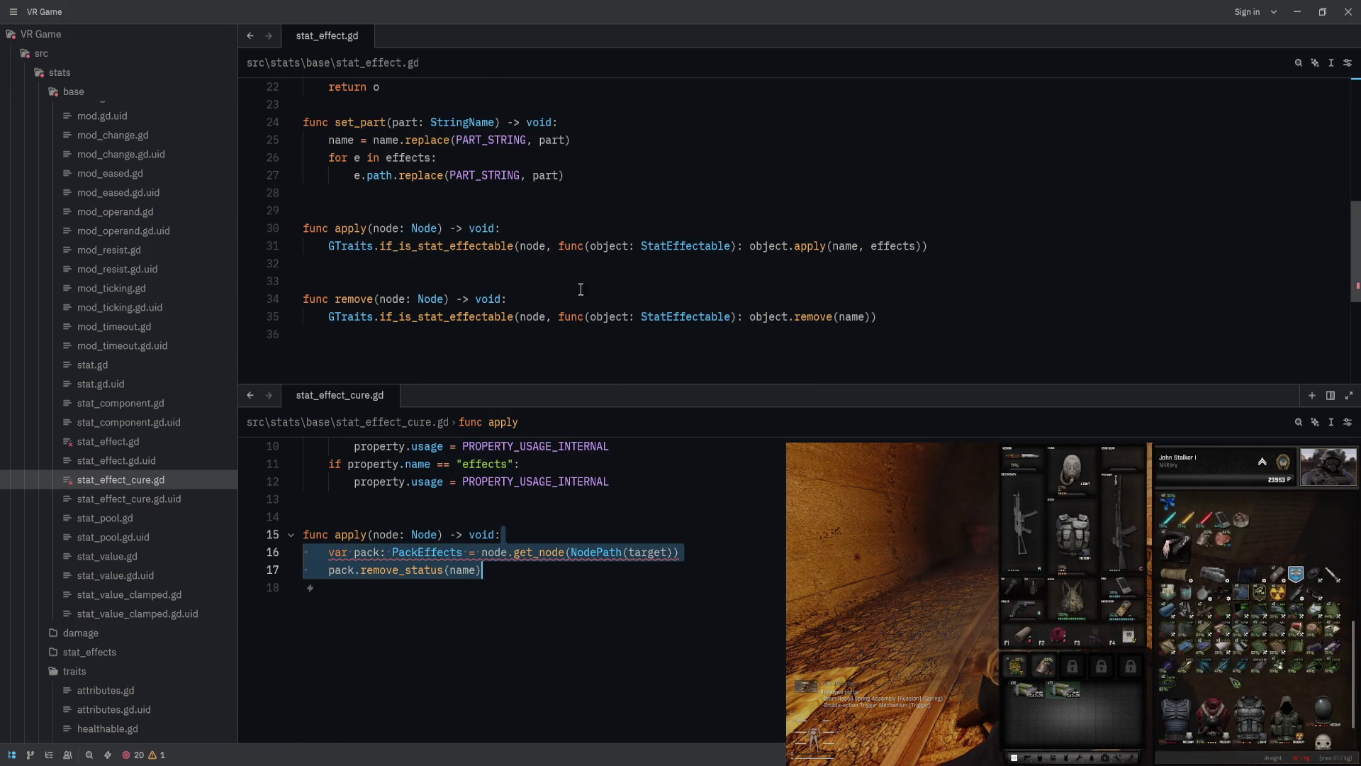
pyautogui.click(987, 247)
pyautogui.click(980, 301)
pyautogui.click(980, 307)
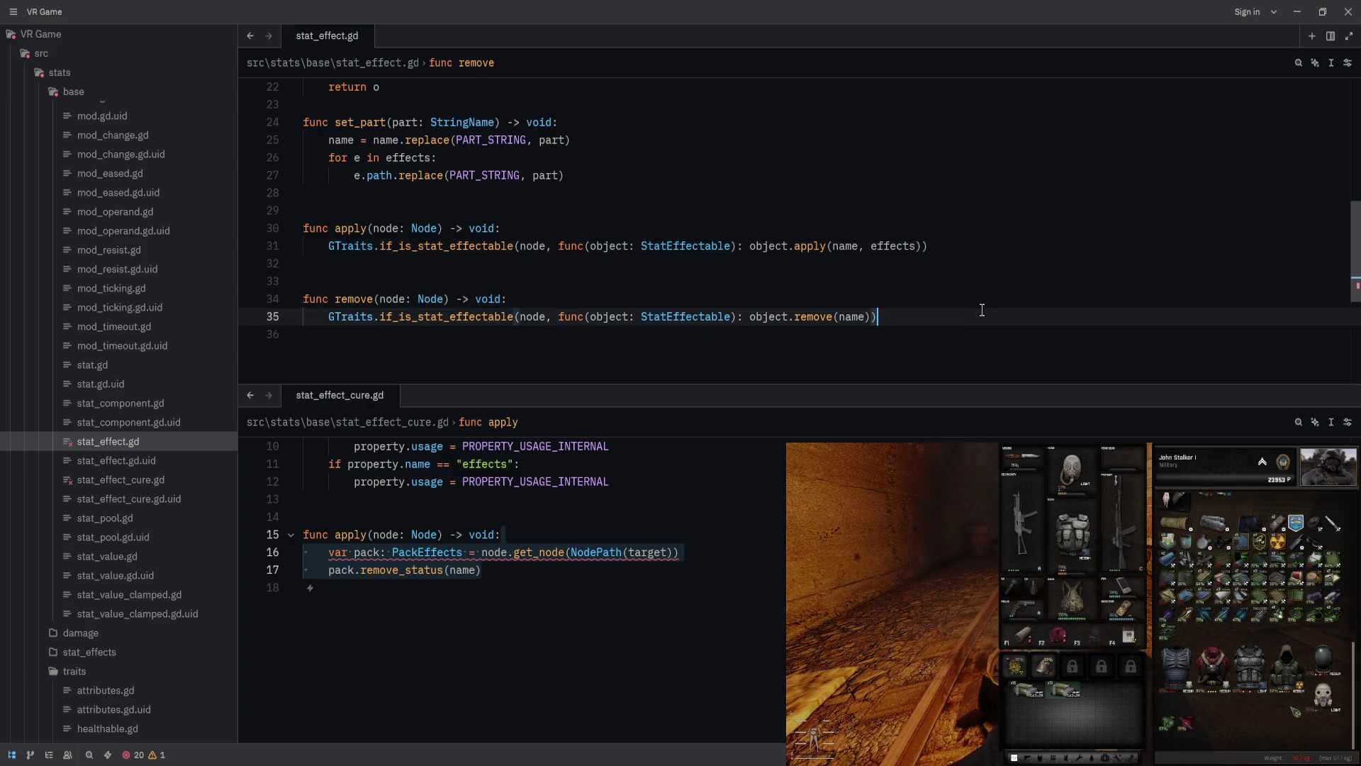
pyautogui.click(630, 551)
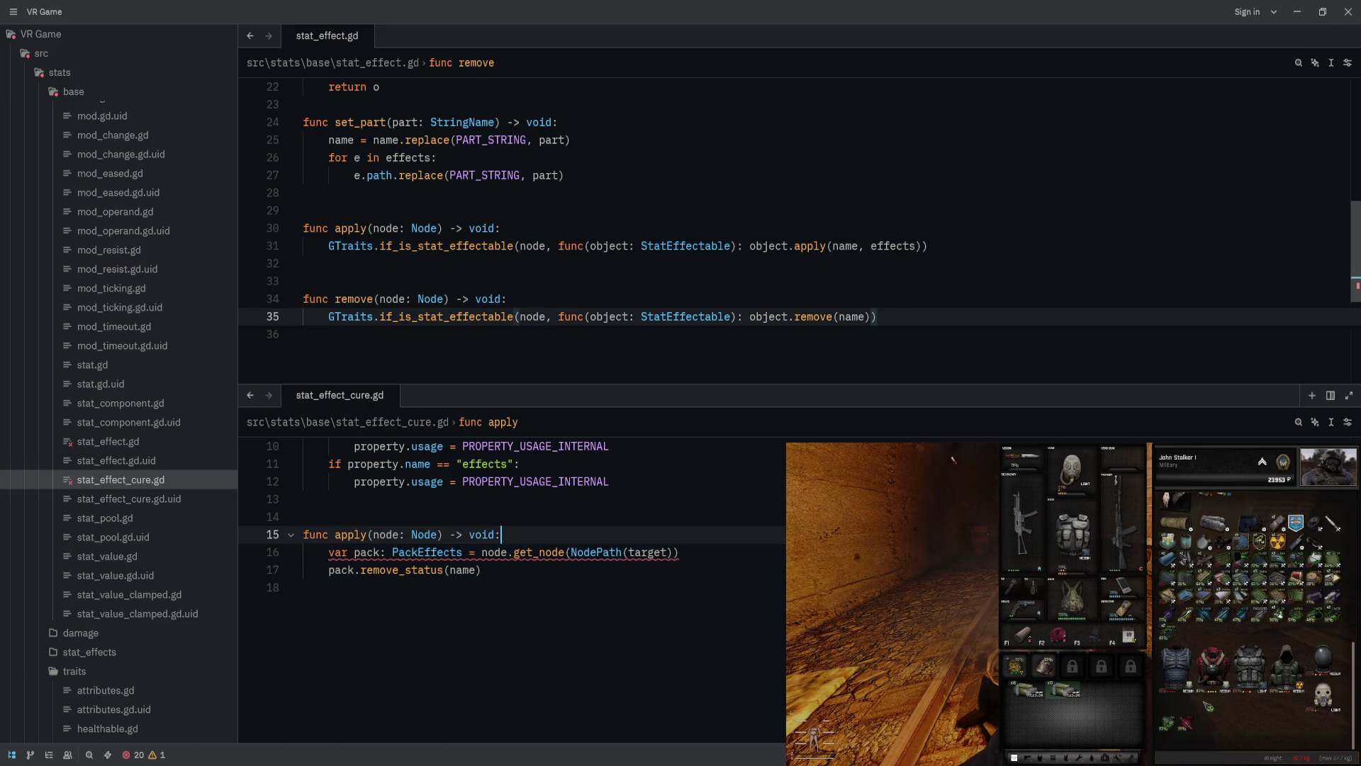
pyautogui.hotkey('ctrl', 'v')
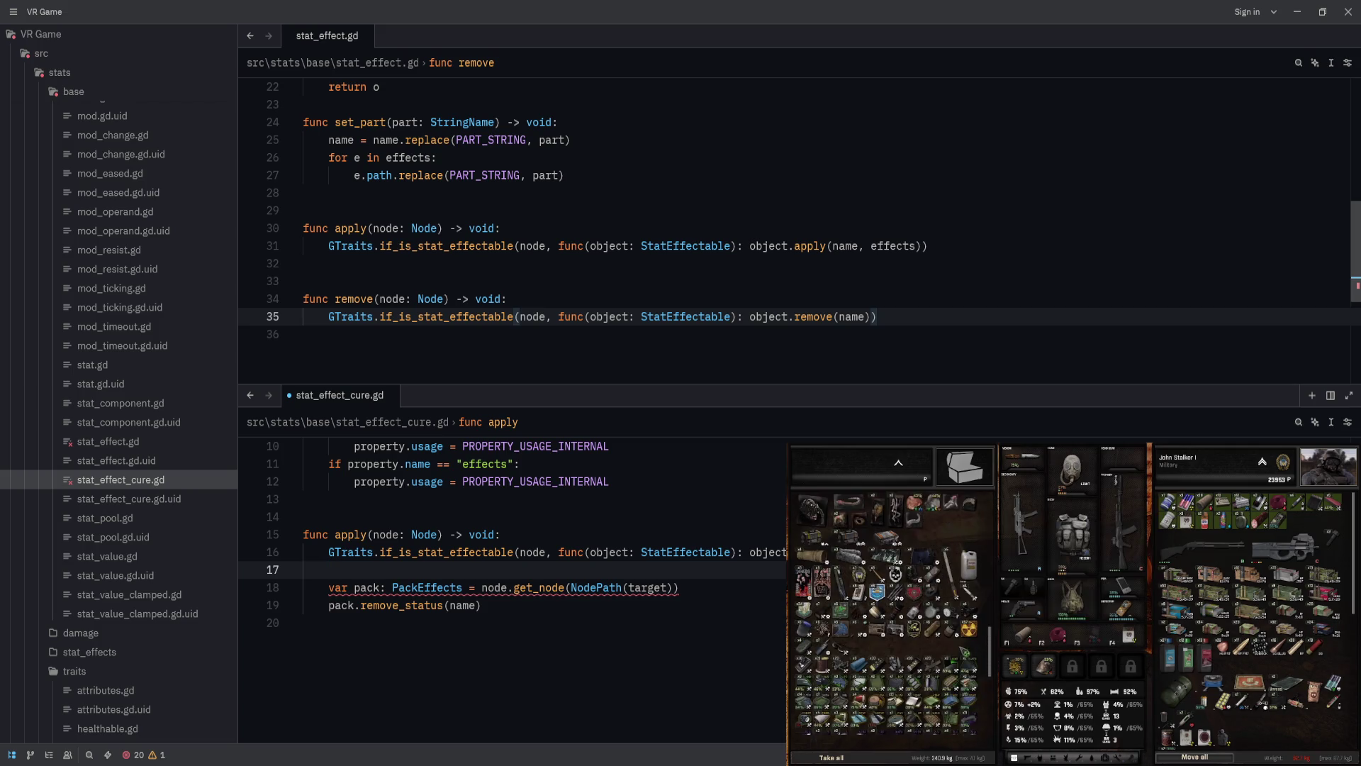
pyautogui.hotkey('ctrl', 'shift', 'k')
pyautogui.hotkey('ctrl', 'shift', 'k')
pyautogui.hotkey('ctrl', 'shift', 'k')
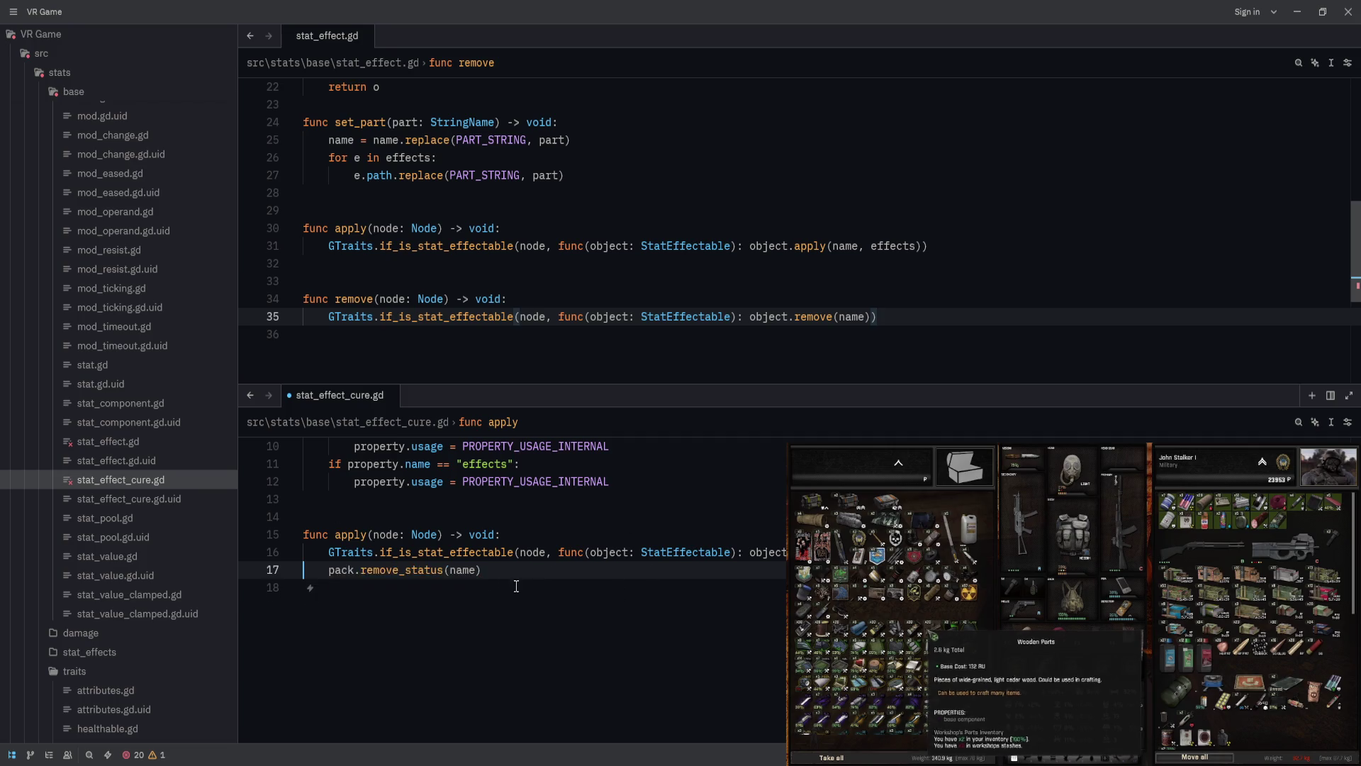
pyautogui.scroll(3, 613, 580)
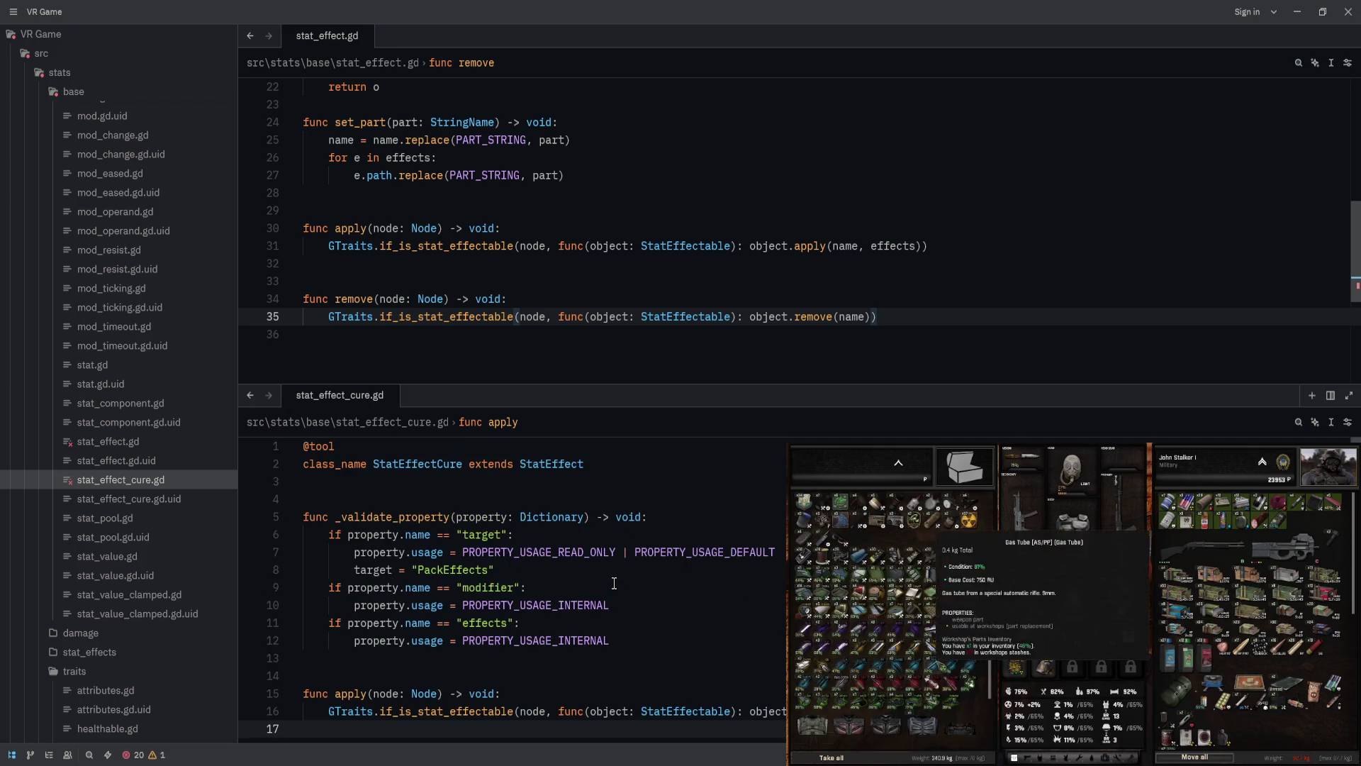
pyautogui.middleClick(365, 398)
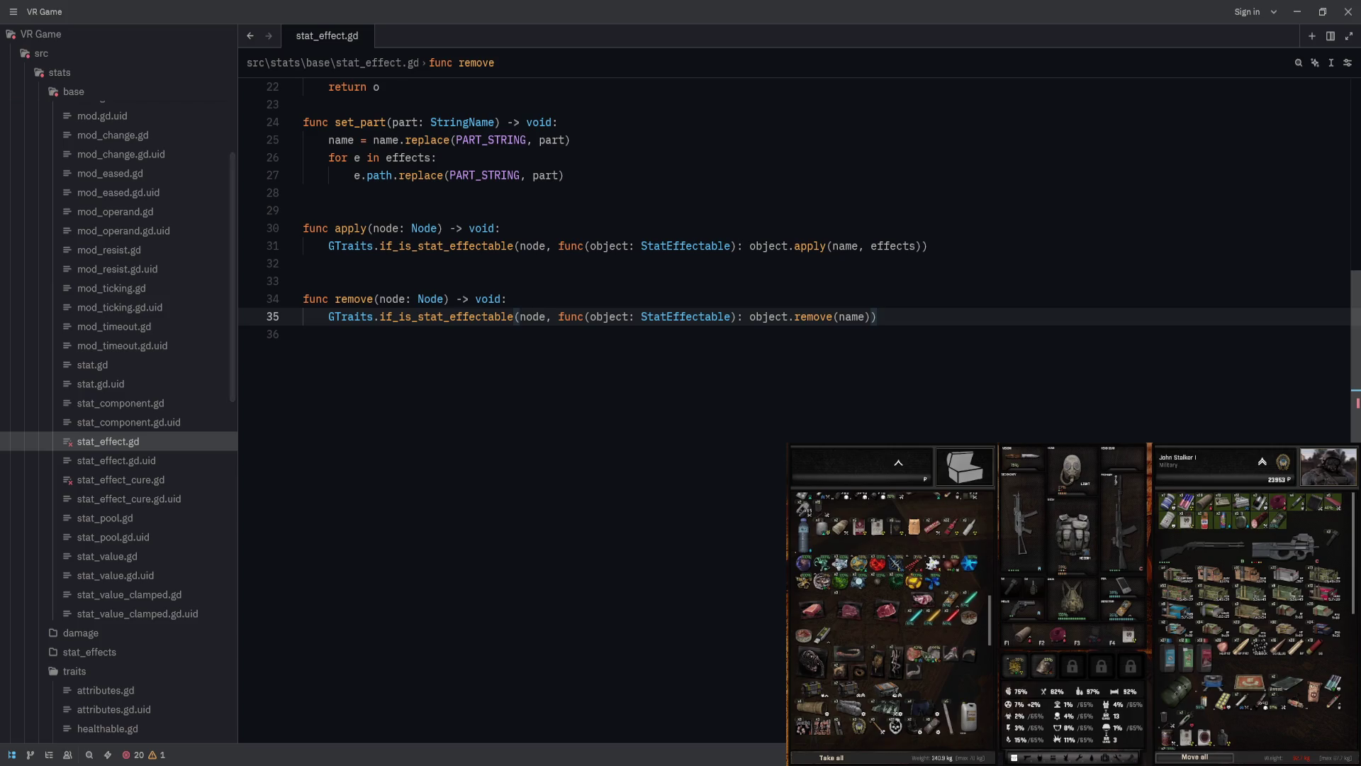
pyautogui.hotkey('alt', 'Tab')
pyautogui.doubleClick(465, 254)
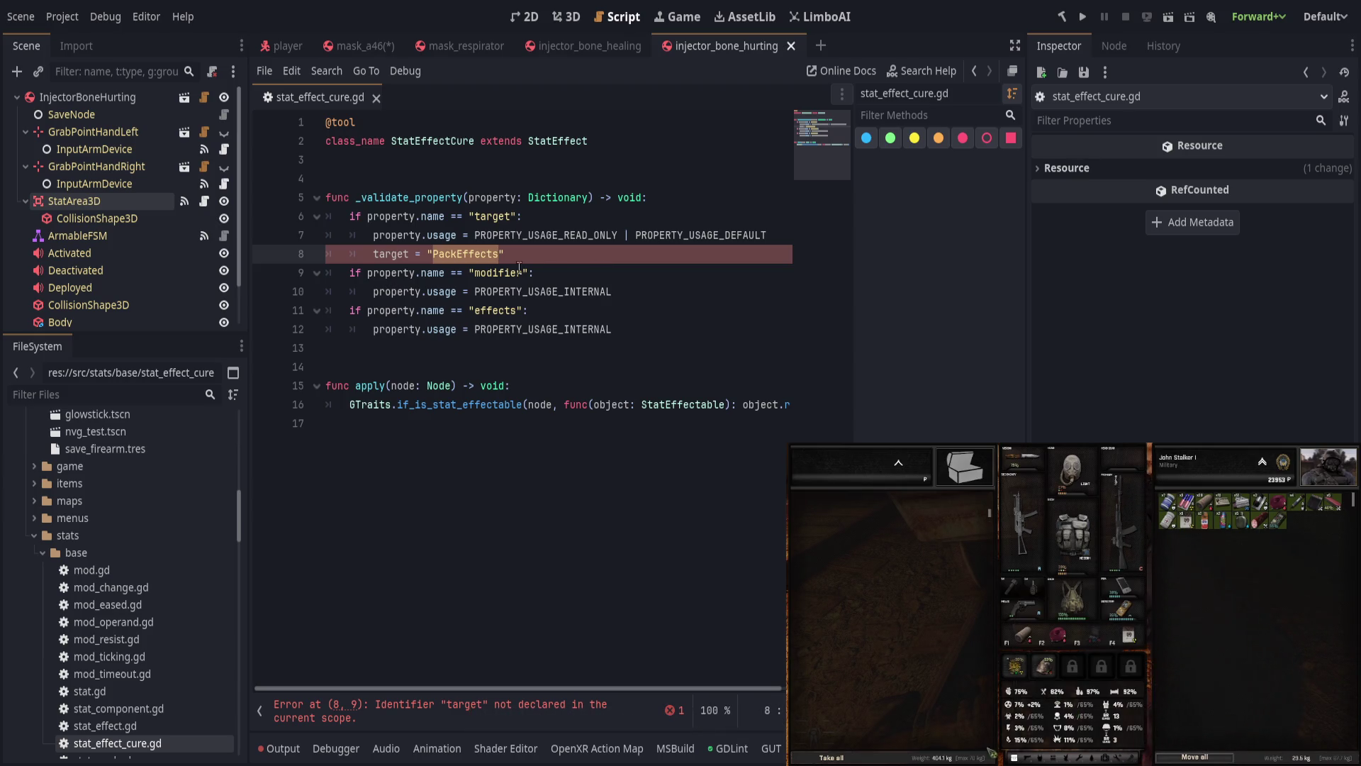
# Step: Delete the target and modifier blocks from _validate_property in stat_effect_cure.gd and save it
pyautogui.click(373, 183)
pyautogui.click(547, 220)
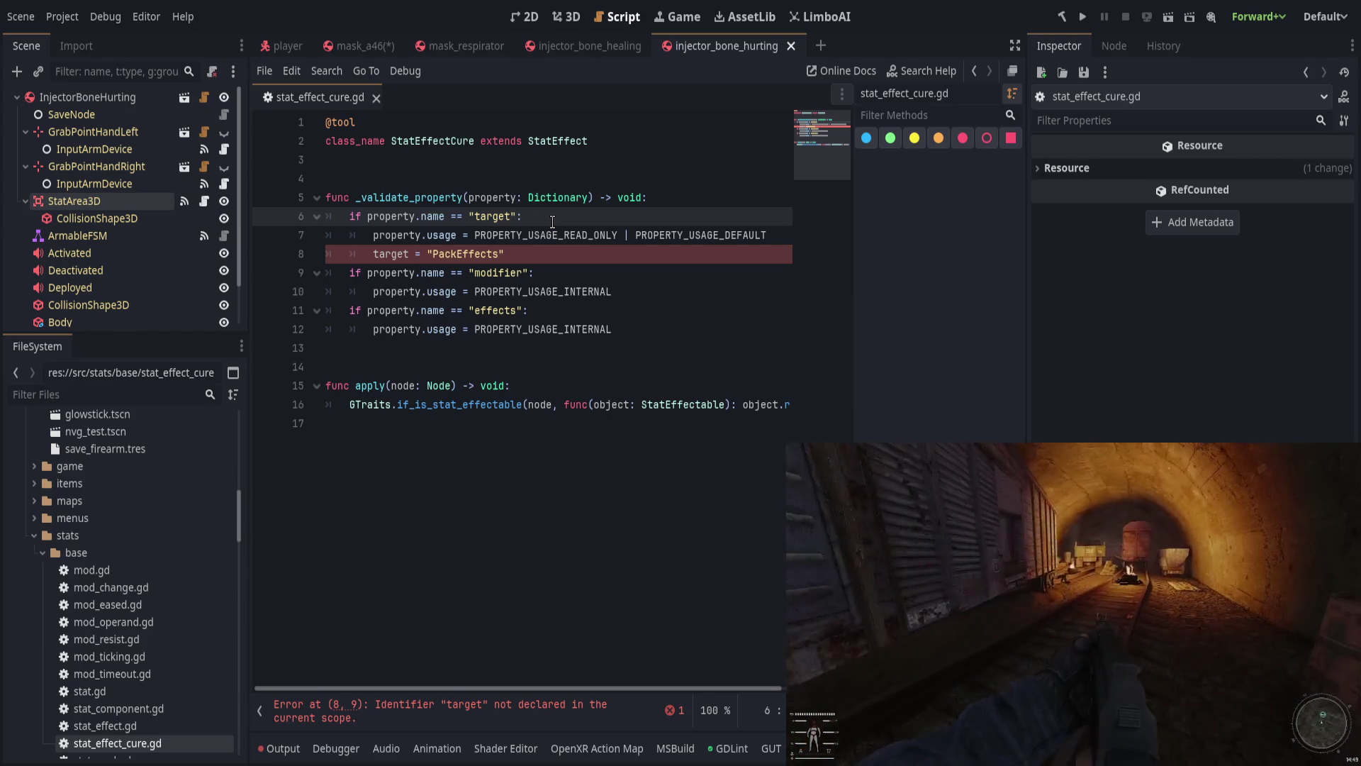
pyautogui.hotkey('ctrl', 'shift', 'k')
pyautogui.hotkey('ctrl', 'shift', 'k')
pyautogui.hotkey('ctrl', 'shift', 'k')
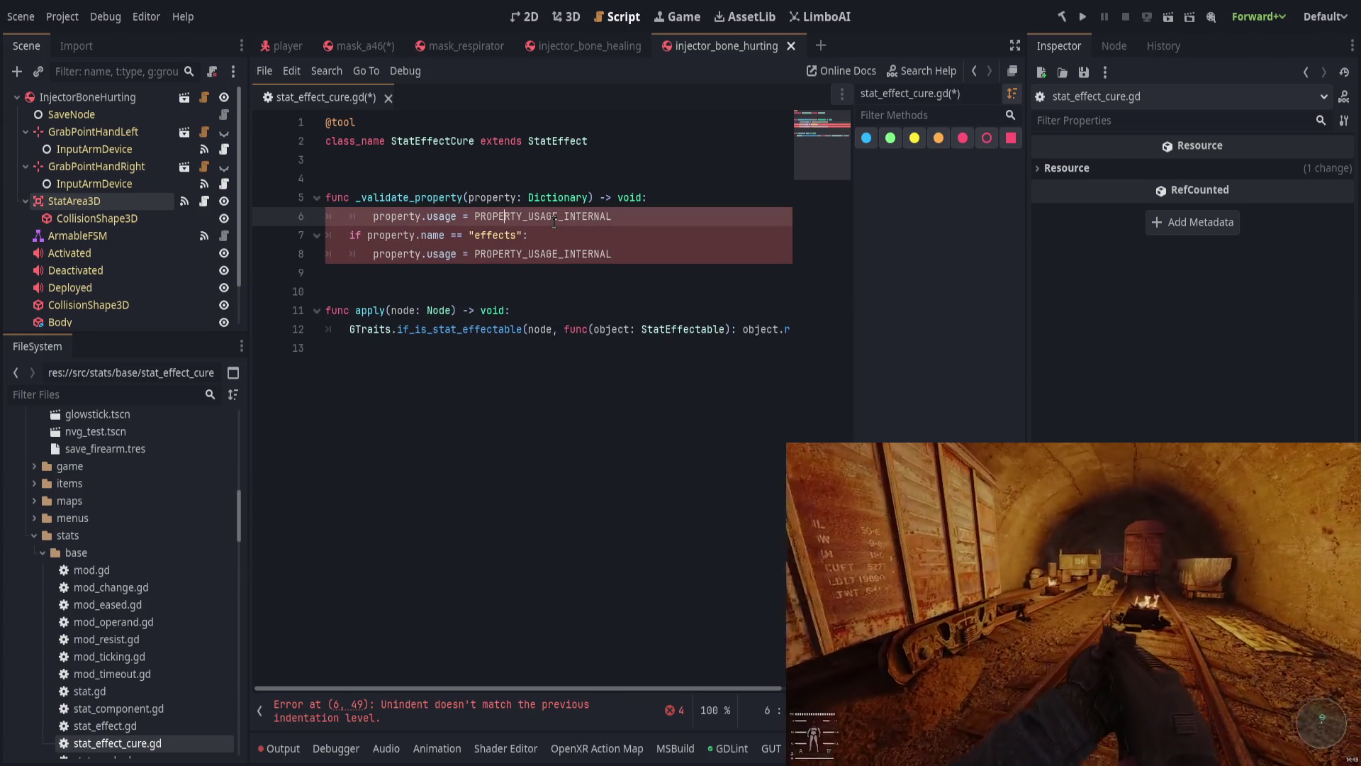
pyautogui.hotkey('ctrl', 'shift', 'k')
pyautogui.press('Up')
pyautogui.press('Up')
pyautogui.press('Up')
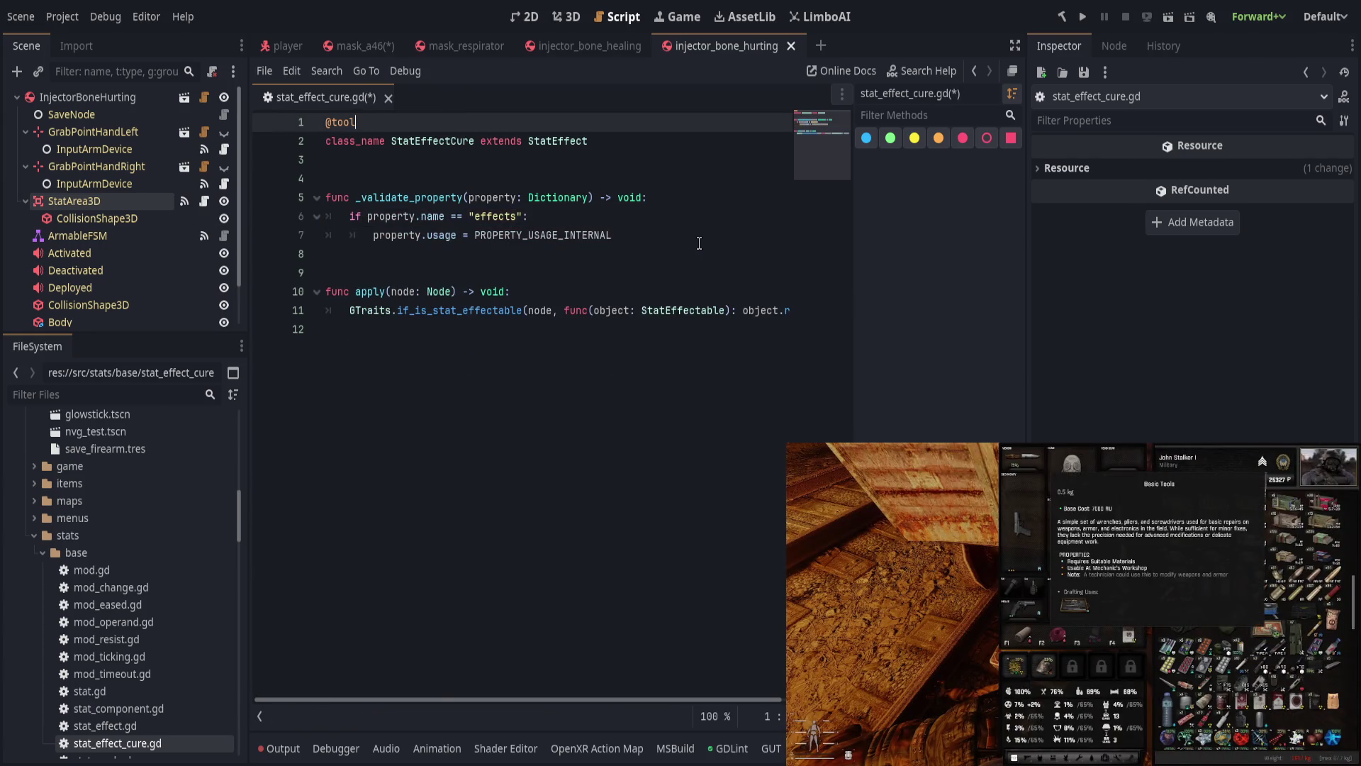
pyautogui.click(660, 225)
pyautogui.hotkey('ctrl', 's')
pyautogui.press('Home')
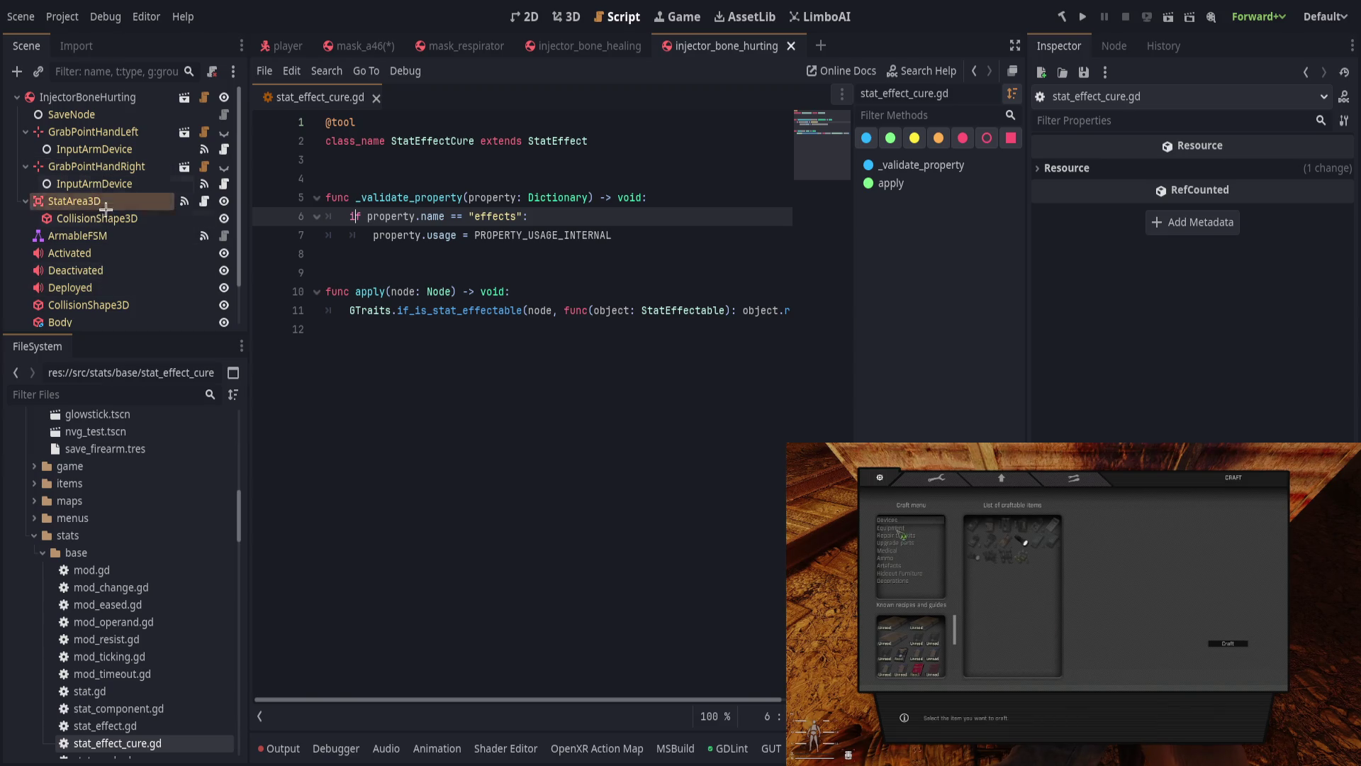
# Step: Open injector_bone_healing.tscn and give its StatArea3D a new StatEffectCure effect
pyautogui.scroll(3, 151, 568)
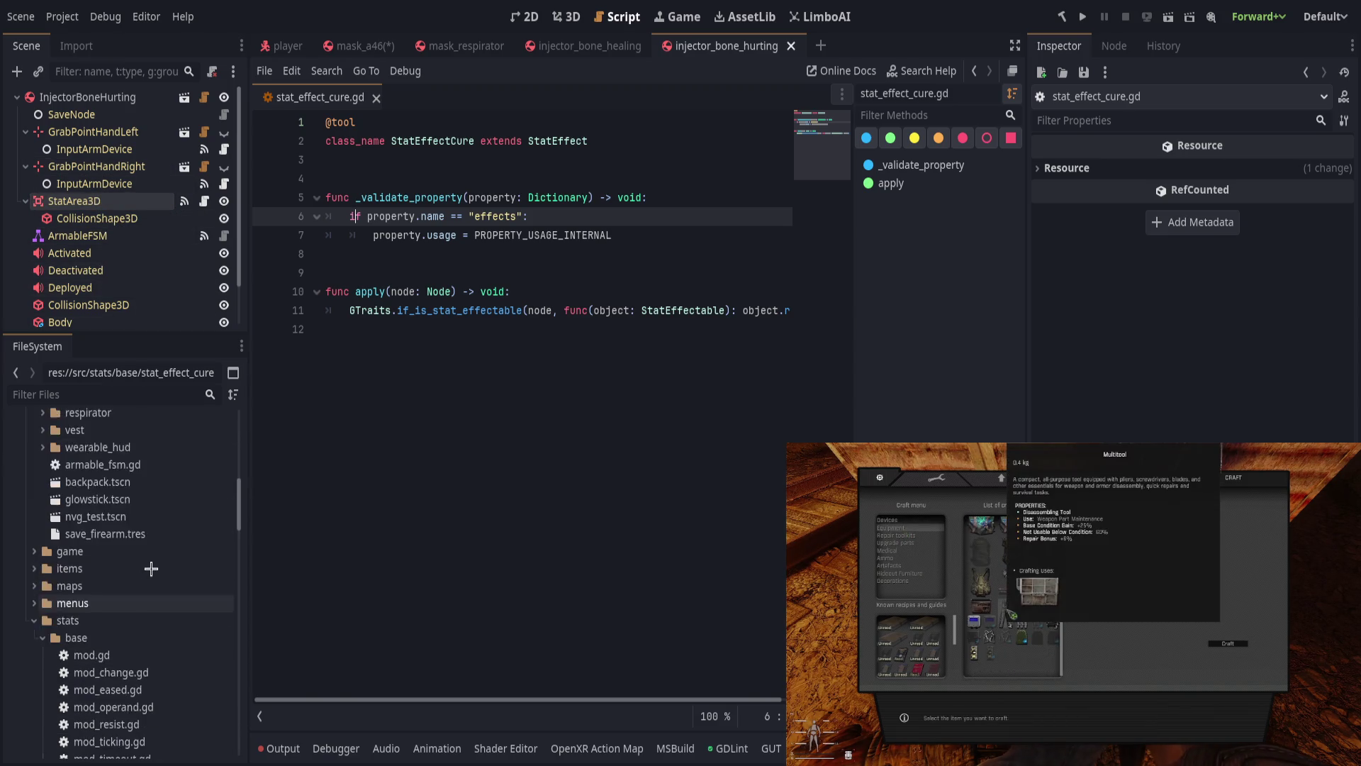
pyautogui.scroll(8, 151, 567)
pyautogui.doubleClick(177, 580)
pyautogui.moveTo(319, 97)
pyautogui.mouseDown()
pyautogui.moveTo(1342, 200)
pyautogui.moveTo(1239, 210)
pyautogui.moveTo(1260, 215)
pyautogui.mouseUp()
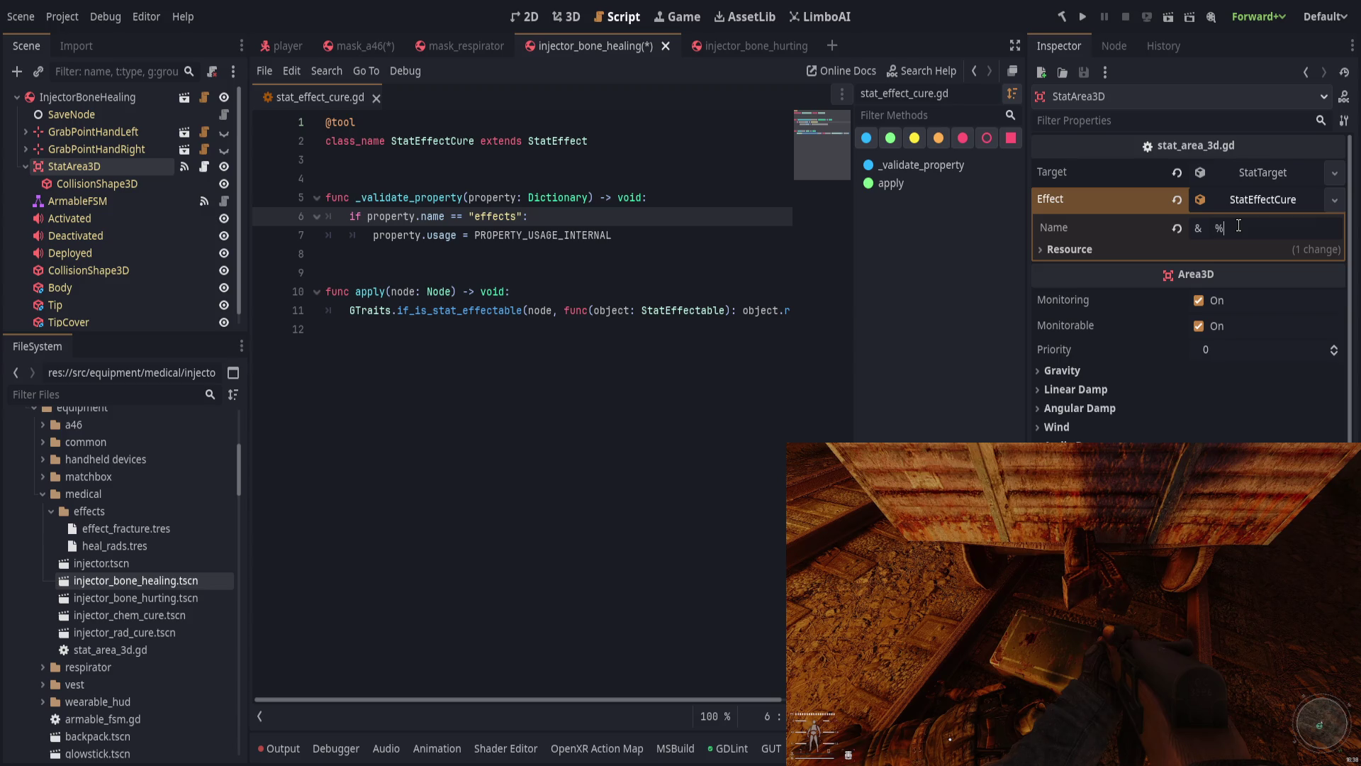
# Step: Name the cure effect 'part:fracture', save it as fracture_cure.tres, and rename effect_fracture.tres to fracture.tres
pyautogui.write('part:fracture')
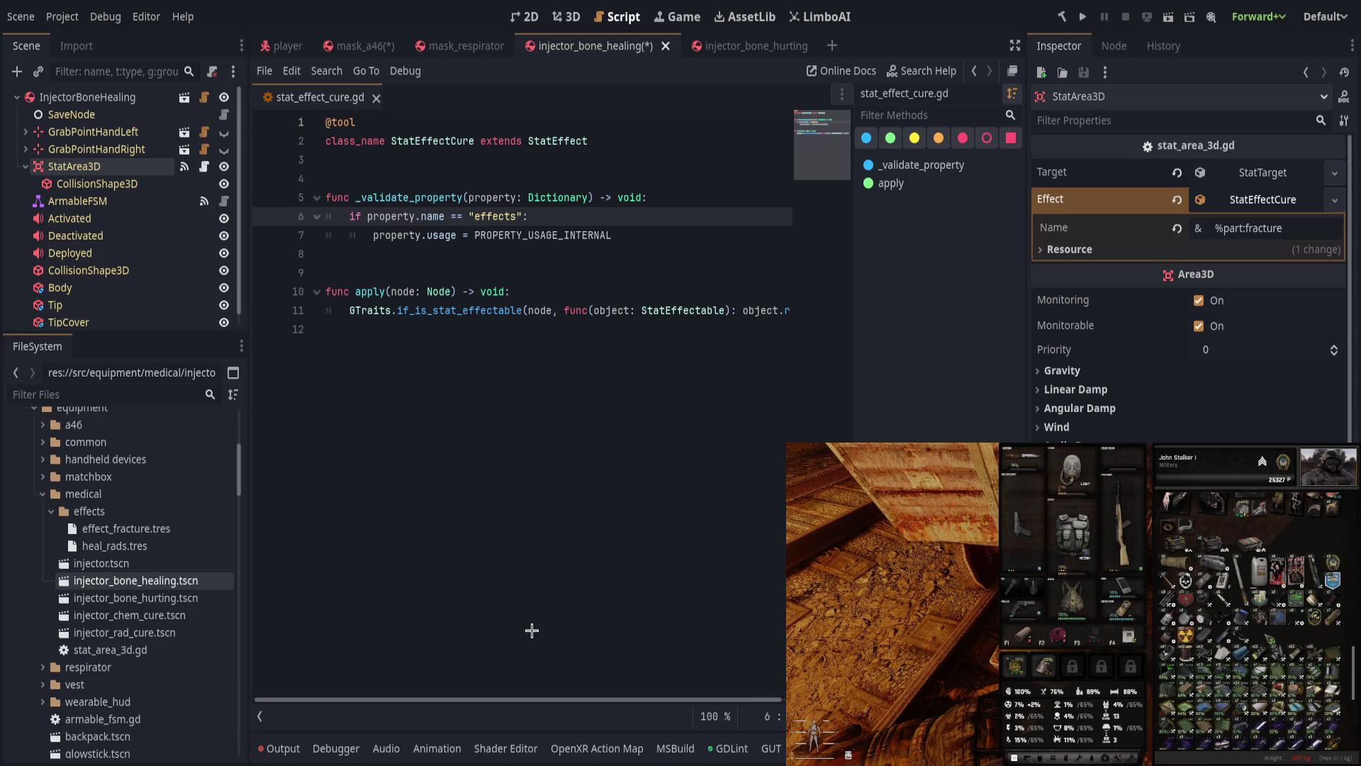
pyautogui.click(141, 528)
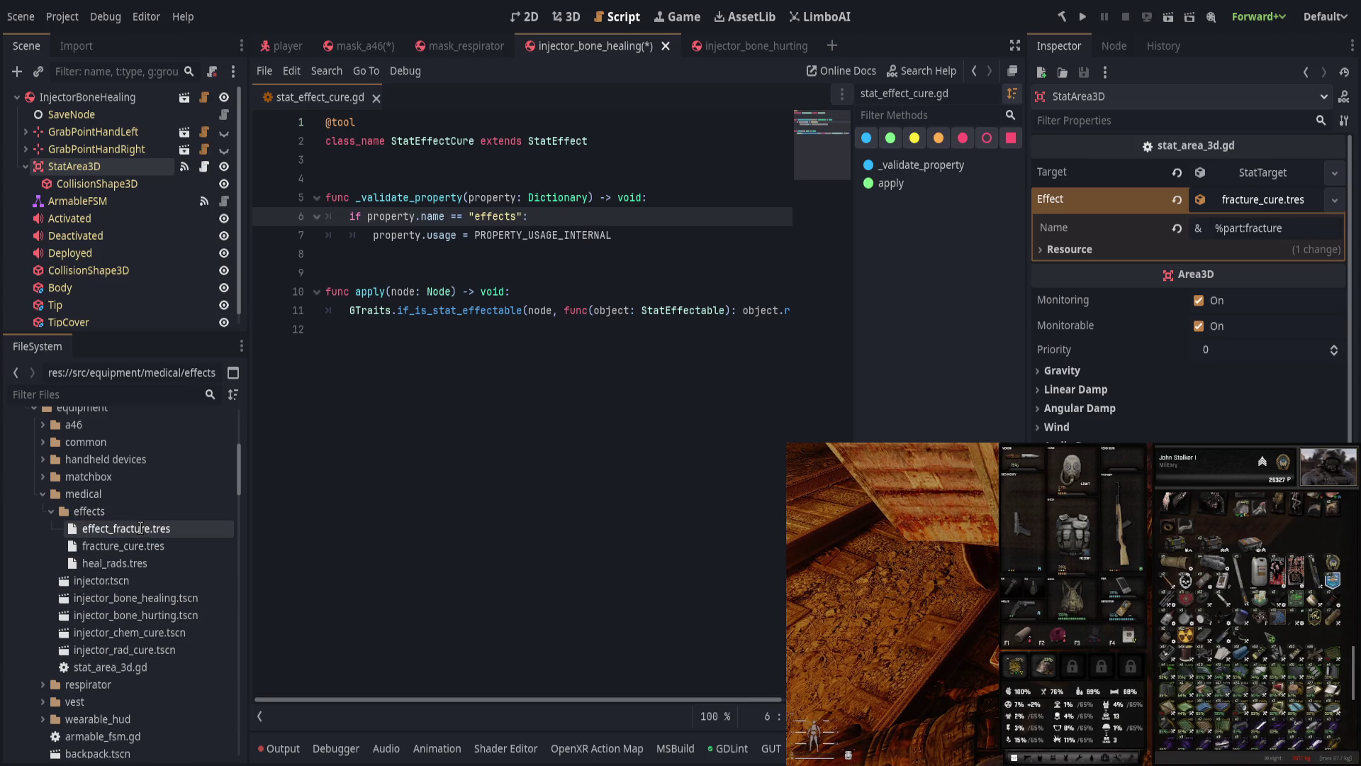
pyautogui.press('Return')
pyautogui.click(471, 539)
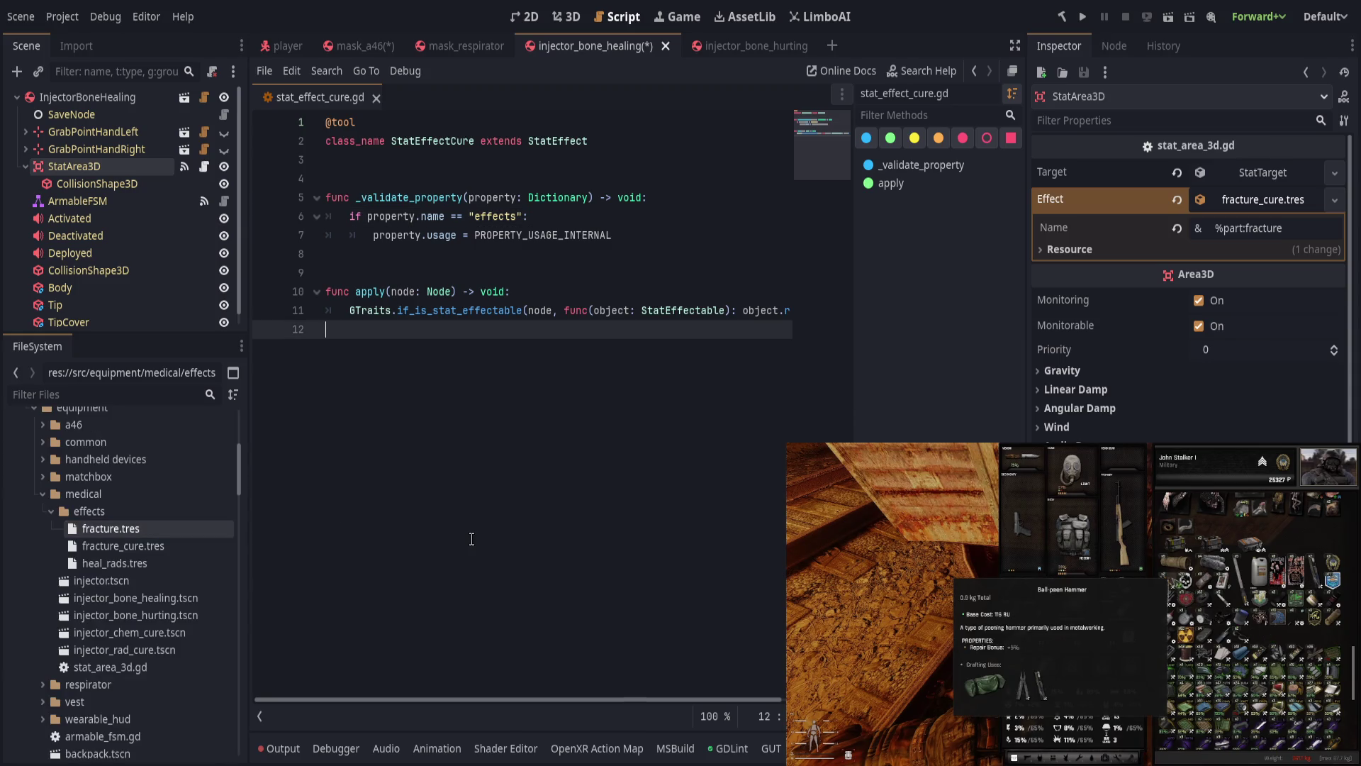
# Step: Name fracture.tres '%part:fracture', add one empty Effects slot, and open injector_bone_hurting.tscn
pyautogui.click(114, 529)
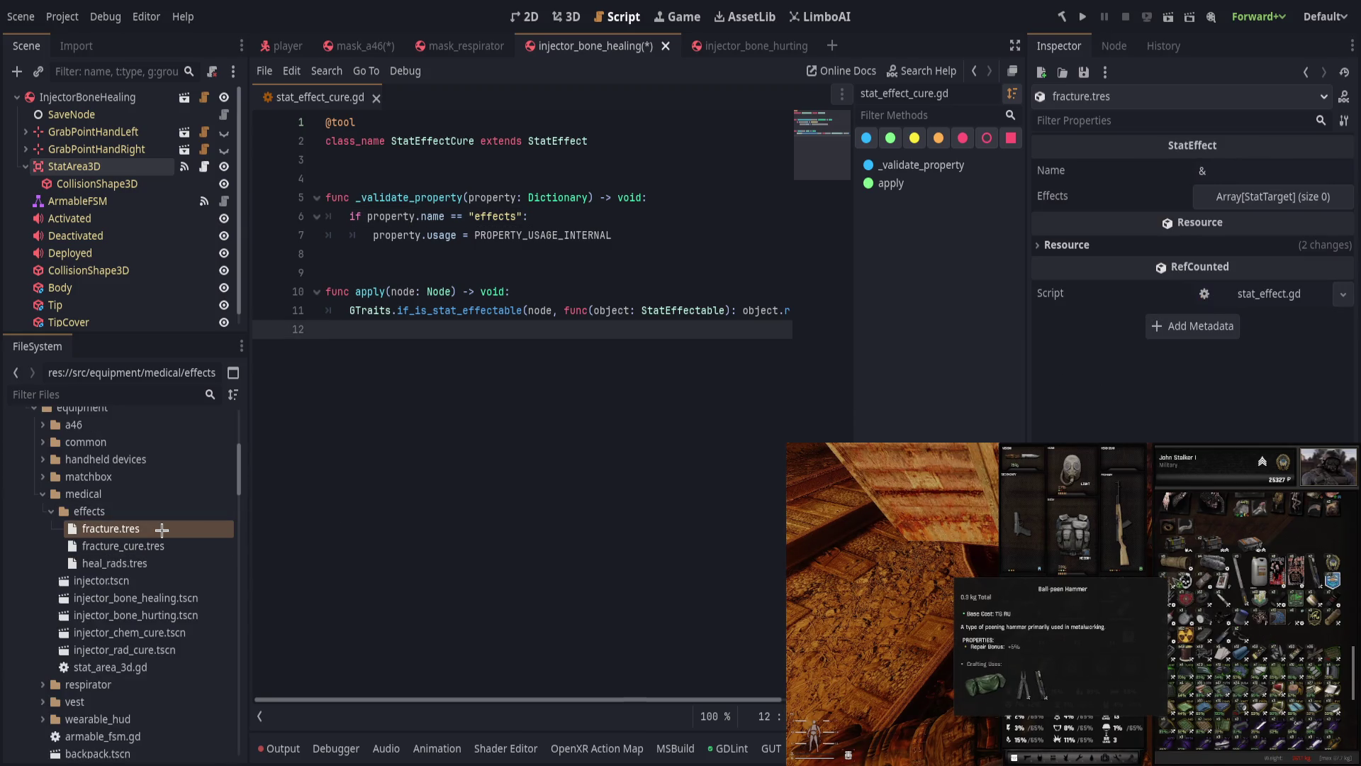
pyautogui.write('%part')
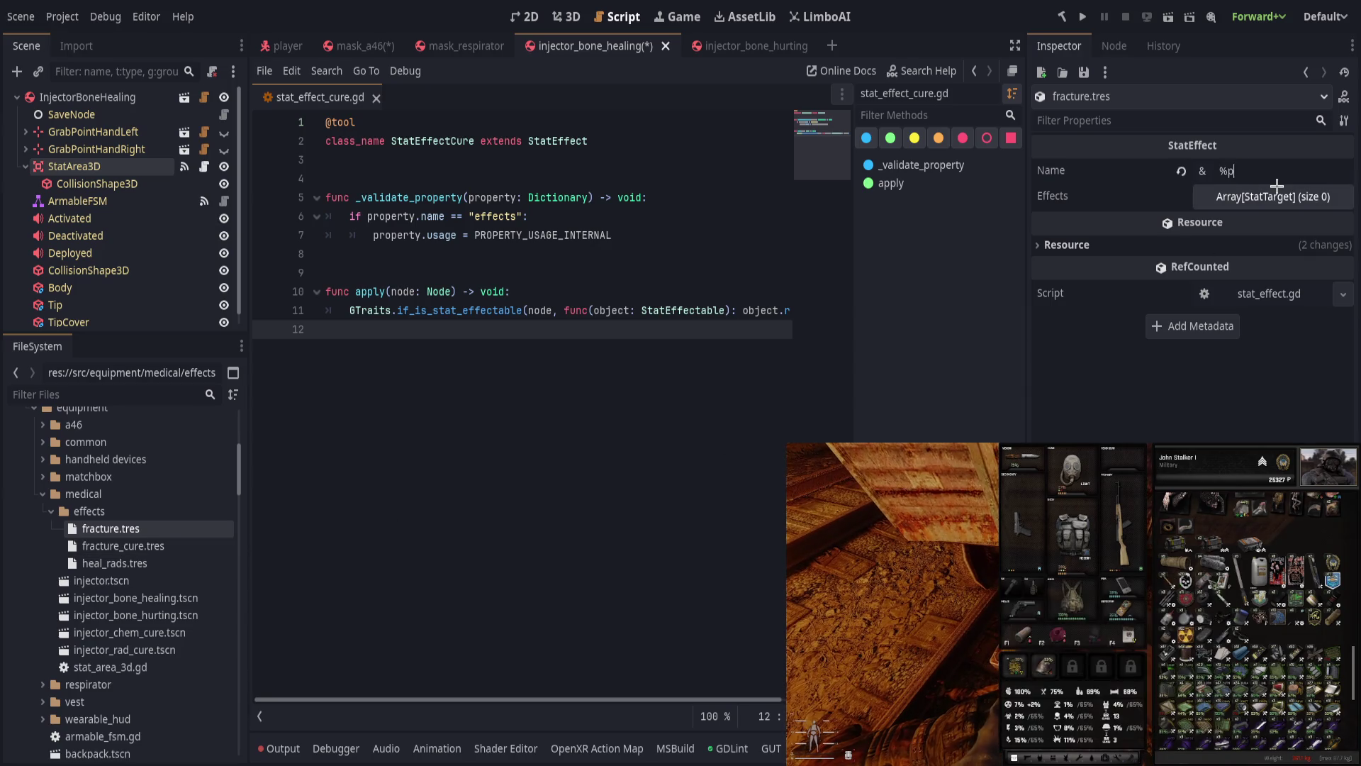
pyautogui.hotkey('ctrl', 'a')
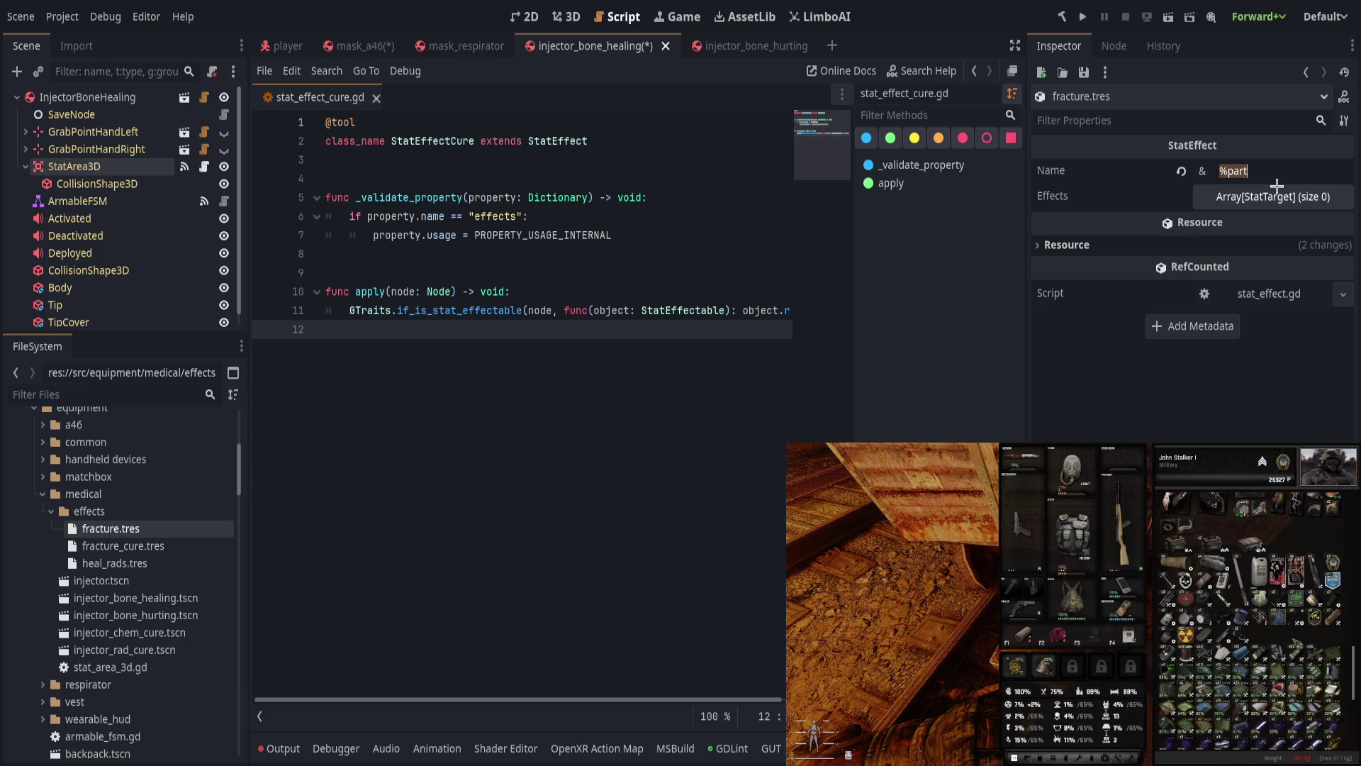
pyautogui.press('End')
pyautogui.write(':fracture')
pyautogui.click(1264, 193)
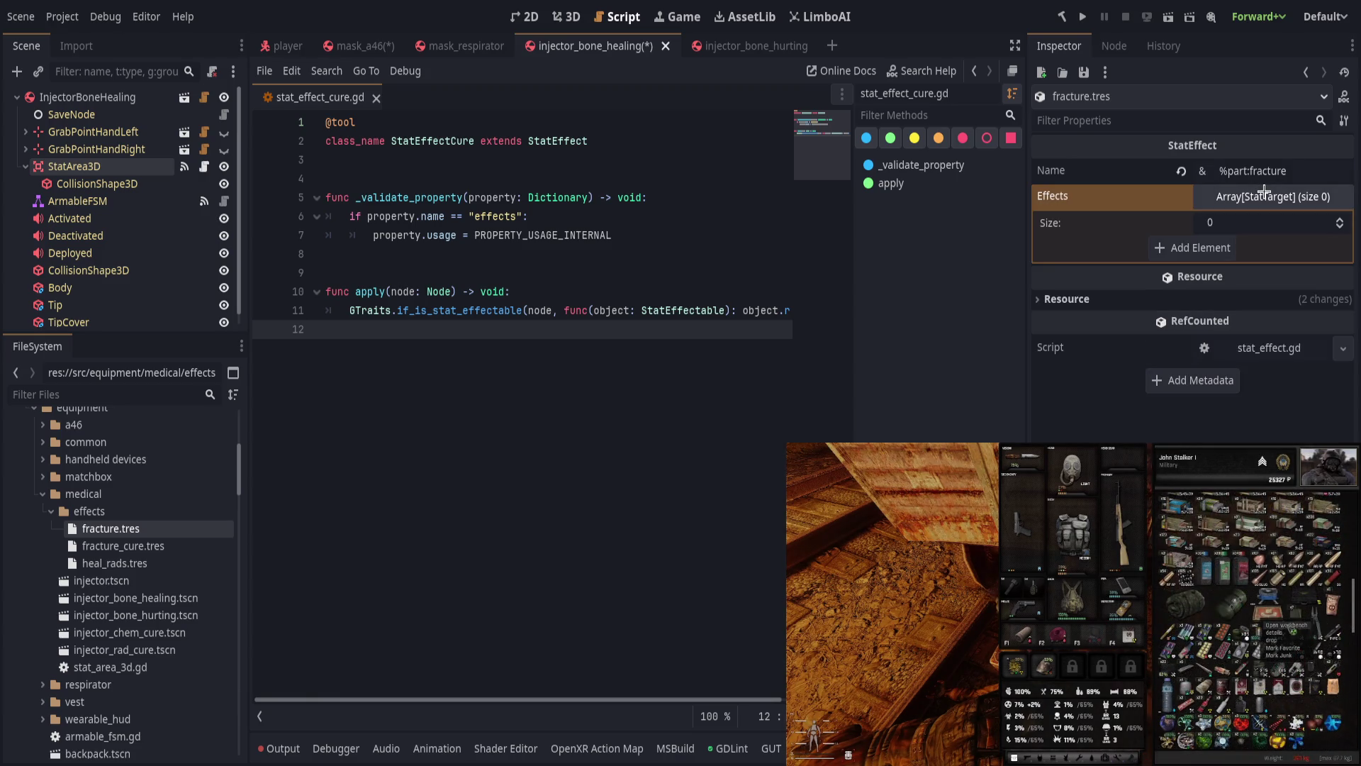
pyautogui.click(1196, 247)
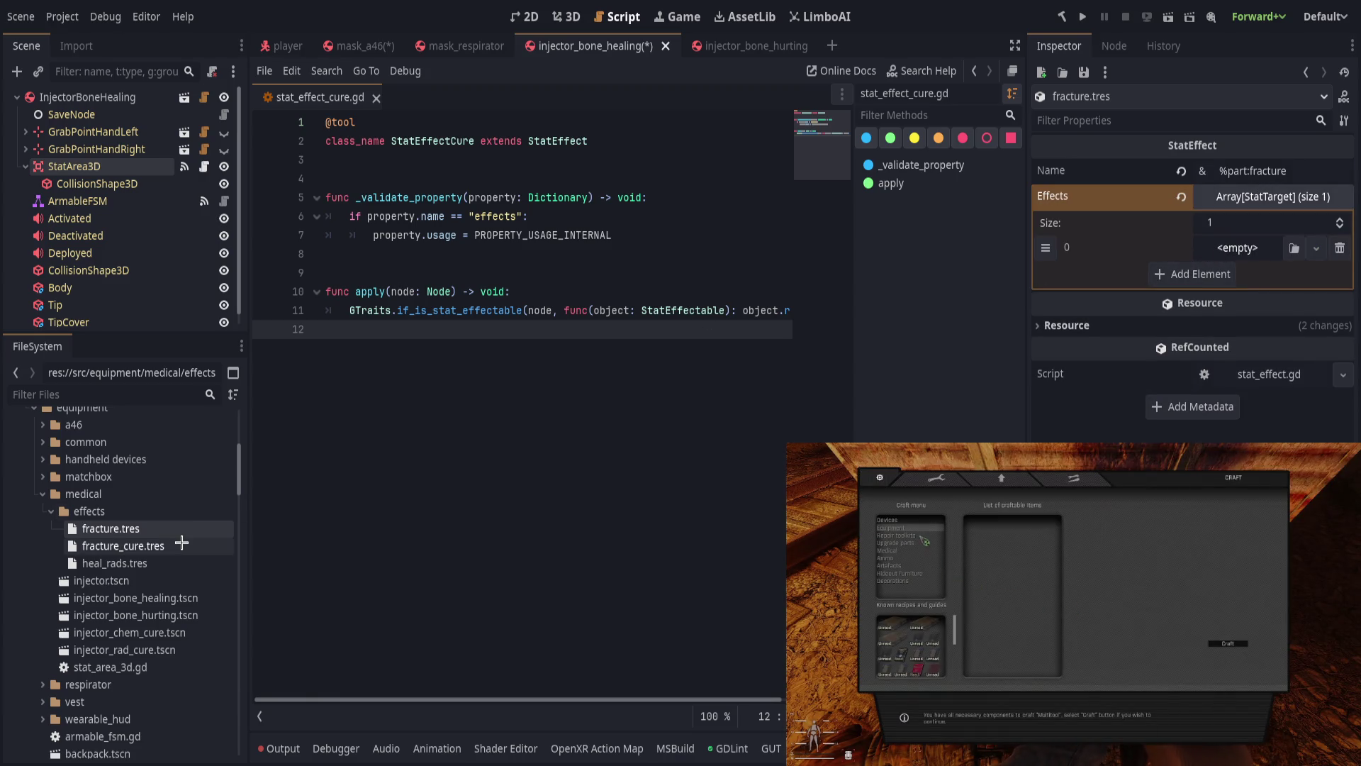
pyautogui.doubleClick(145, 615)
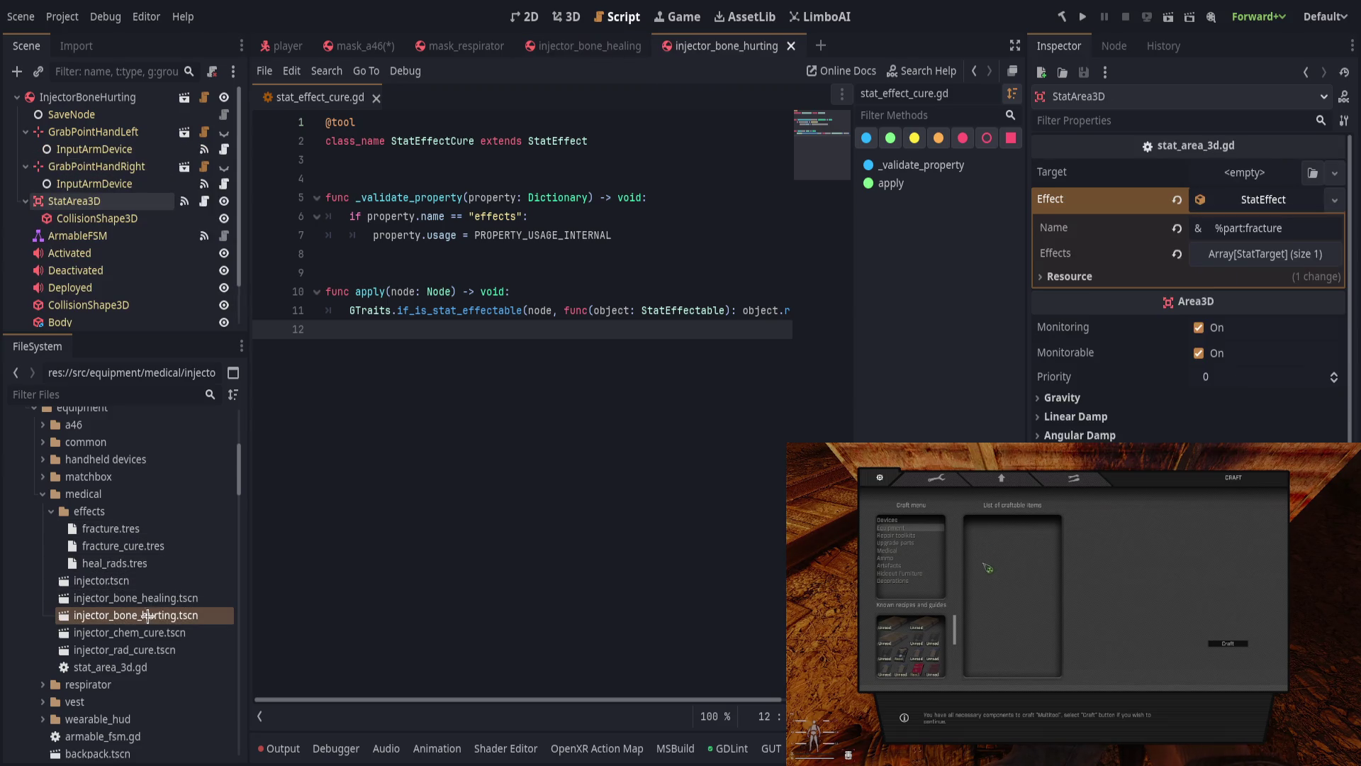
# Step: Expand fracture.tres's StatTarget to confirm it targets Healthable health:parts:%part with a ModOperand modifier
pyautogui.click(1225, 253)
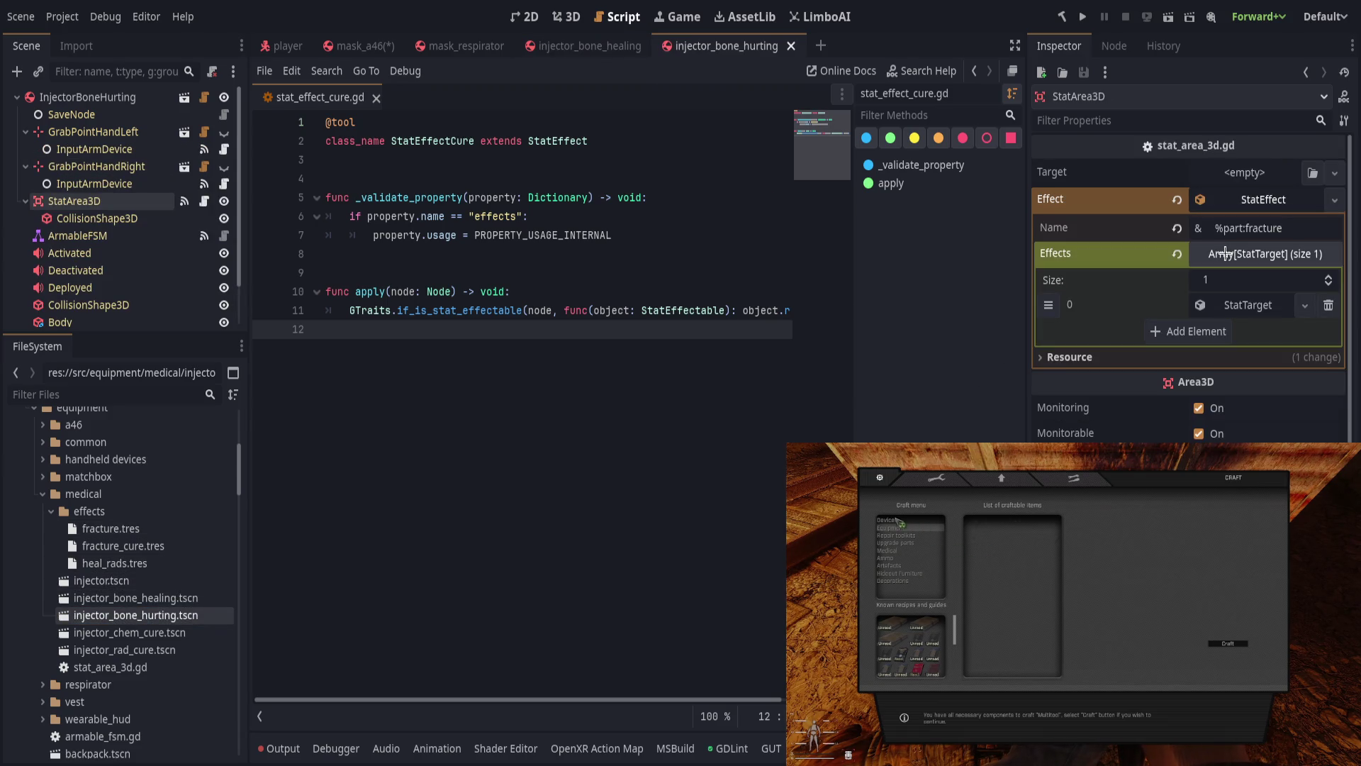
pyautogui.click(1242, 296)
pyautogui.click(1242, 298)
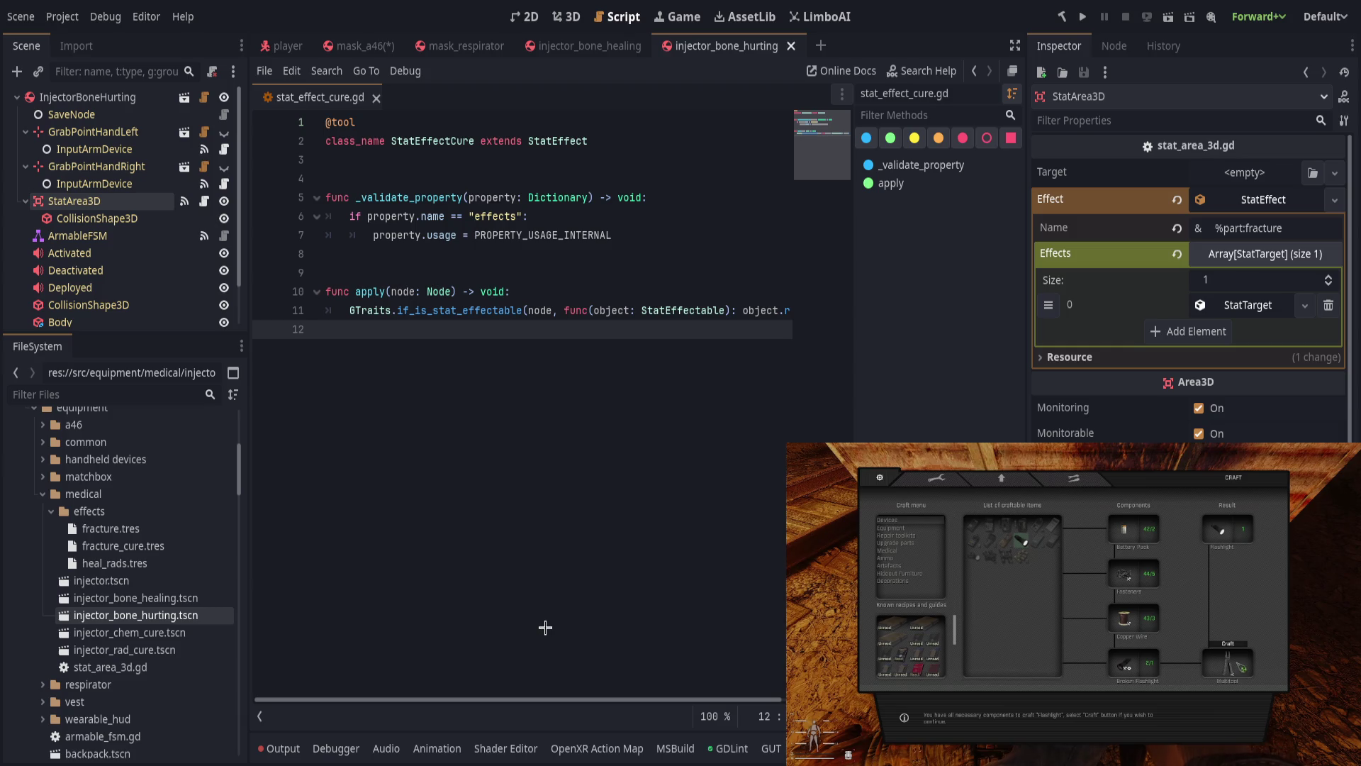
pyautogui.click(106, 529)
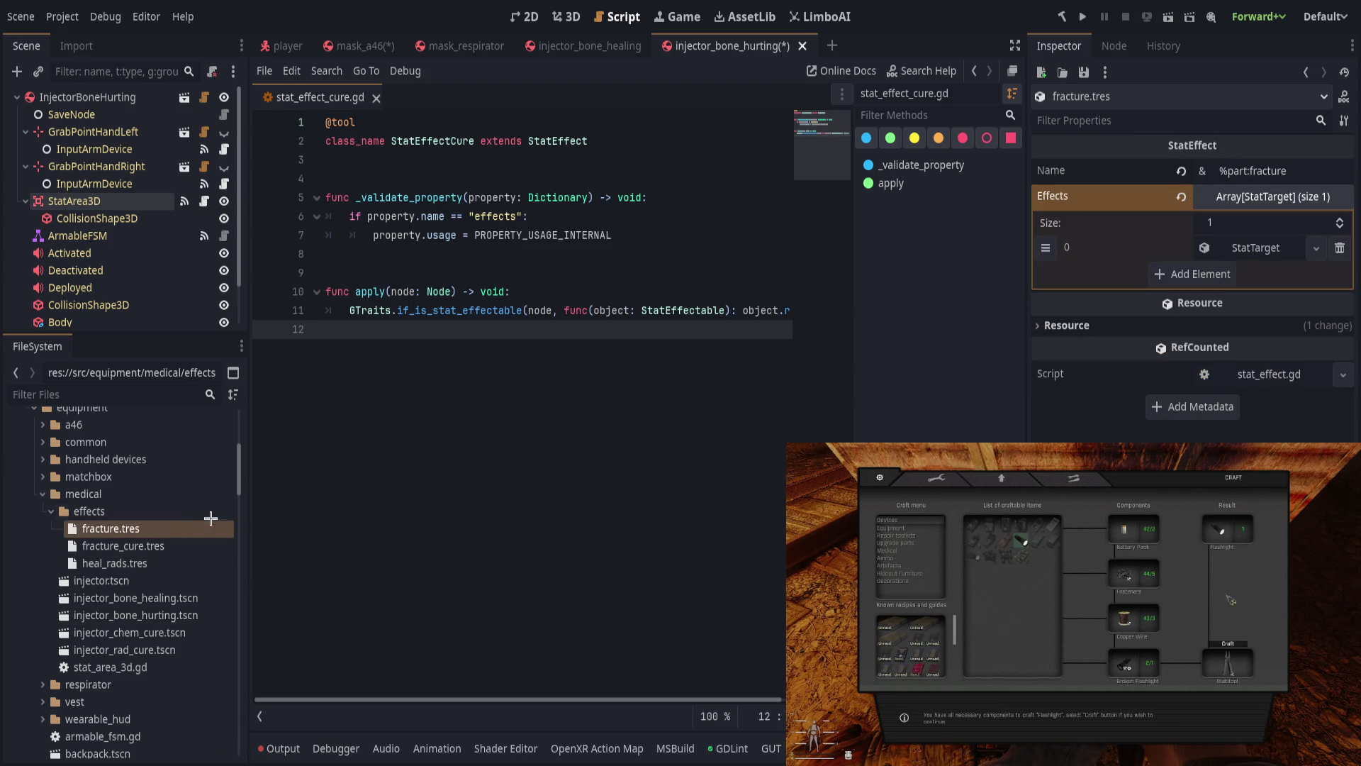
pyautogui.click(1247, 246)
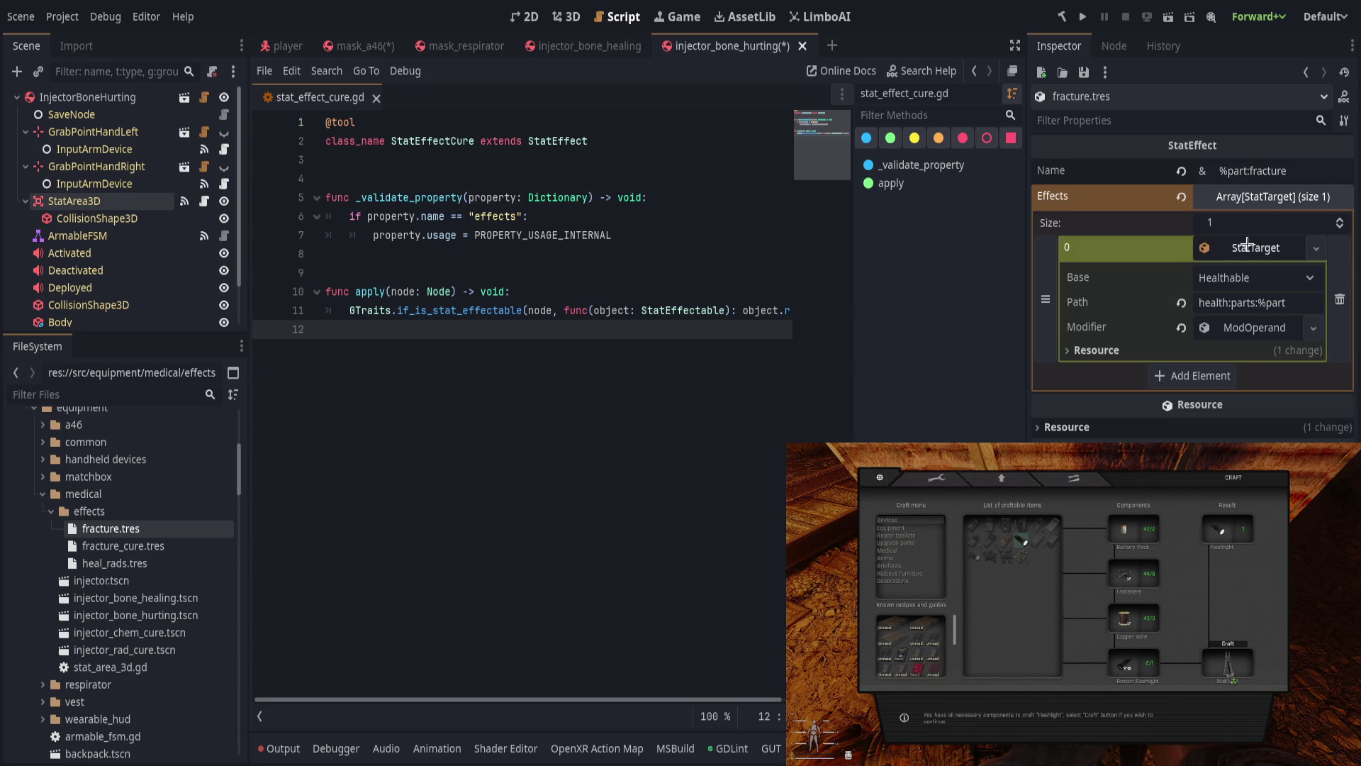
pyautogui.click(1245, 327)
pyautogui.click(1245, 327)
pyautogui.click(1245, 248)
pyautogui.click(1249, 196)
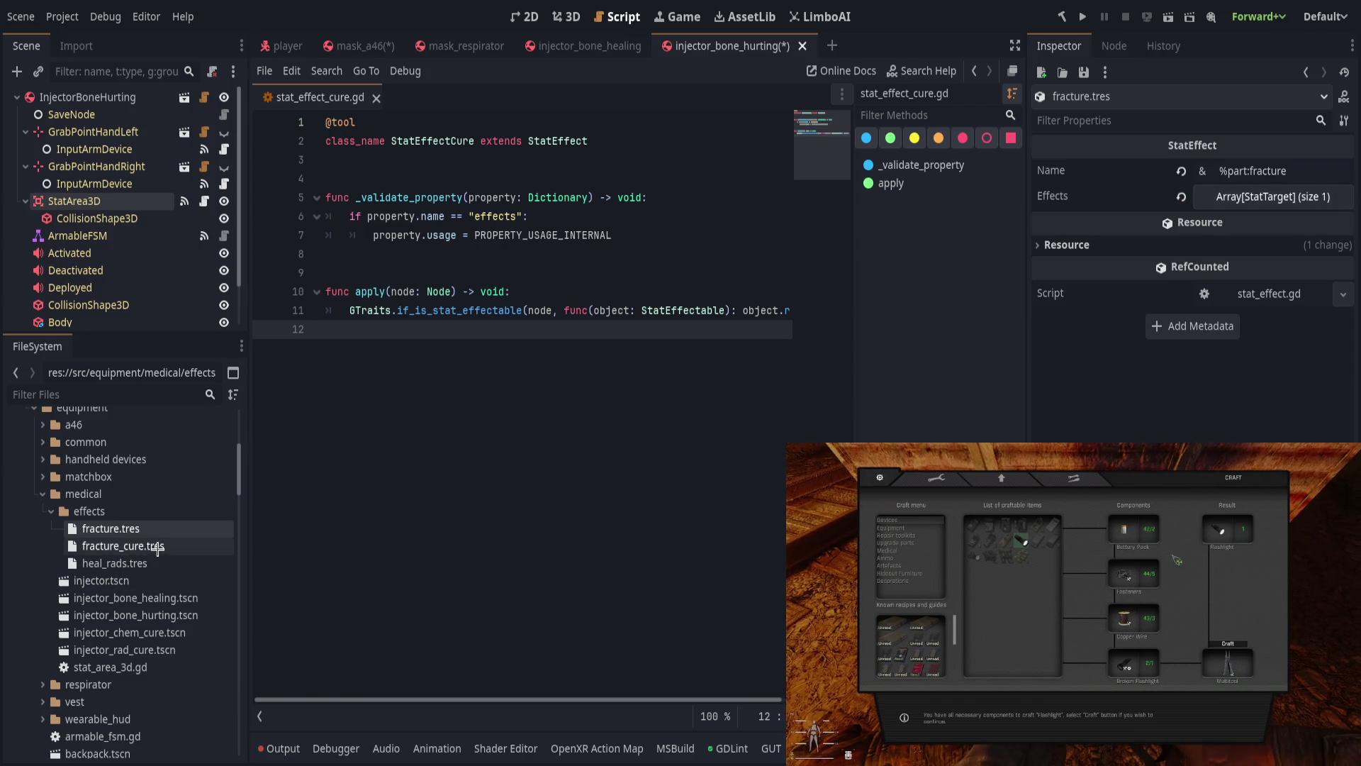
# Step: Inspect fracture_cure.tres and the heal_rads.tres radiation effect's ModTimeout modifier, then collapse the effects folder
pyautogui.click(157, 547)
pyautogui.moveTo(157, 547)
pyautogui.mouseDown()
pyautogui.moveTo(163, 562)
pyautogui.moveTo(177, 526)
pyautogui.moveTo(176, 565)
pyautogui.mouseUp()
pyautogui.click(177, 527)
pyautogui.click(1237, 222)
pyautogui.click(1237, 222)
pyautogui.click(411, 374)
pyautogui.click(51, 511)
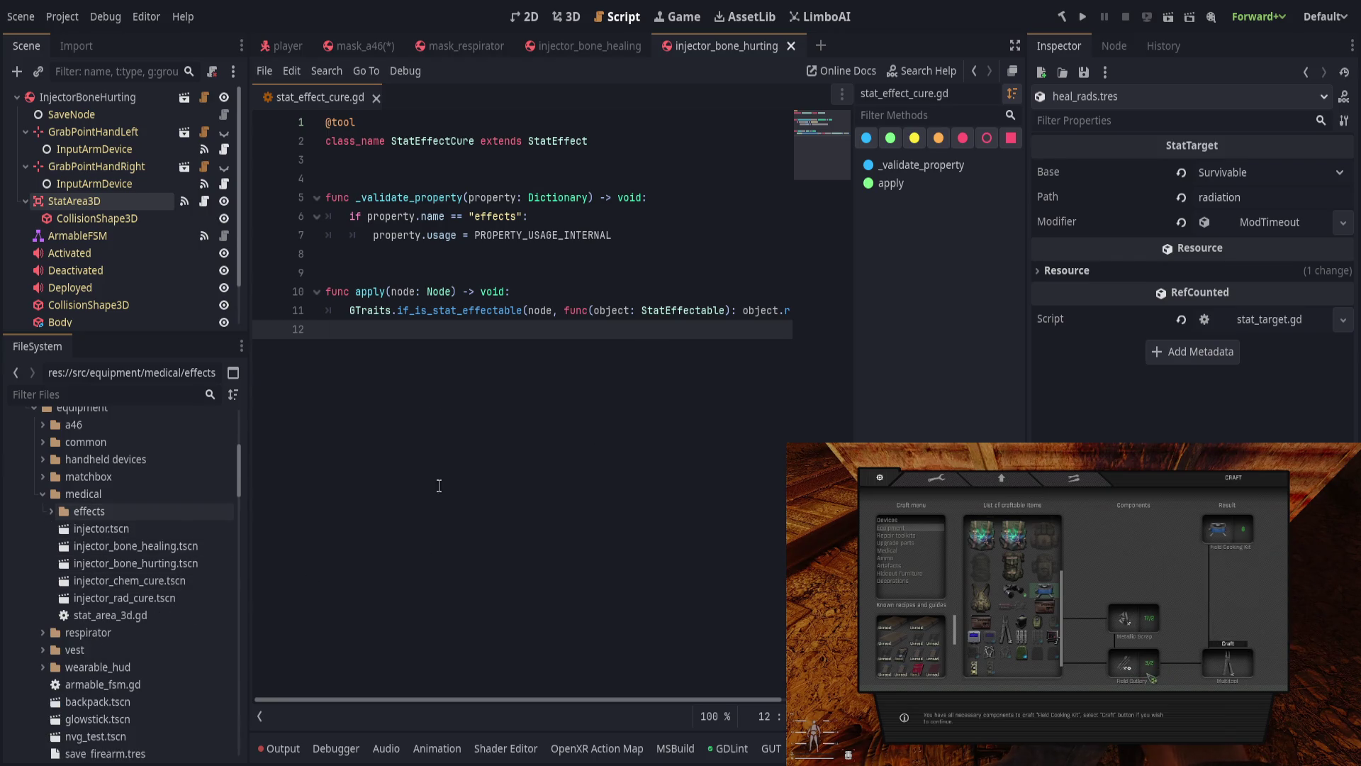
# Step: Switch through mask_a46, injector_bone_healing and injector_bone_hurting scenes, reviewing the fracture effect's targets
pyautogui.click(359, 45)
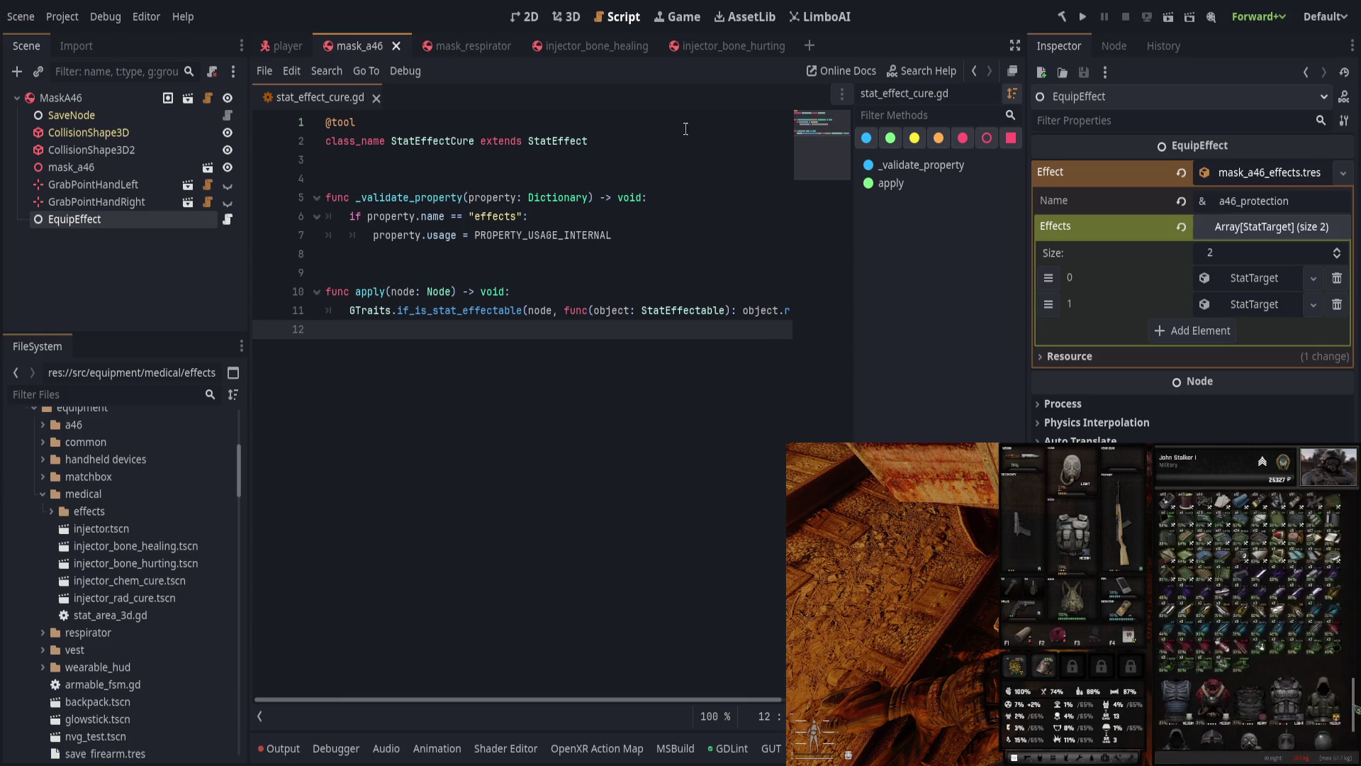
pyautogui.click(578, 45)
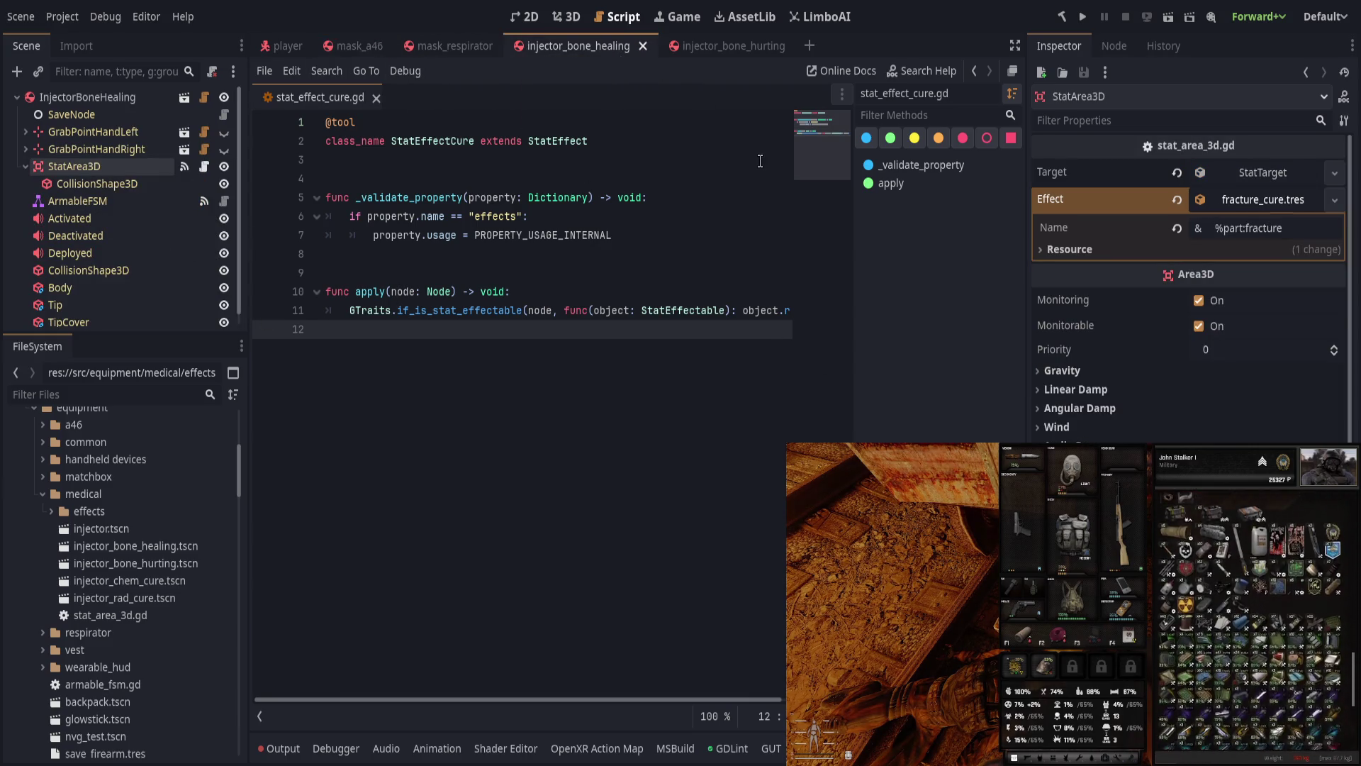
pyautogui.click(730, 48)
pyautogui.click(1265, 253)
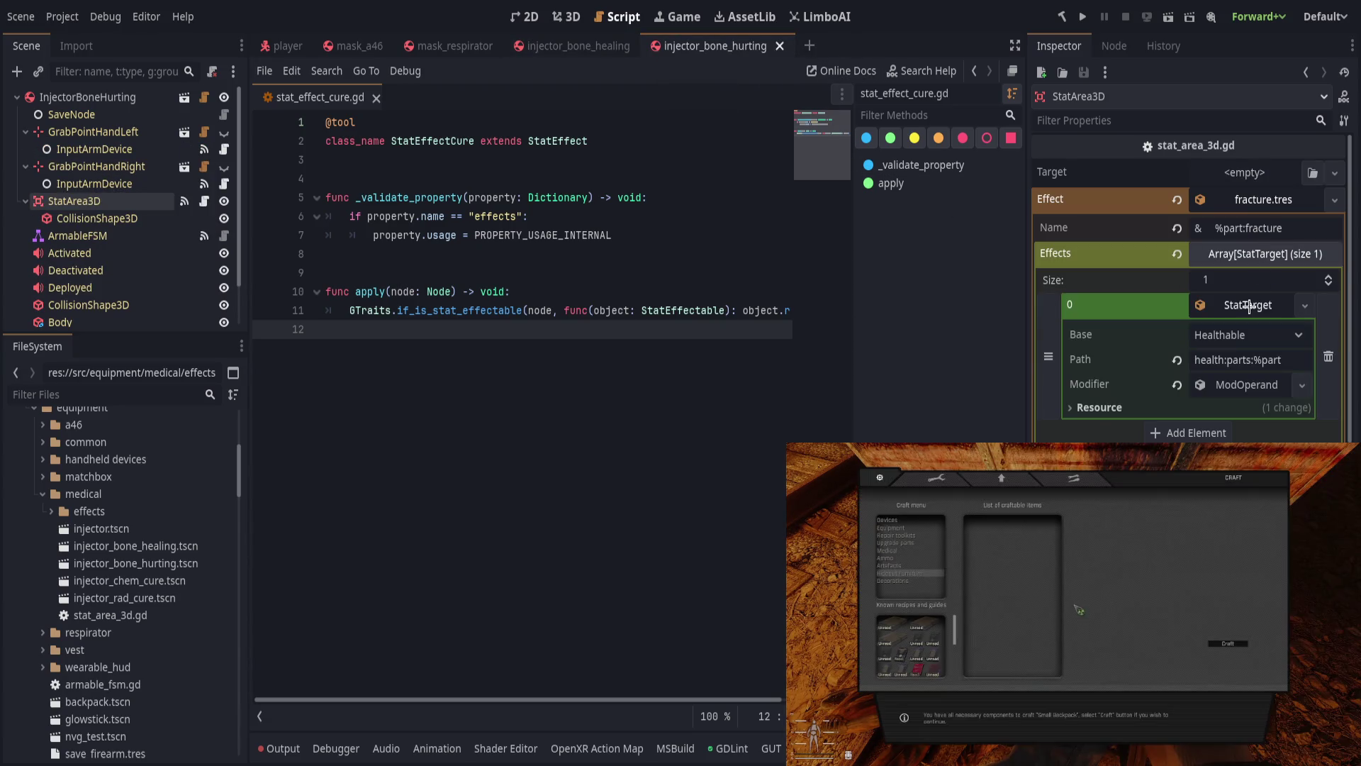
pyautogui.click(1247, 305)
pyautogui.click(1266, 254)
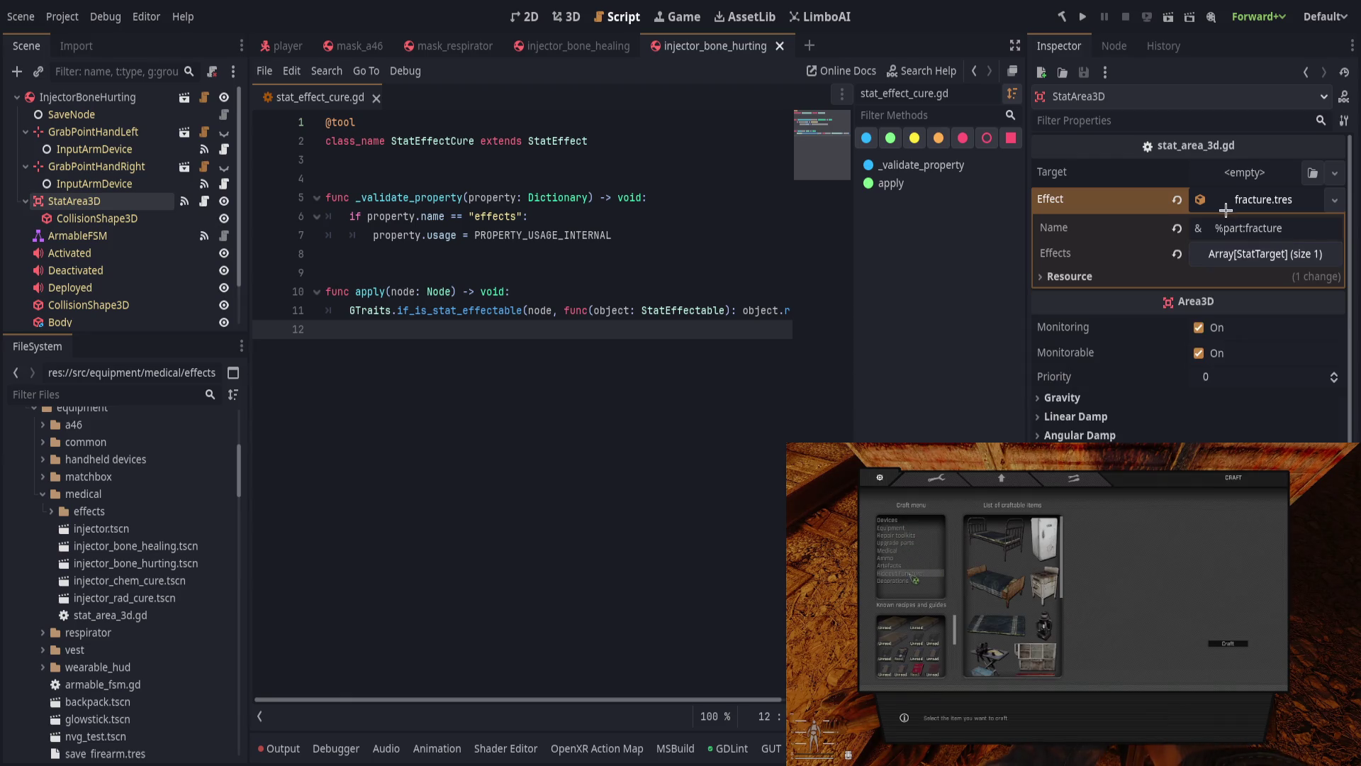
pyautogui.click(1264, 199)
# Step: Jump from StatEffect in stat_effect_cure.gd to its class definition with F12
pyautogui.click(538, 292)
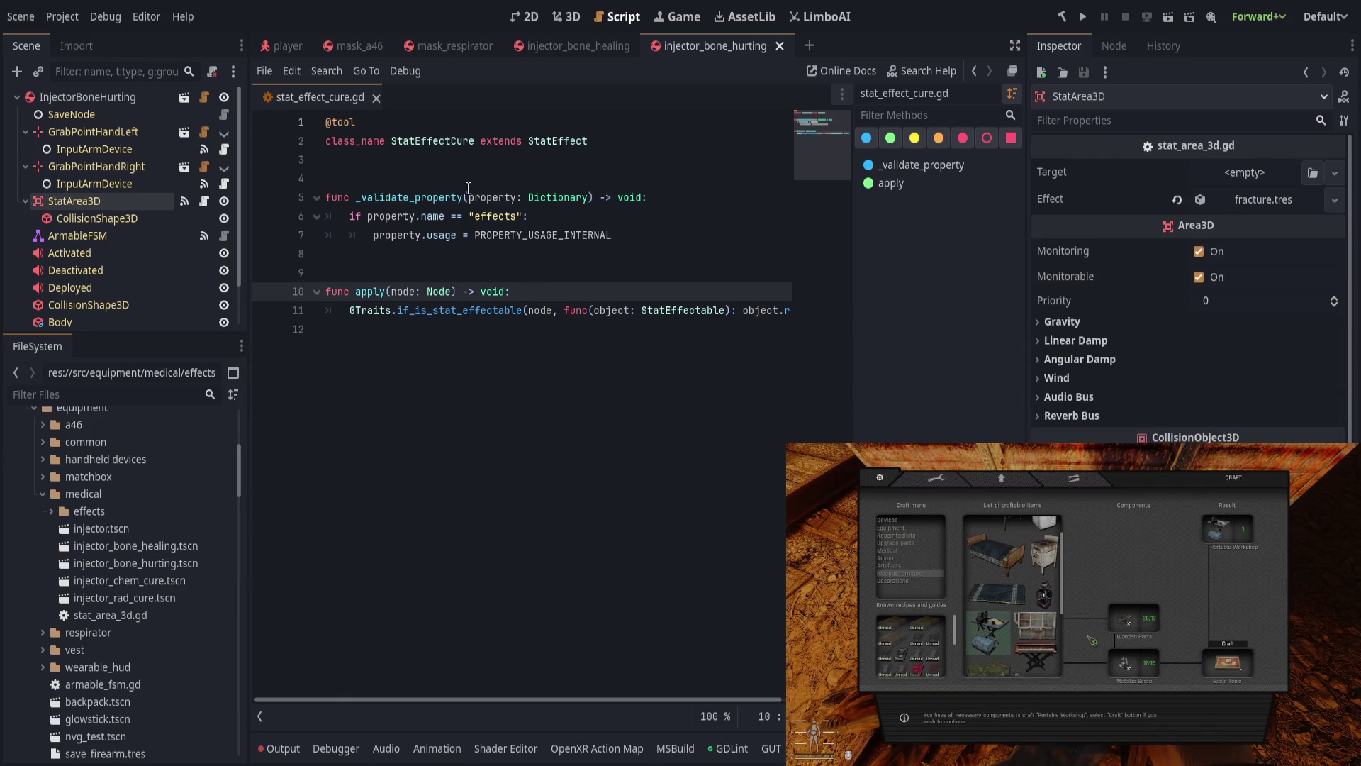
pyautogui.click(553, 141)
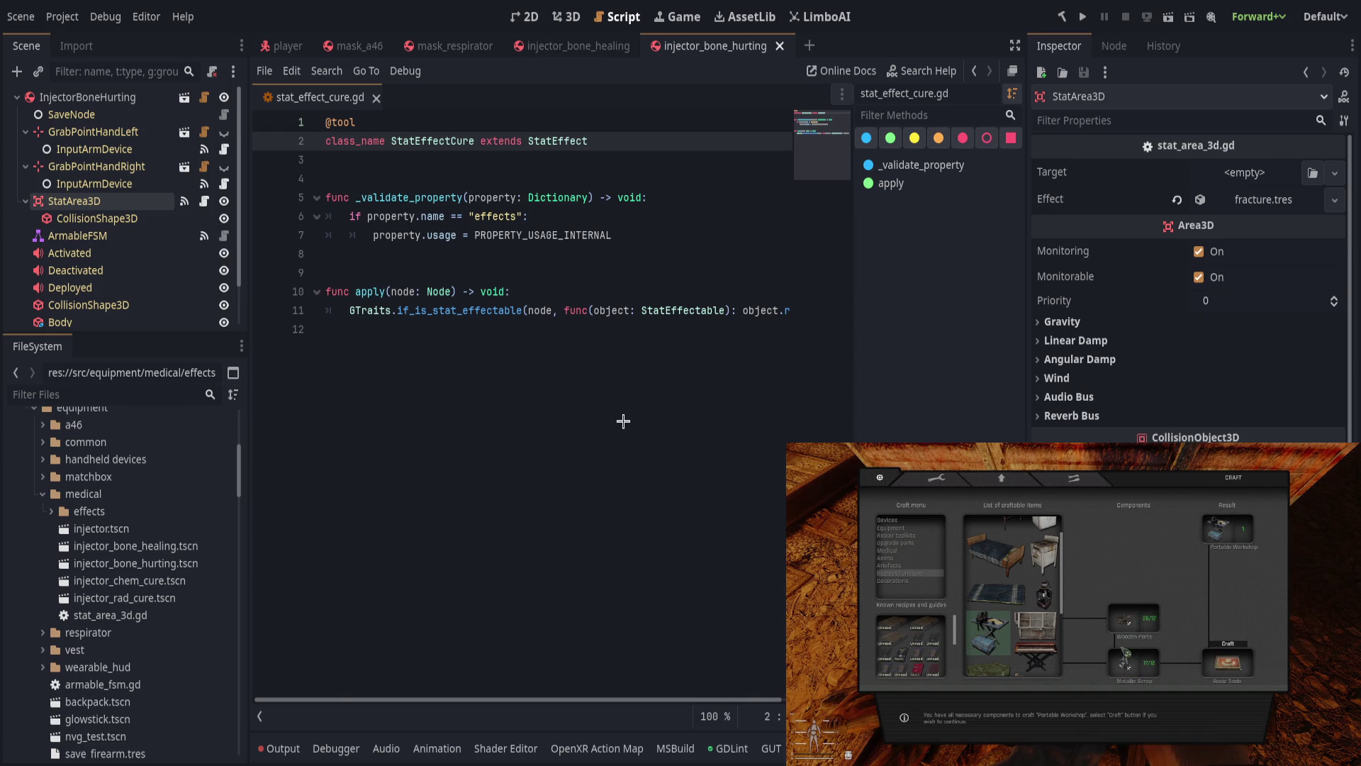
pyautogui.press('F12')
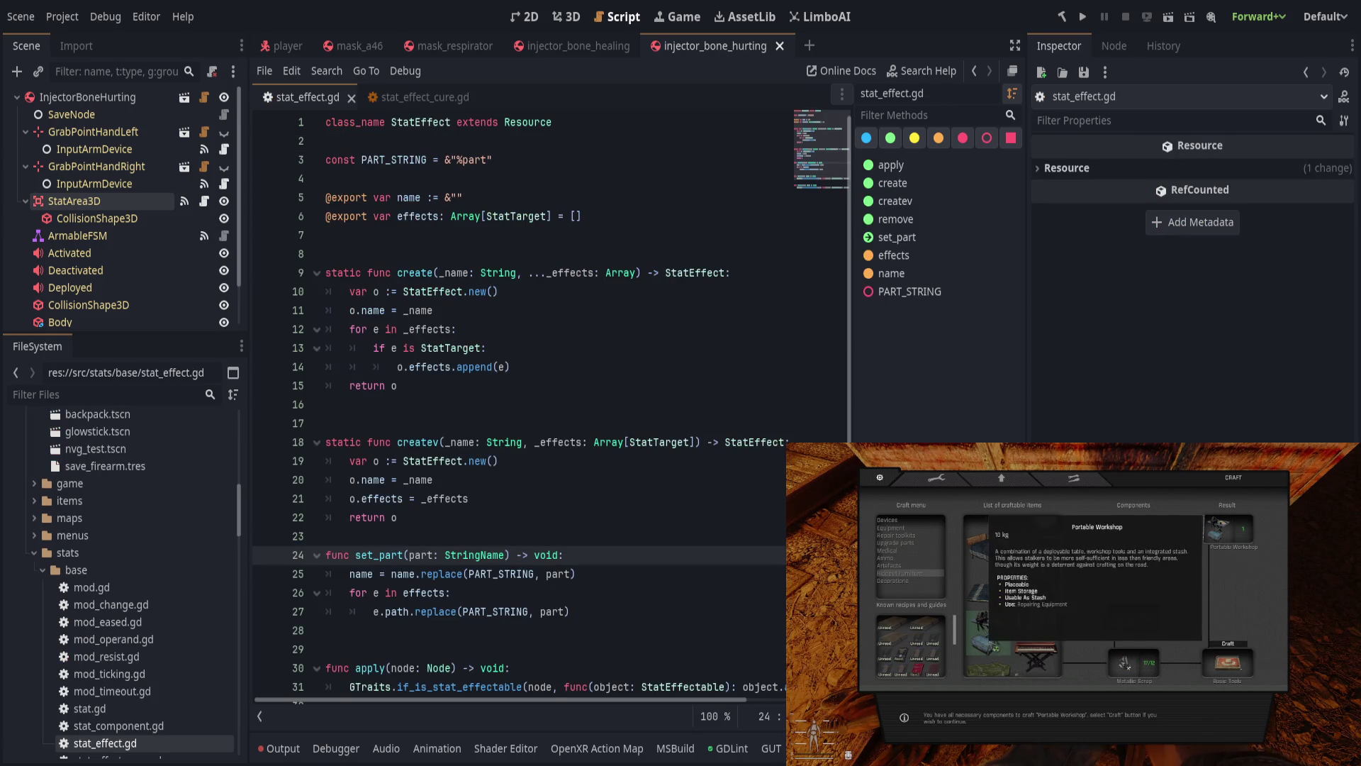
# Step: Widen the code area, insert a blank line before func set_part in stat_effect.gd, and save
pyautogui.moveTo(1026, 420); pyautogui.dragTo(1153, 421)
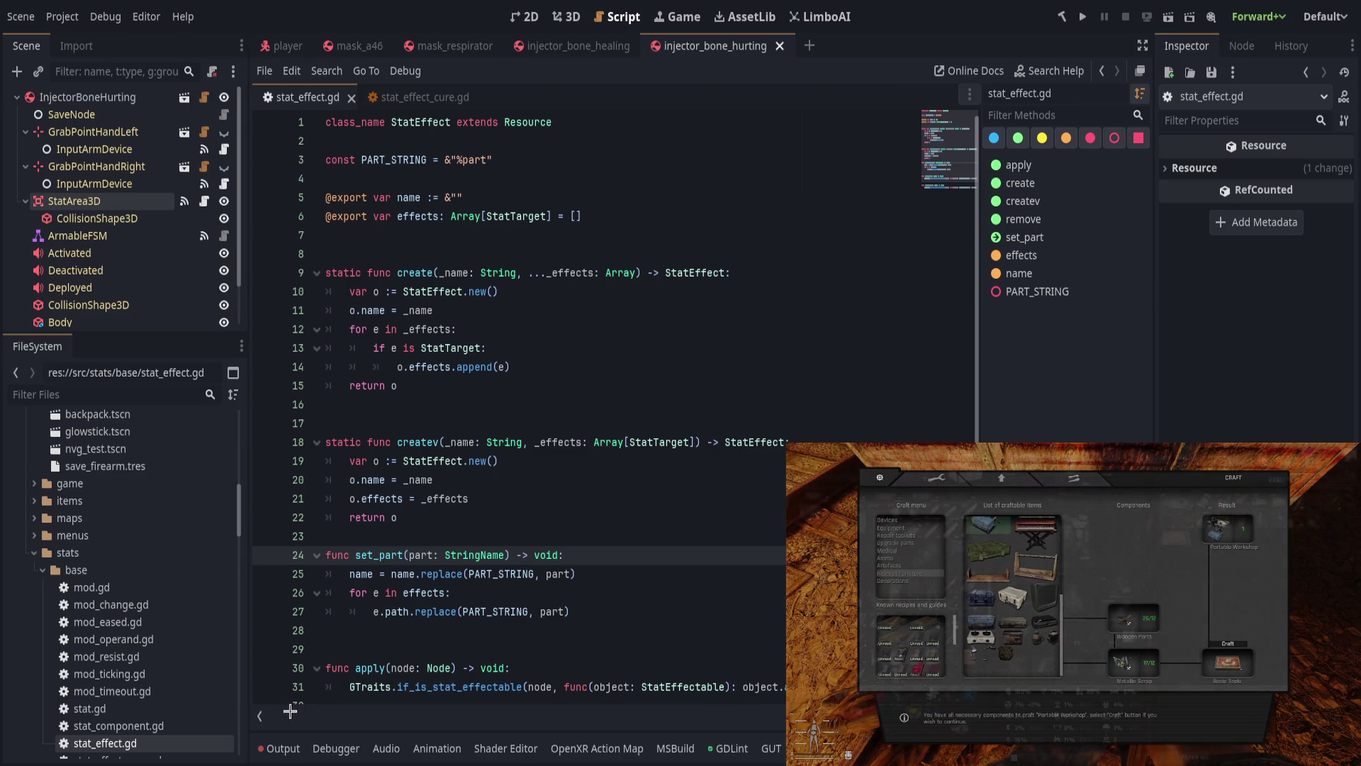
pyautogui.press('Down')
pyautogui.press('Down')
pyautogui.scroll(-2, 282, 713)
pyautogui.click(260, 714)
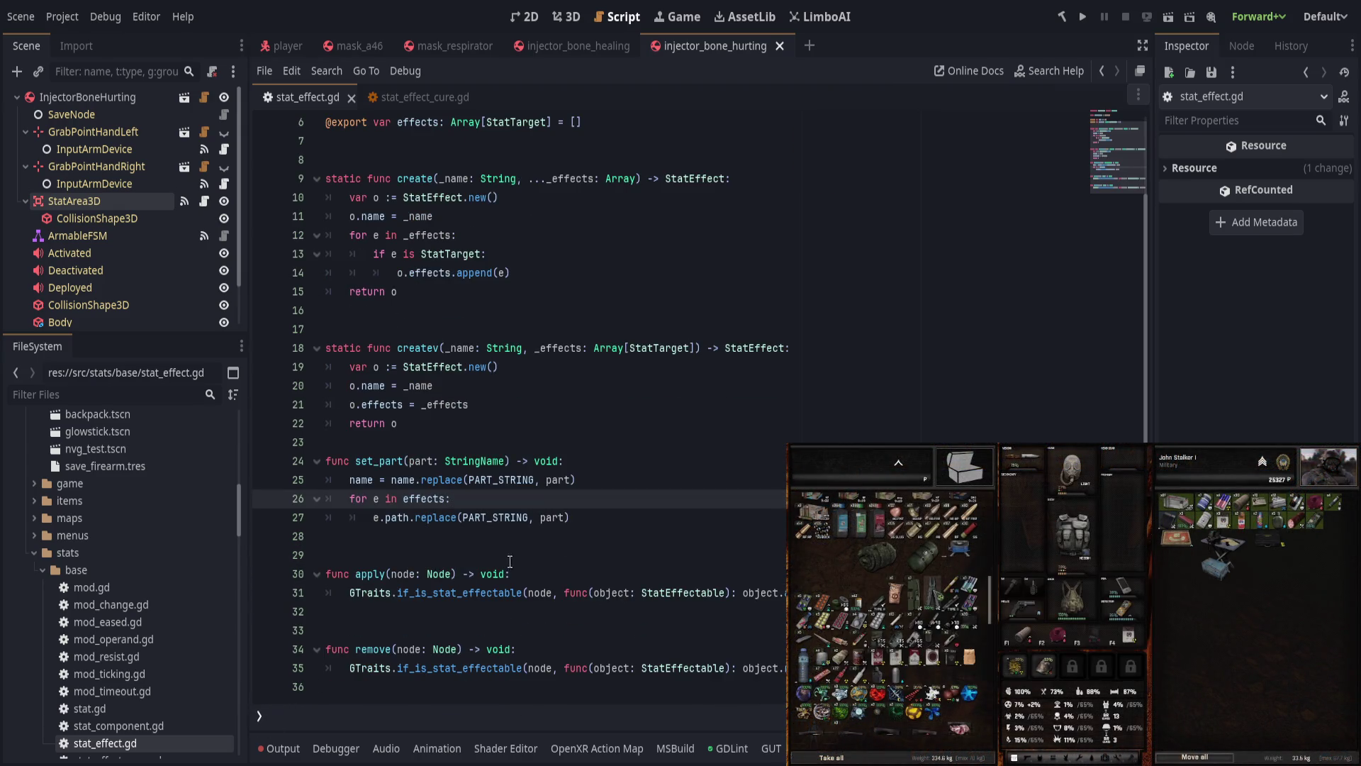
pyautogui.click(694, 516)
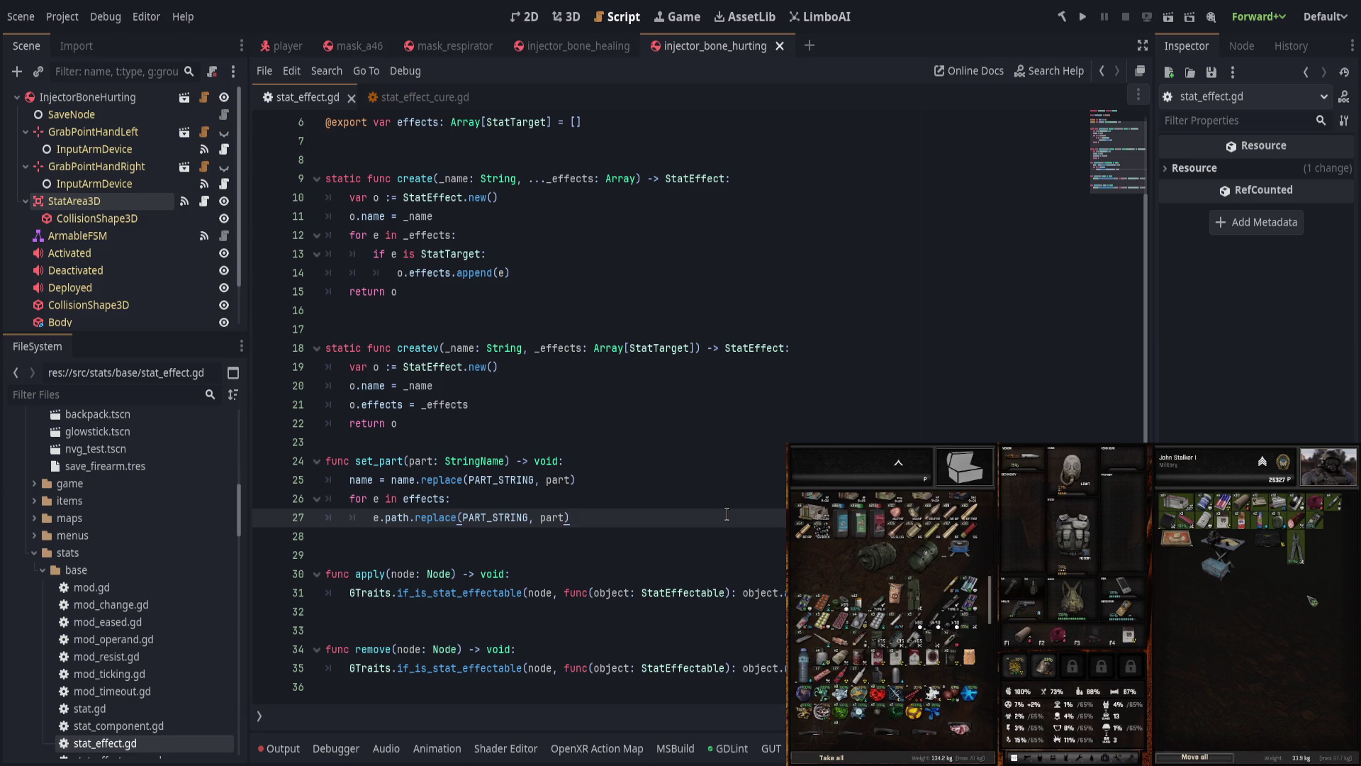
pyautogui.click(566, 442)
pyautogui.press('Return')
pyautogui.hotkey('ctrl', 's')
# Step: Open the StatEffectable script from its reference on line 36
pyautogui.scroll(2, 594, 458)
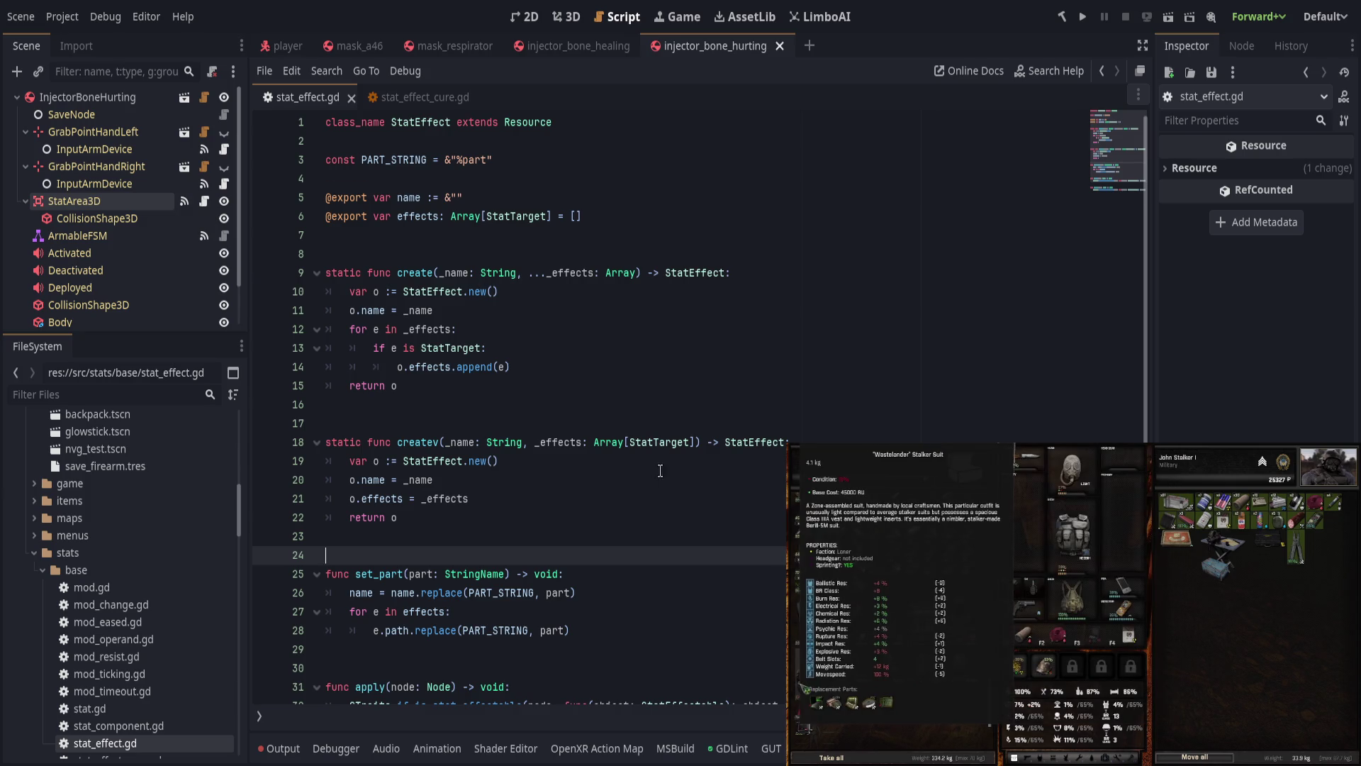
pyautogui.scroll(-2, 662, 457)
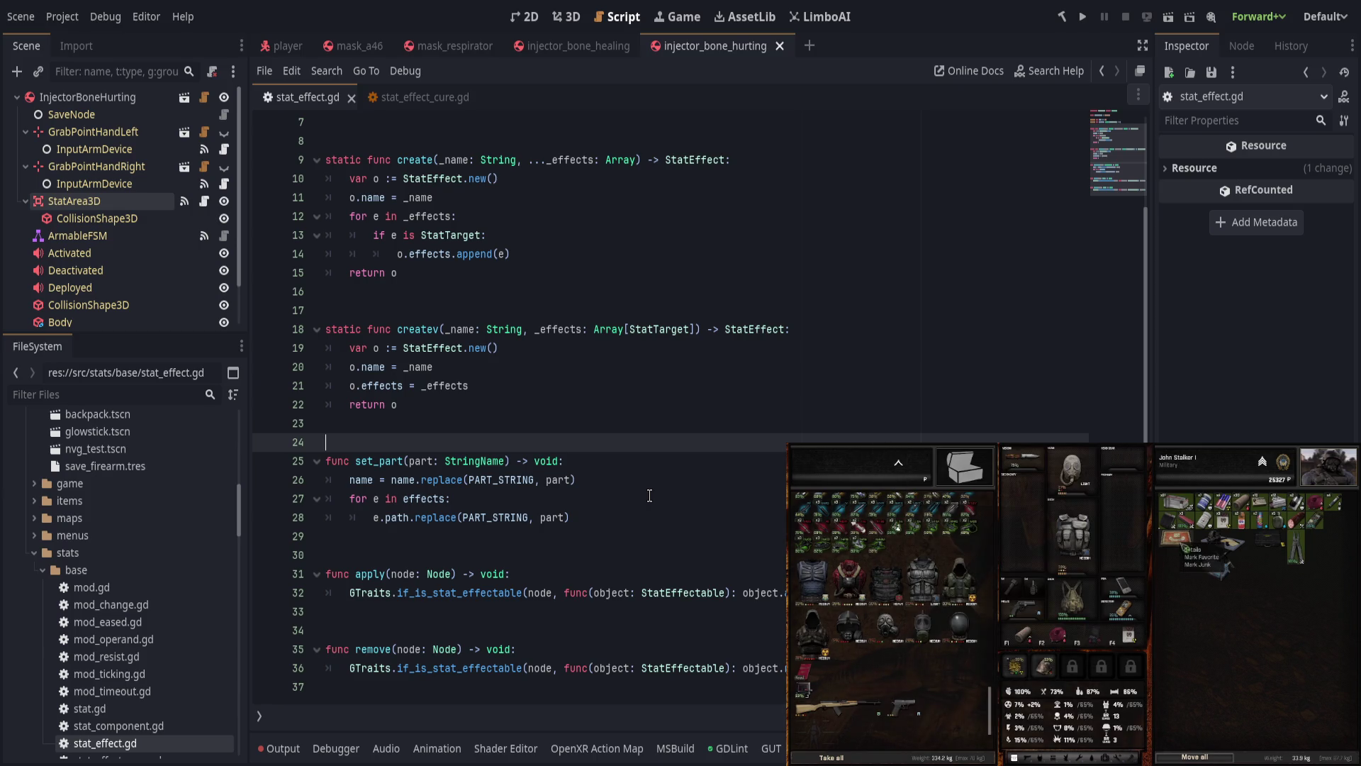
pyautogui.scroll(2, 649, 495)
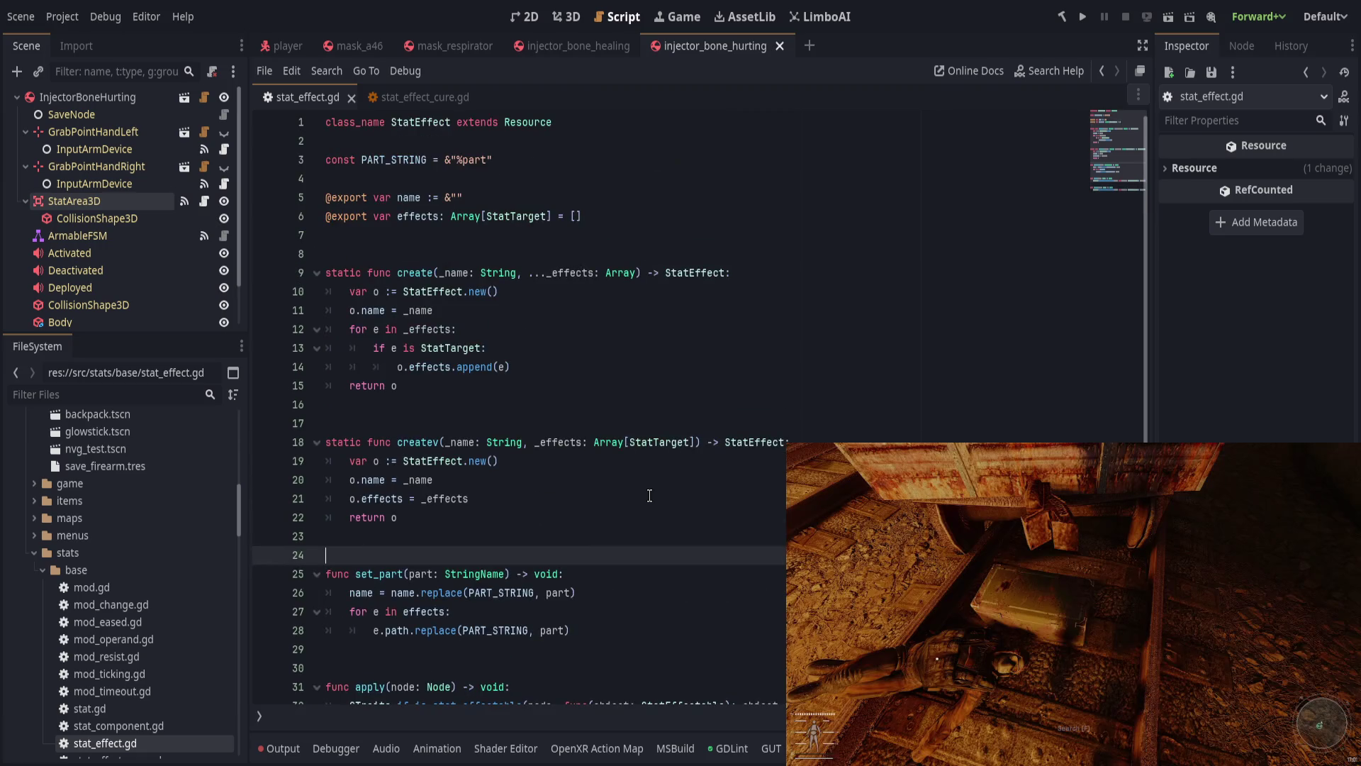
pyautogui.scroll(-2, 652, 497)
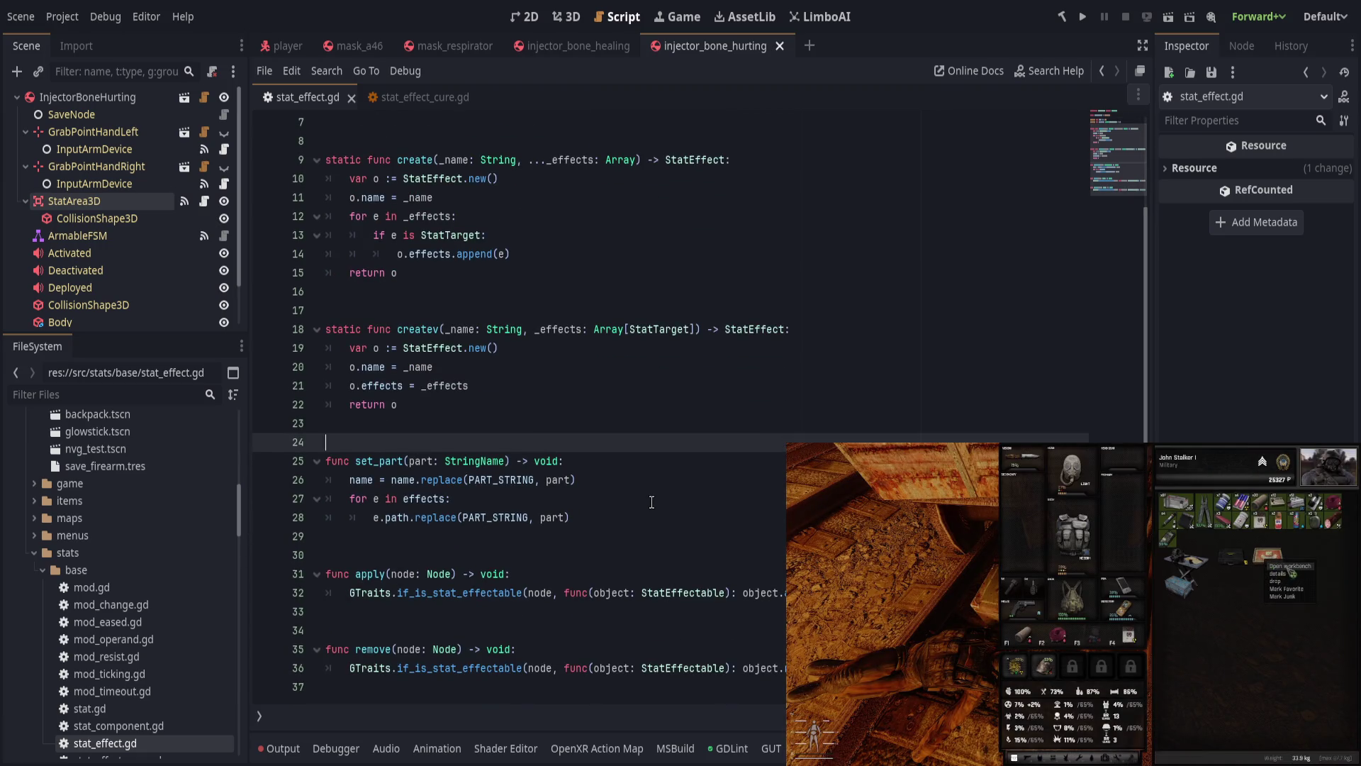
pyautogui.click(692, 654)
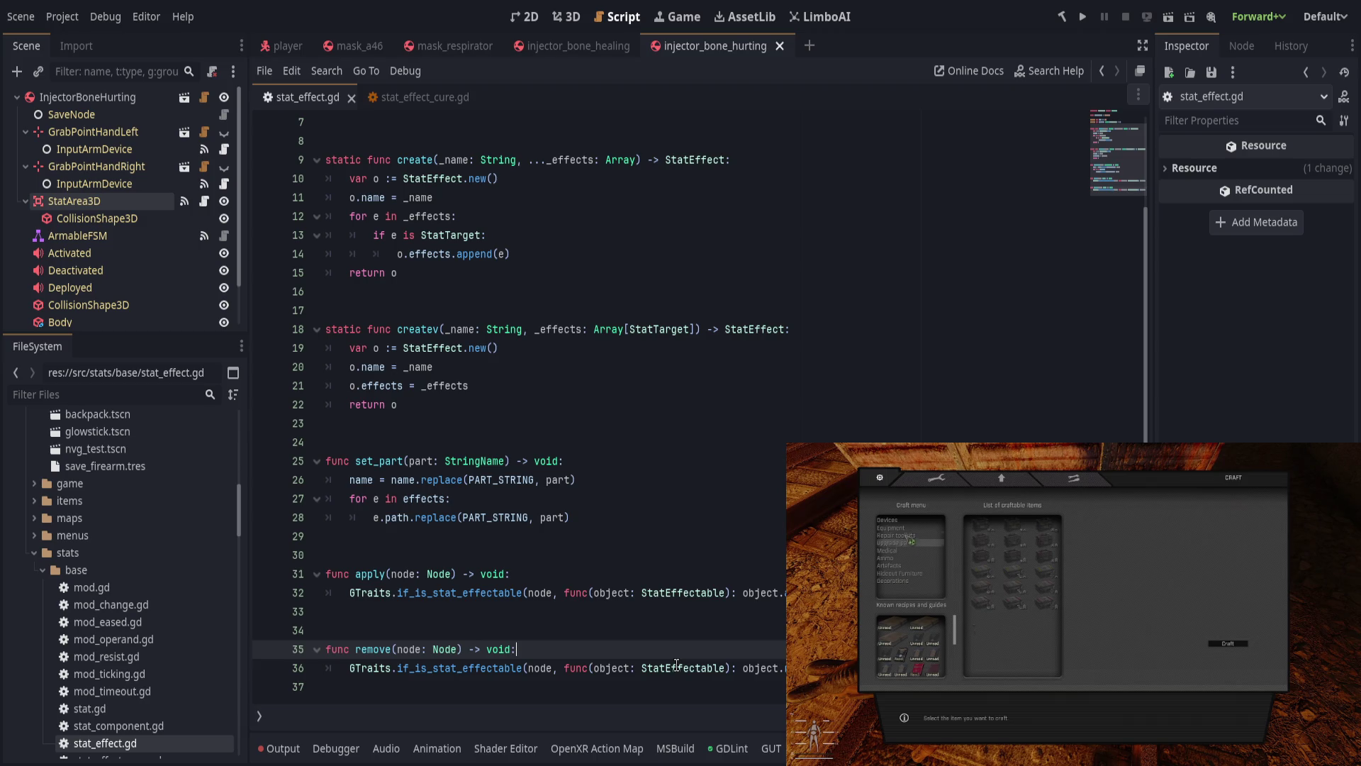
pyautogui.click(650, 673)
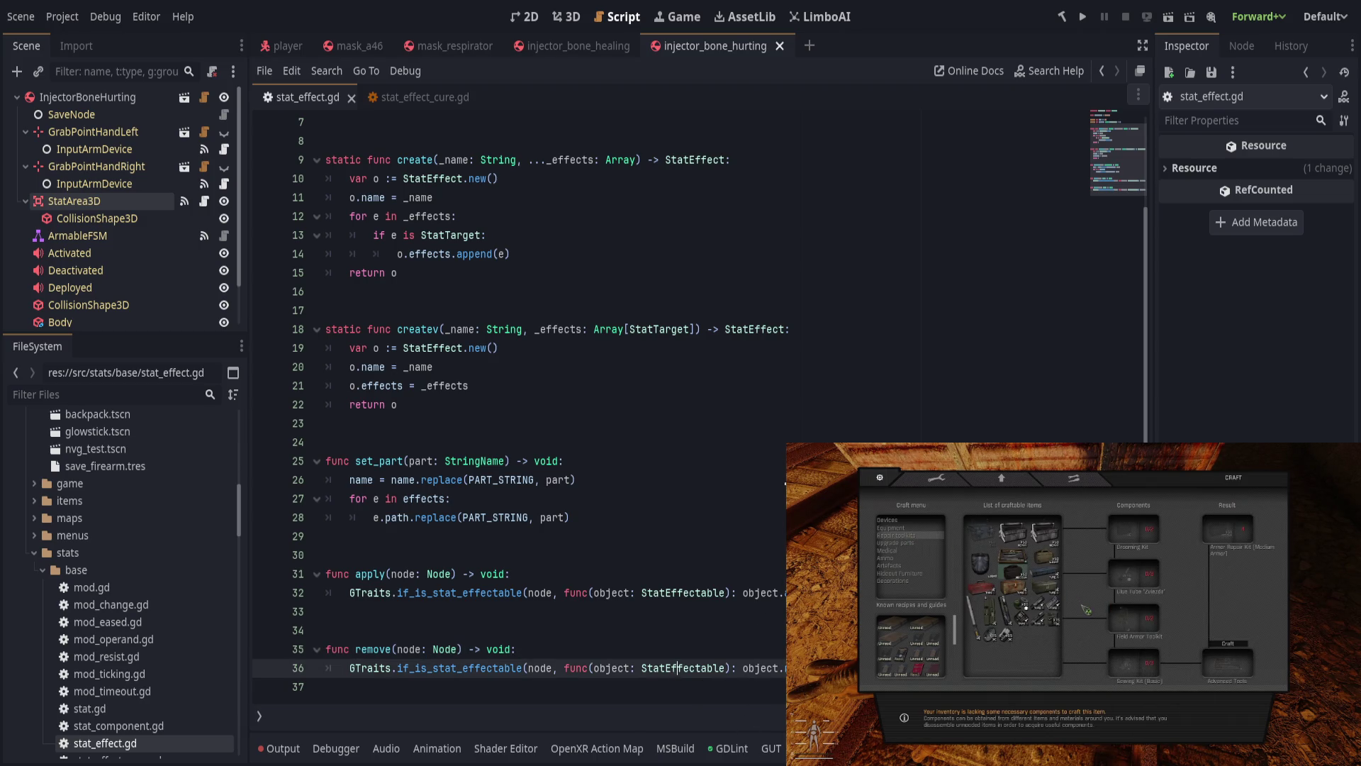
pyautogui.keyDown('ctrl'); pyautogui.click(679, 668); pyautogui.keyUp('ctrl')
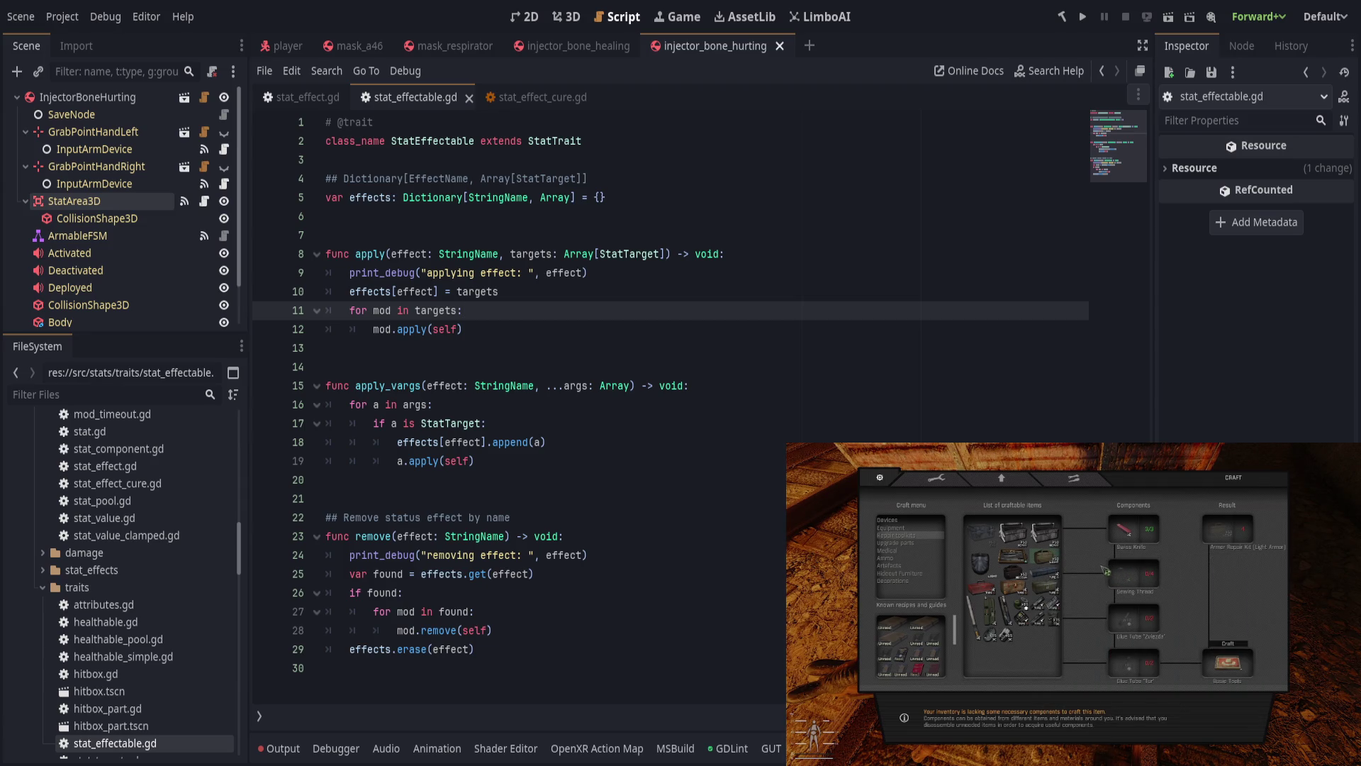
# Step: Close the stat_effectable.gd, stat_effect.gd and stat_effect_cure.gd script tabs
pyautogui.click(539, 649)
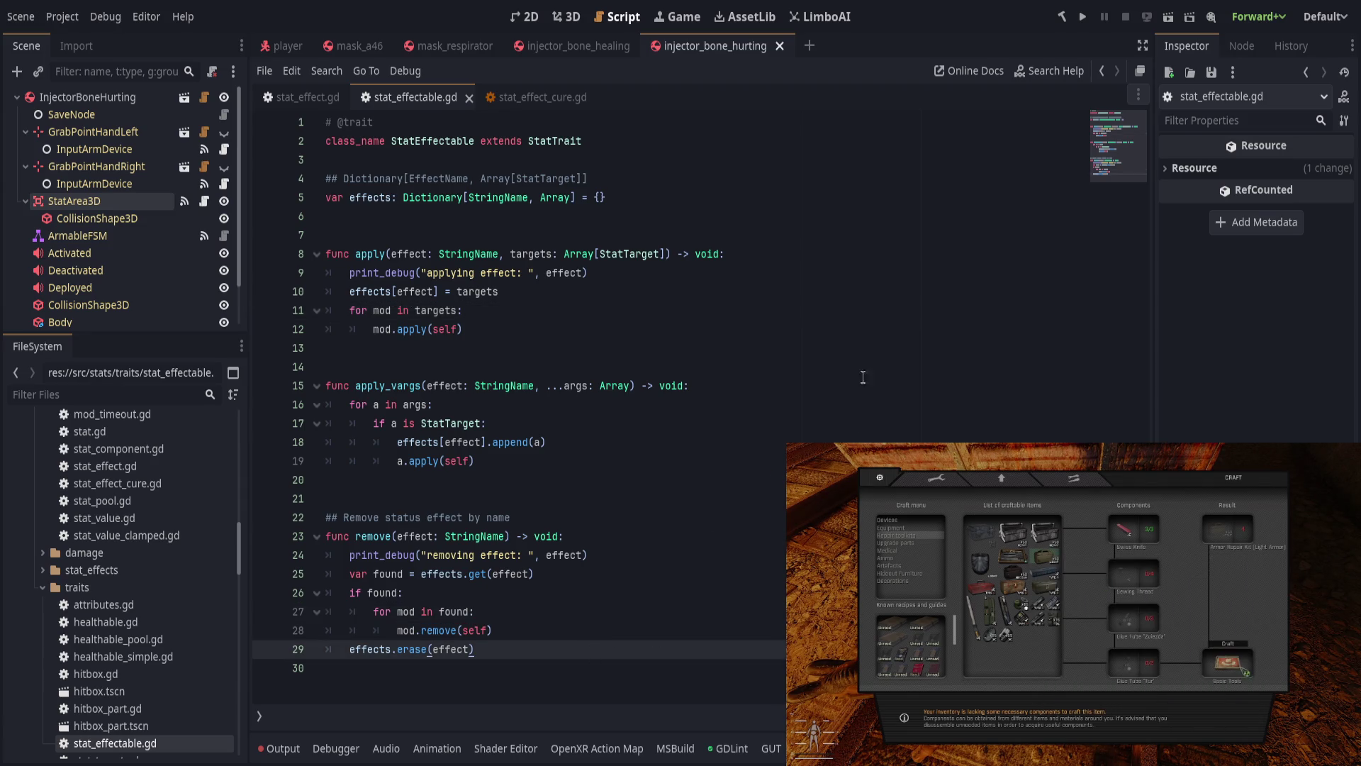
pyautogui.click(482, 235)
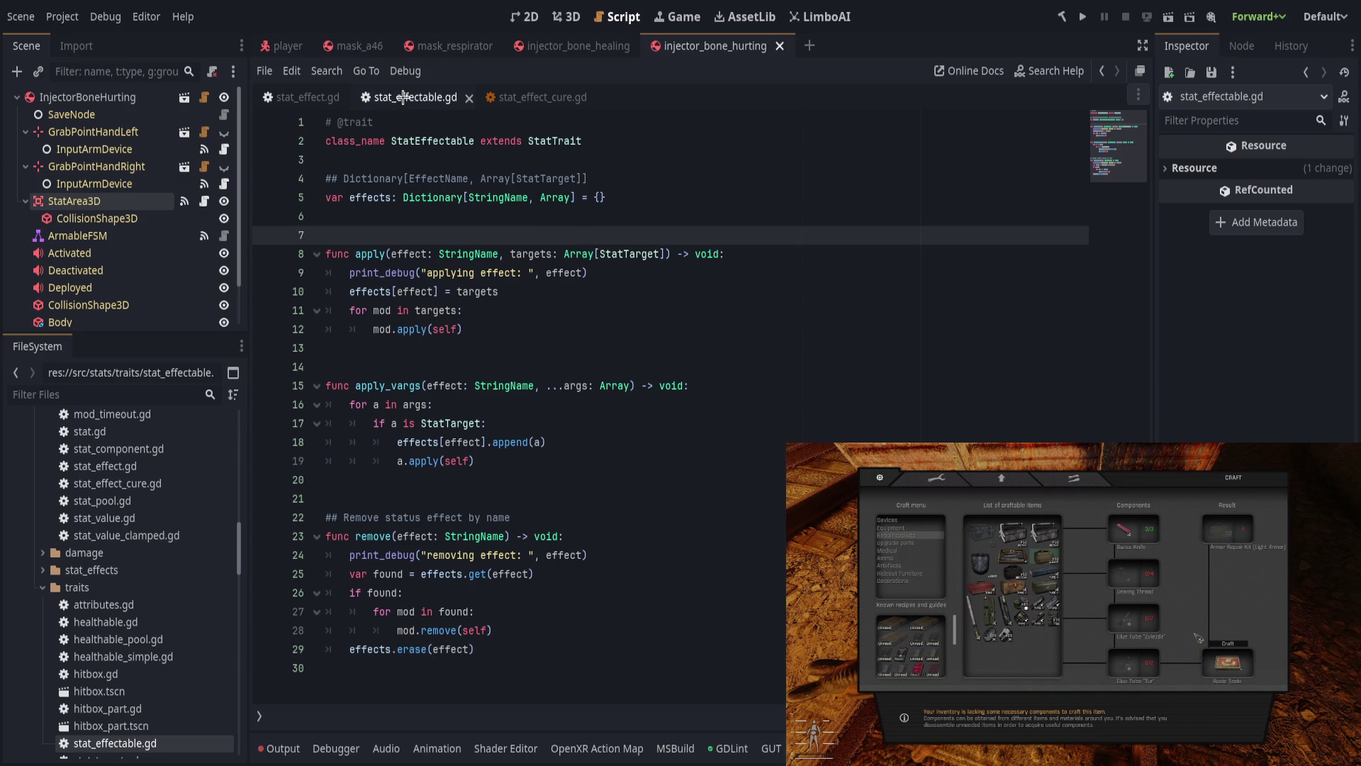
pyautogui.hotkey('ctrl', 'w')
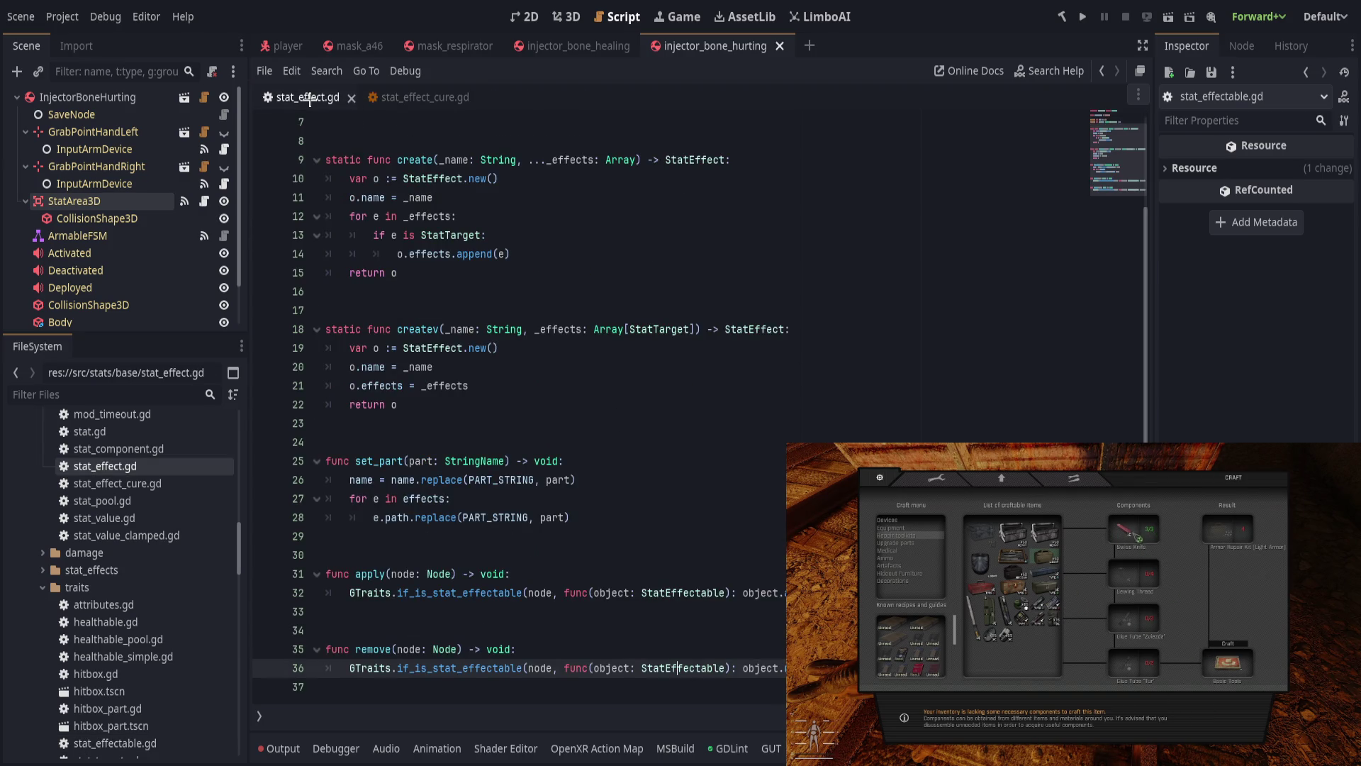
pyautogui.hotkey('ctrl', 'w')
pyautogui.hotkey('ctrl', 'w')
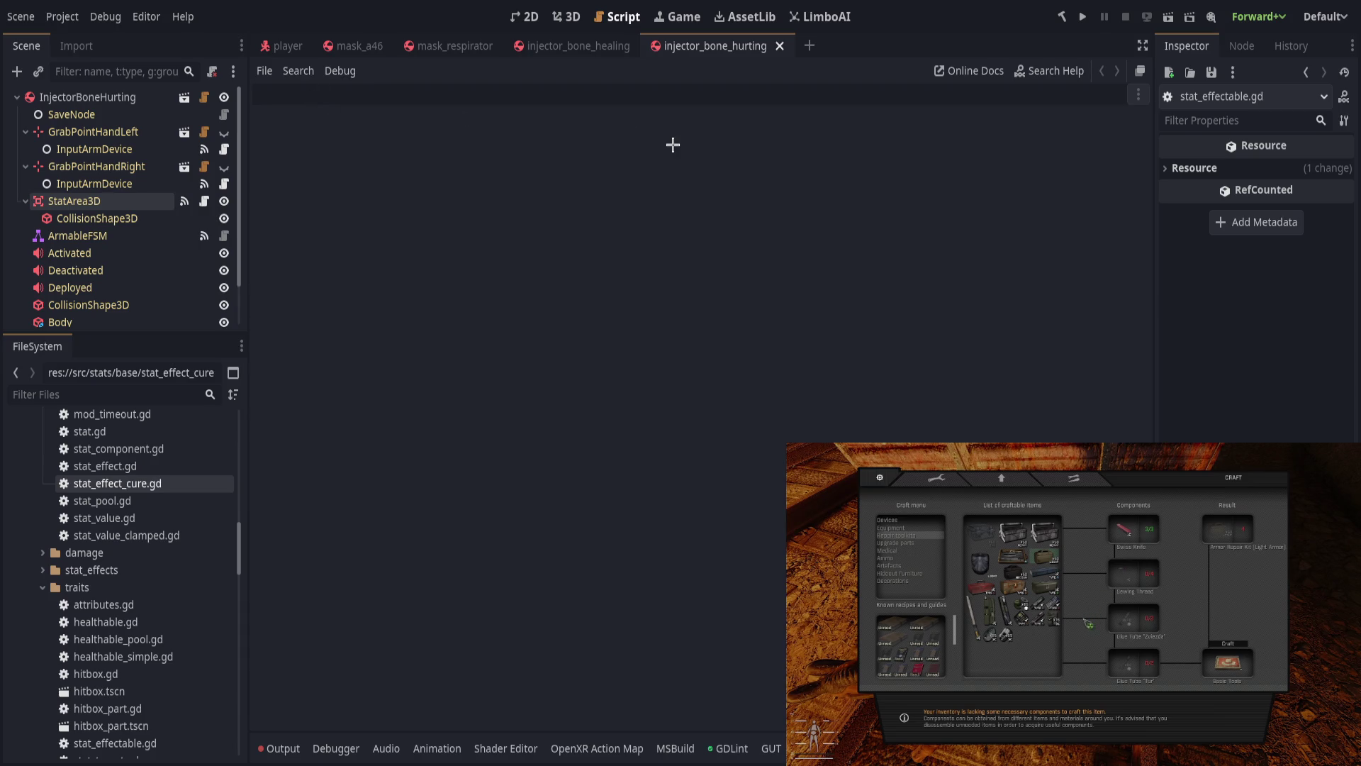
pyautogui.click(550, 47)
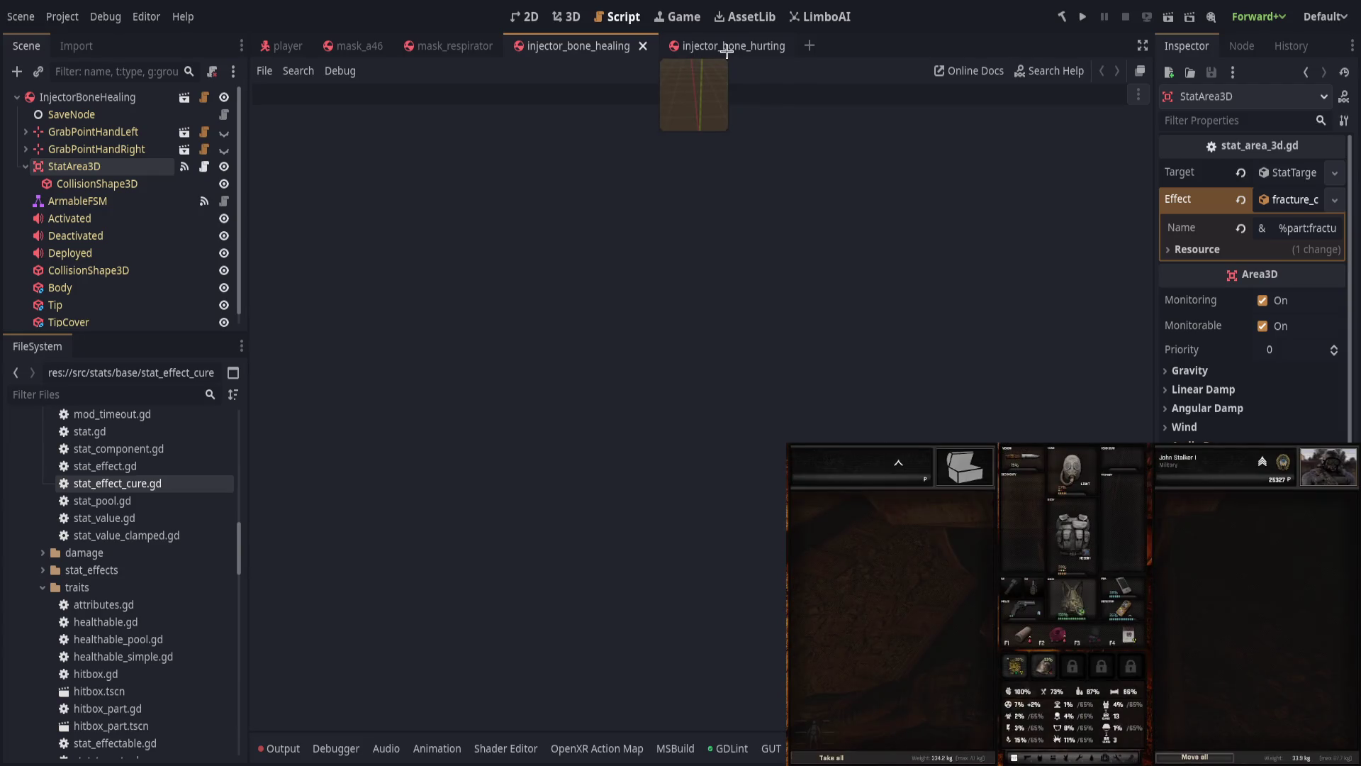
# Step: Return to the injector_bone_healing scene and select injector_chem_cure.tscn in FileSystem
pyautogui.click(726, 47)
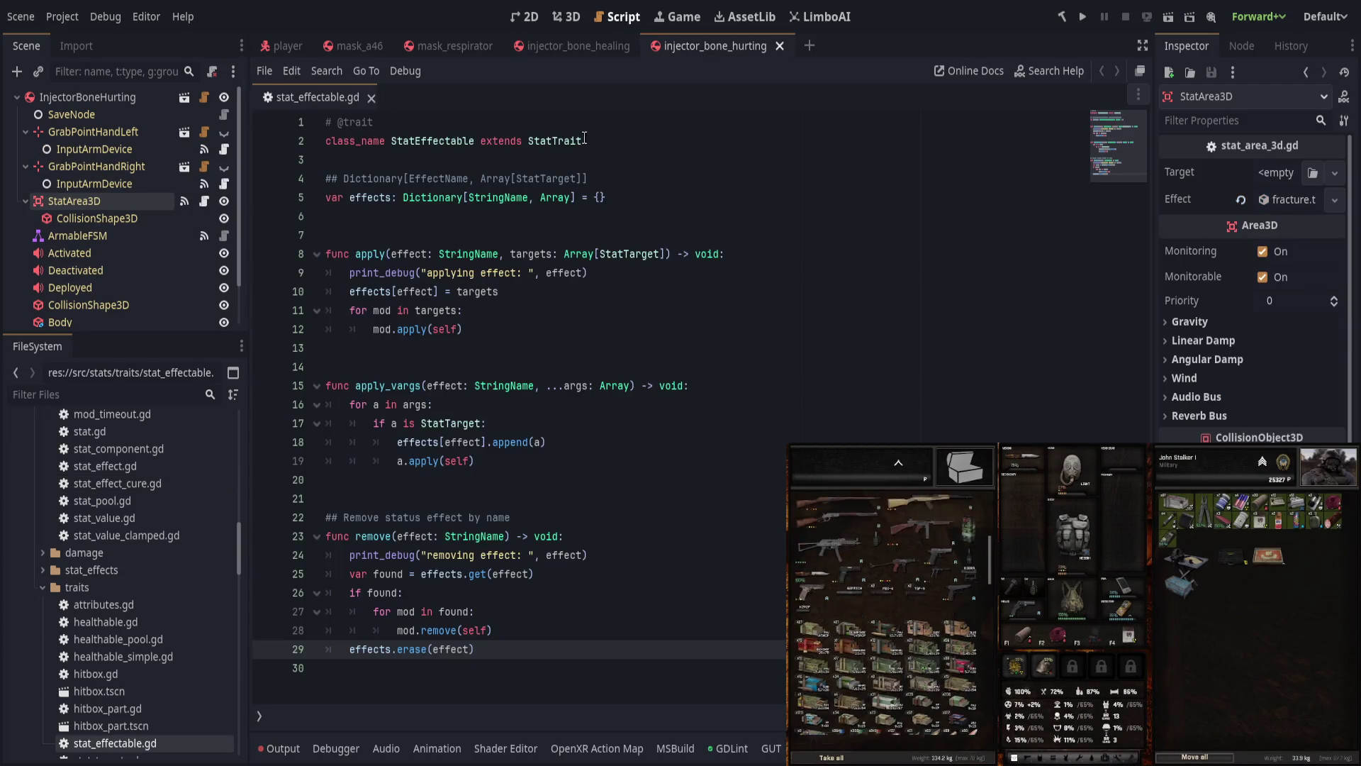
pyautogui.click(552, 47)
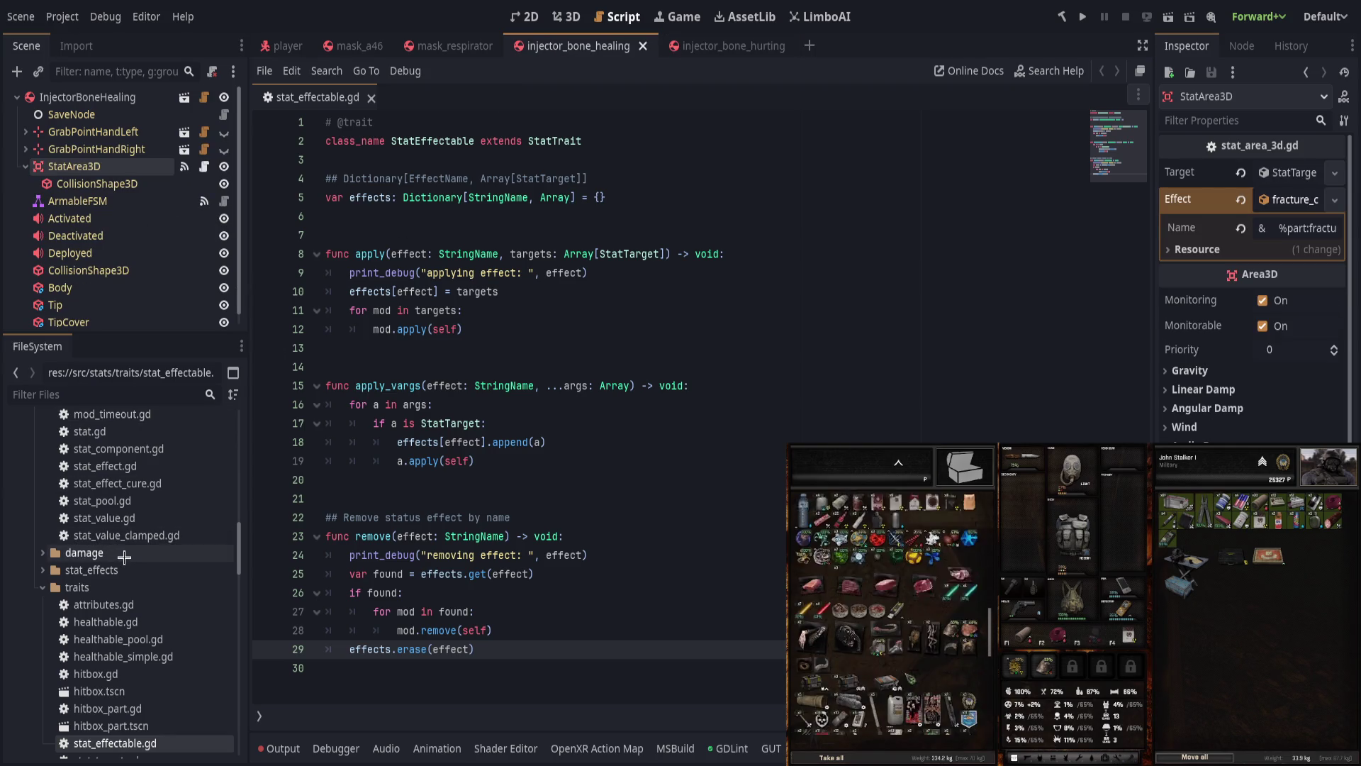
pyautogui.scroll(15, 138, 568)
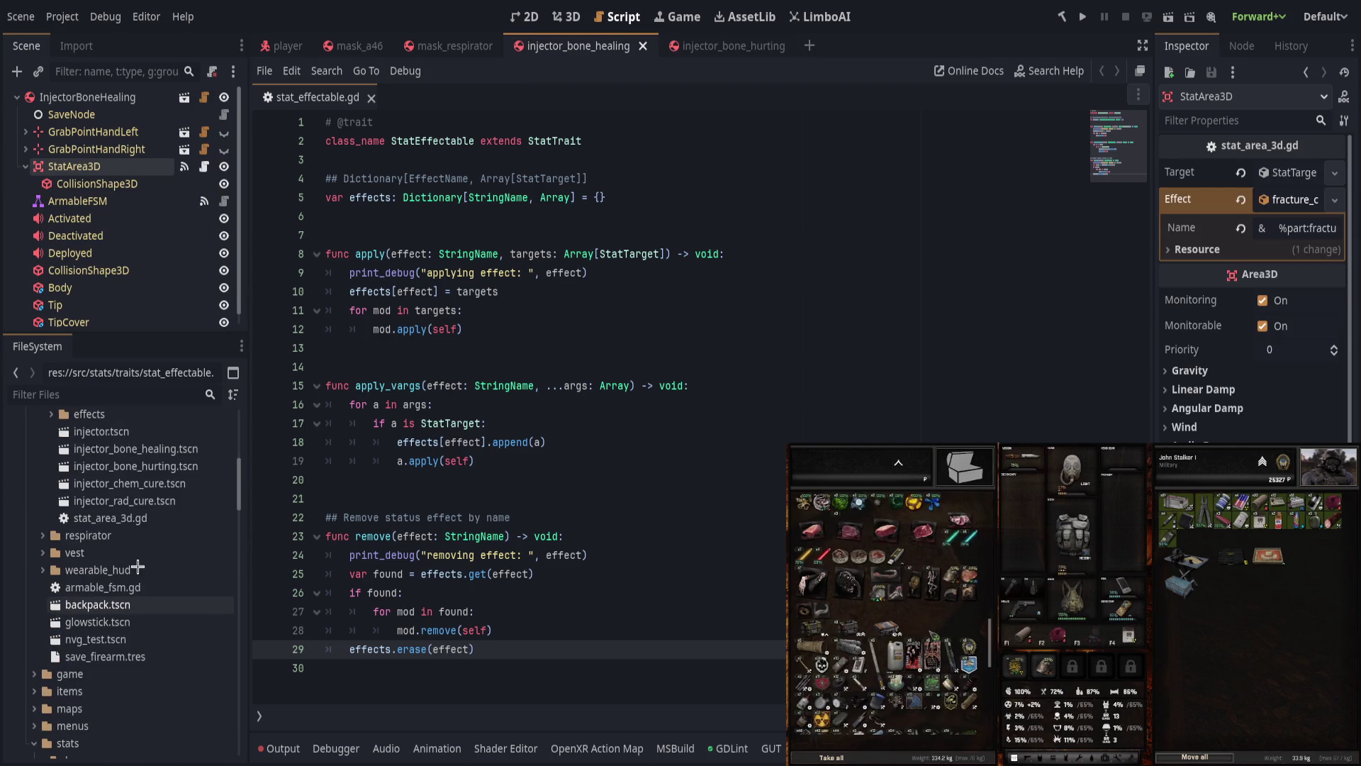
pyautogui.click(176, 483)
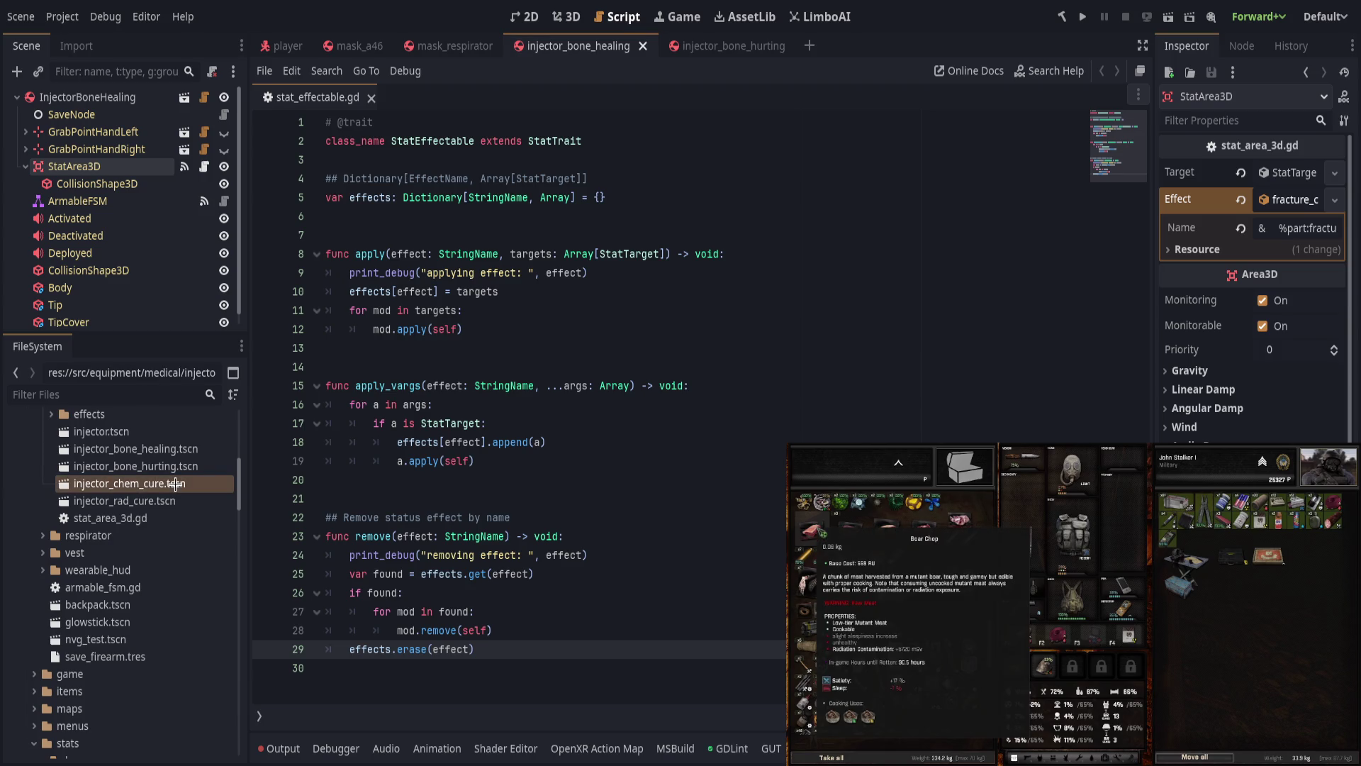
# Step: Open injector_chem_cure.tscn and give StatArea3D's Target a new StatTarget with Base Survivable
pyautogui.press('Return')
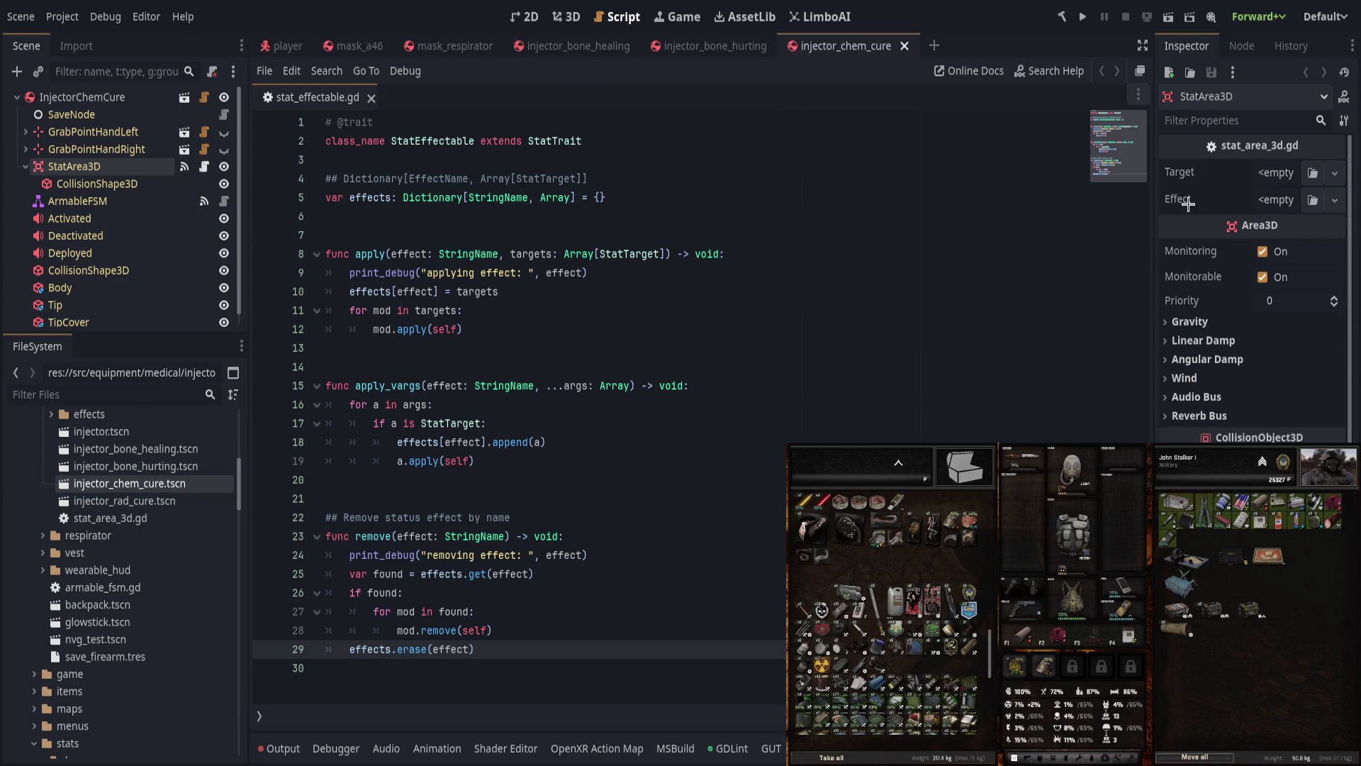
pyautogui.moveTo(1154, 213); pyautogui.dragTo(1037, 213)
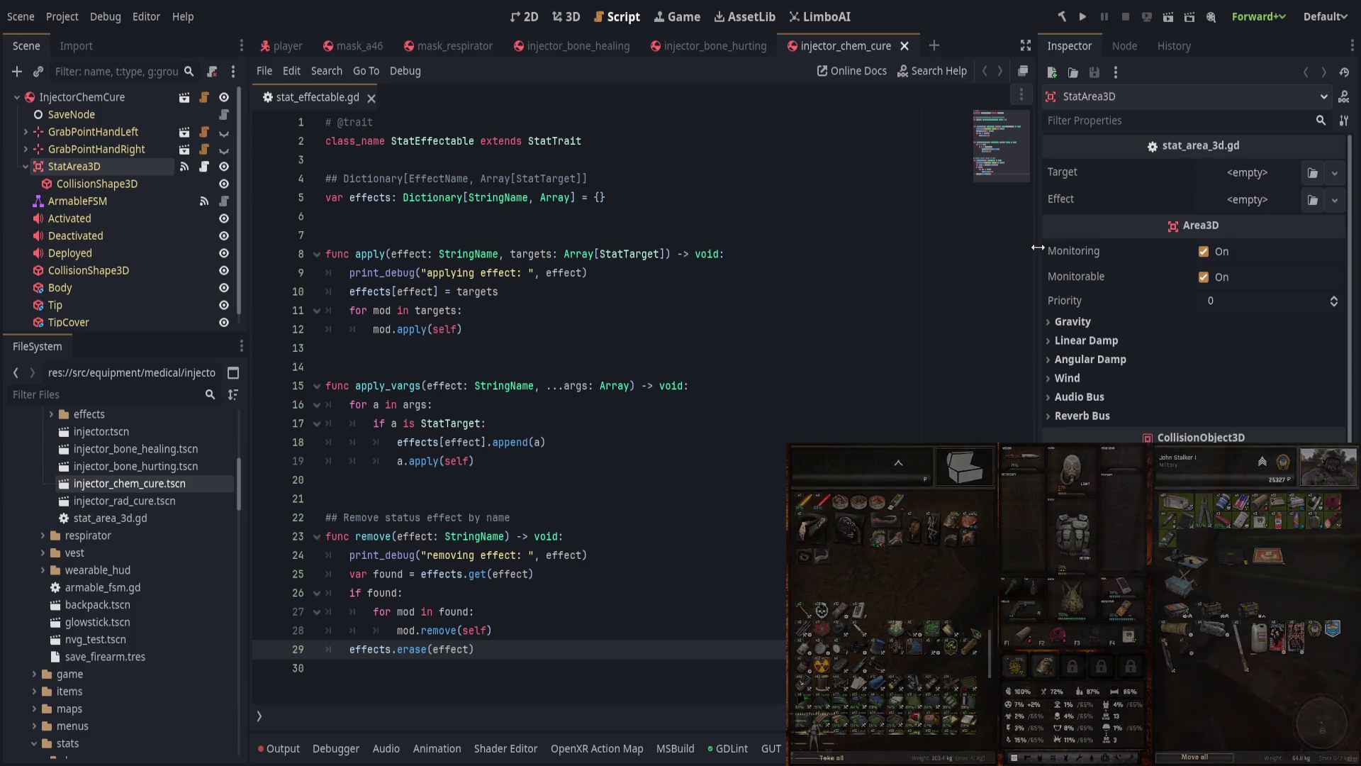
pyautogui.click(1217, 170)
pyautogui.click(1205, 186)
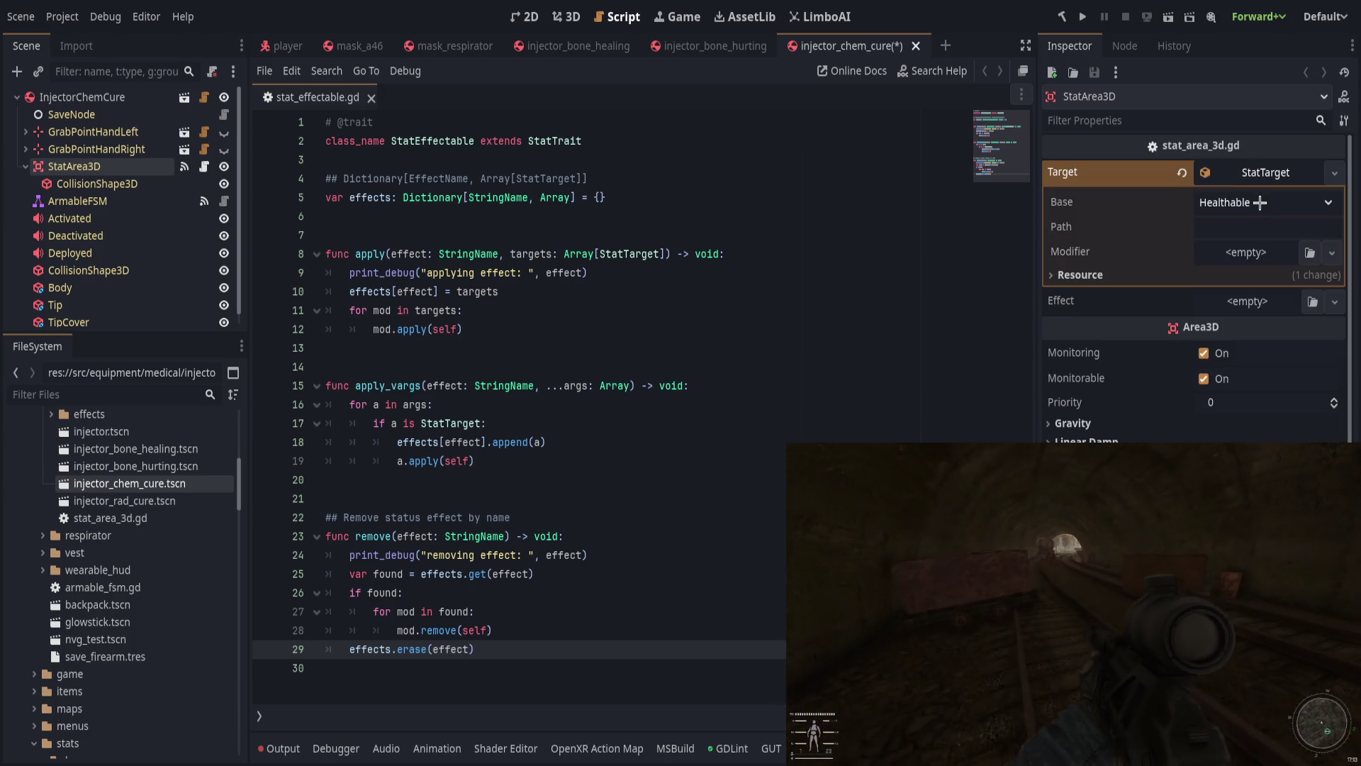
pyautogui.click(1251, 203)
pyautogui.click(1246, 245)
# Step: Edit the StatTarget Path, replacing 'radiation:' with 'chemi'
pyautogui.click(1247, 227)
pyautogui.write('radiation:')
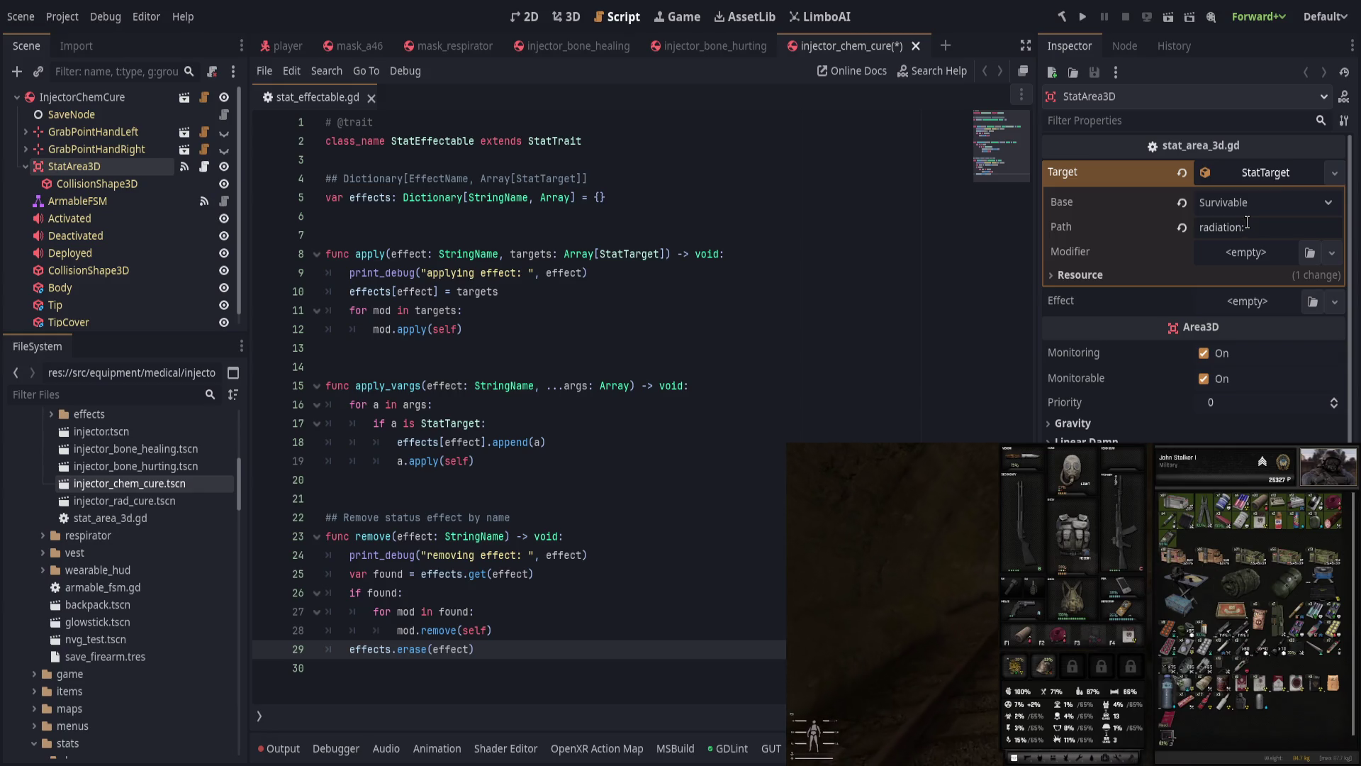
pyautogui.hotkey('ctrl', 'a')
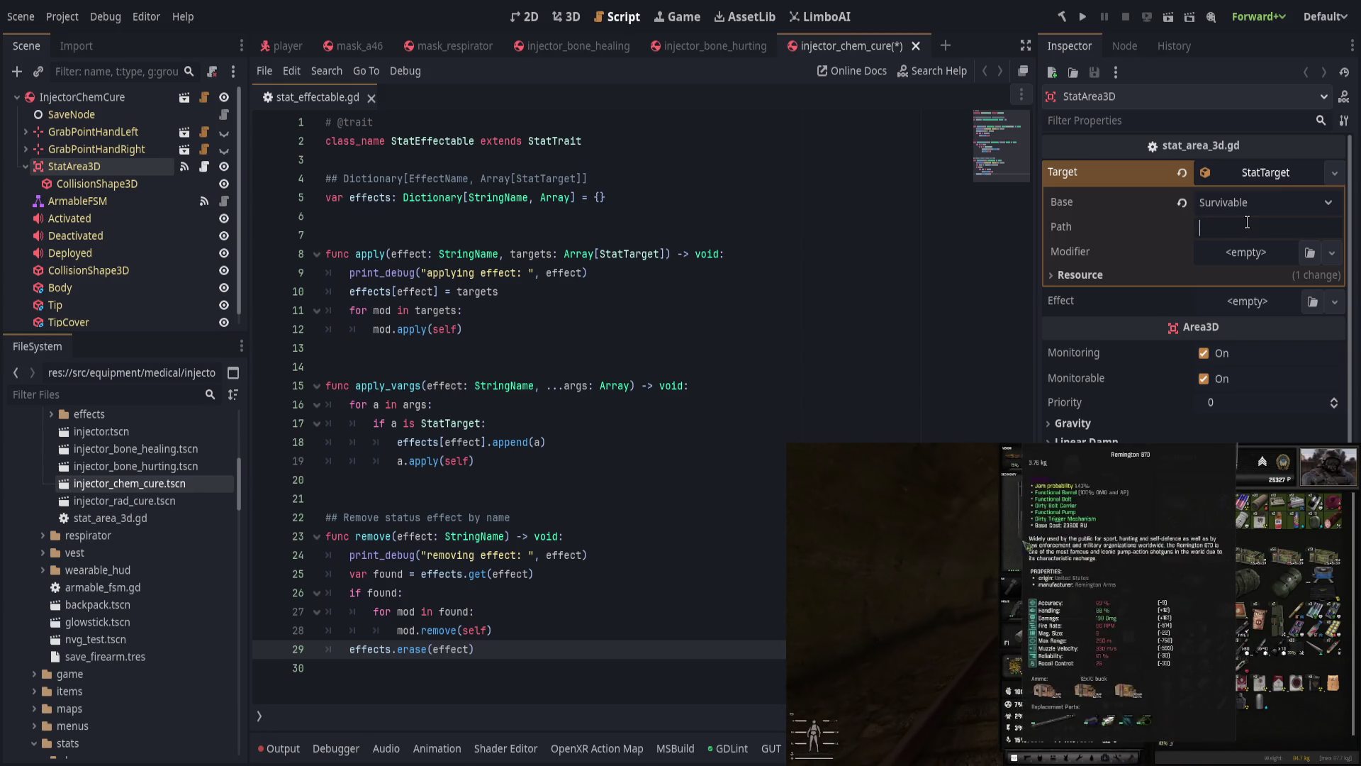
pyautogui.write('chemi')
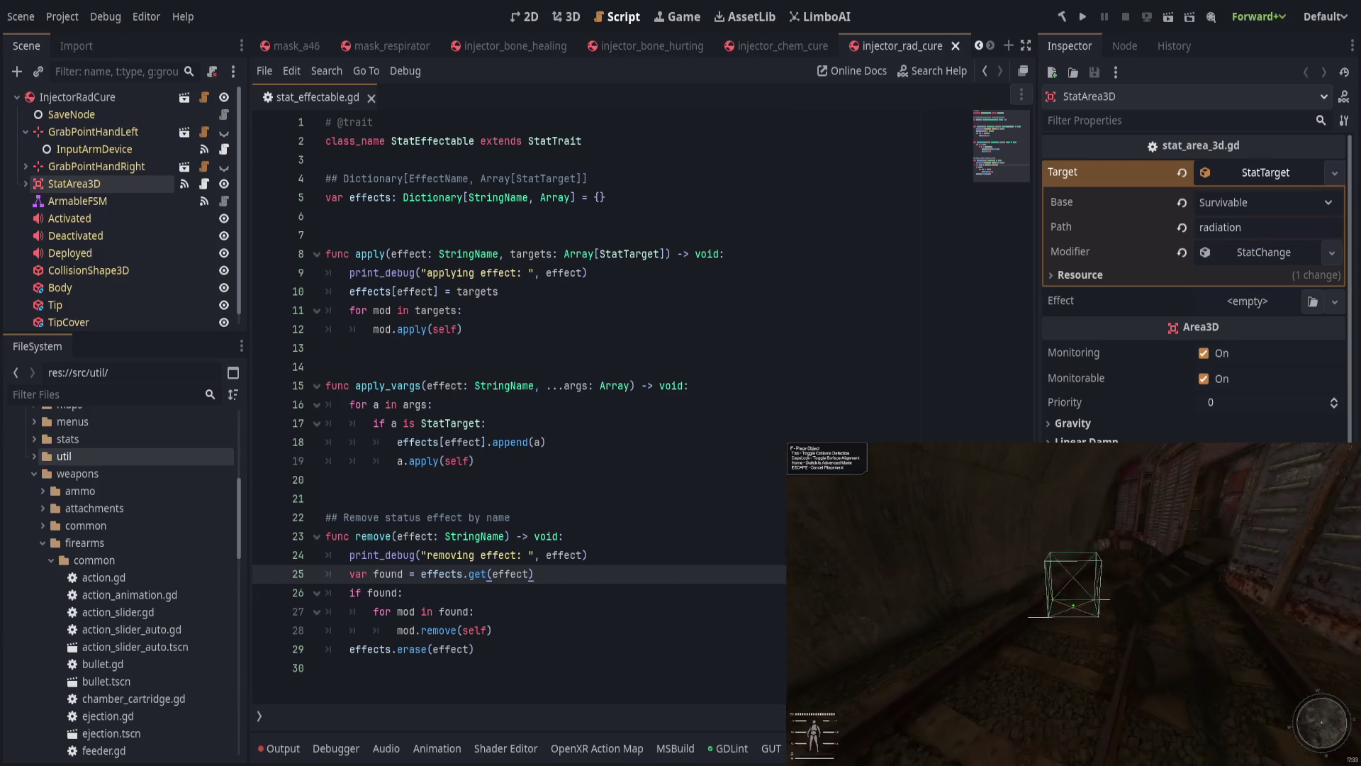
pyautogui.click(34, 456)
pyautogui.click(43, 473)
pyautogui.click(43, 473)
pyautogui.scroll(3, 71, 539)
pyautogui.moveTo(74, 600)
pyautogui.mouseDown()
pyautogui.moveTo(107, 482)
pyautogui.moveTo(100, 599)
pyautogui.moveTo(112, 624)
pyautogui.moveTo(146, 606)
pyautogui.moveTo(139, 562)
pyautogui.moveTo(106, 557)
pyautogui.moveTo(128, 554)
pyautogui.moveTo(96, 576)
pyautogui.moveTo(91, 504)
pyautogui.moveTo(85, 532)
pyautogui.moveTo(100, 523)
pyautogui.mouseUp()
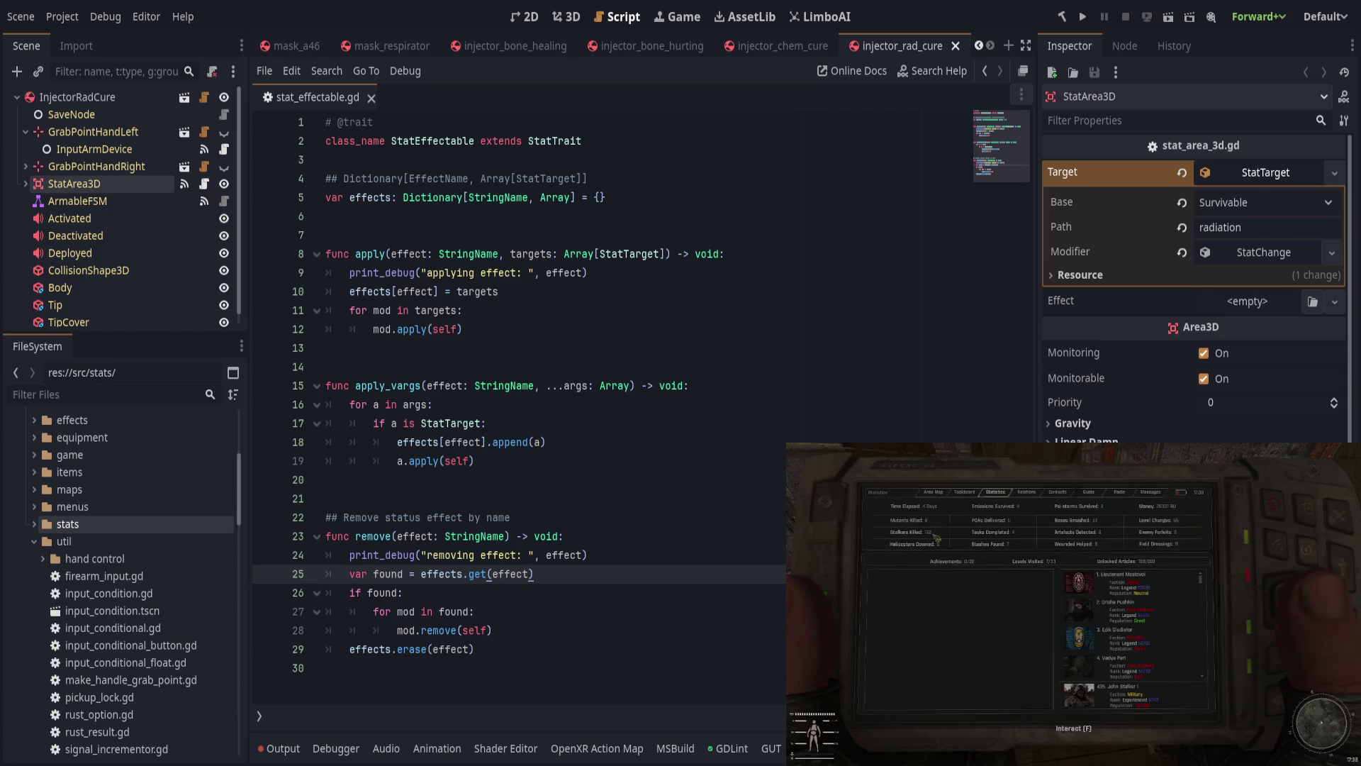
# Step: Expand the stats and equipment folders in FileSystem, collapsing util, weapons and the top-level effects folder
pyautogui.click(51, 525)
pyautogui.click(29, 525)
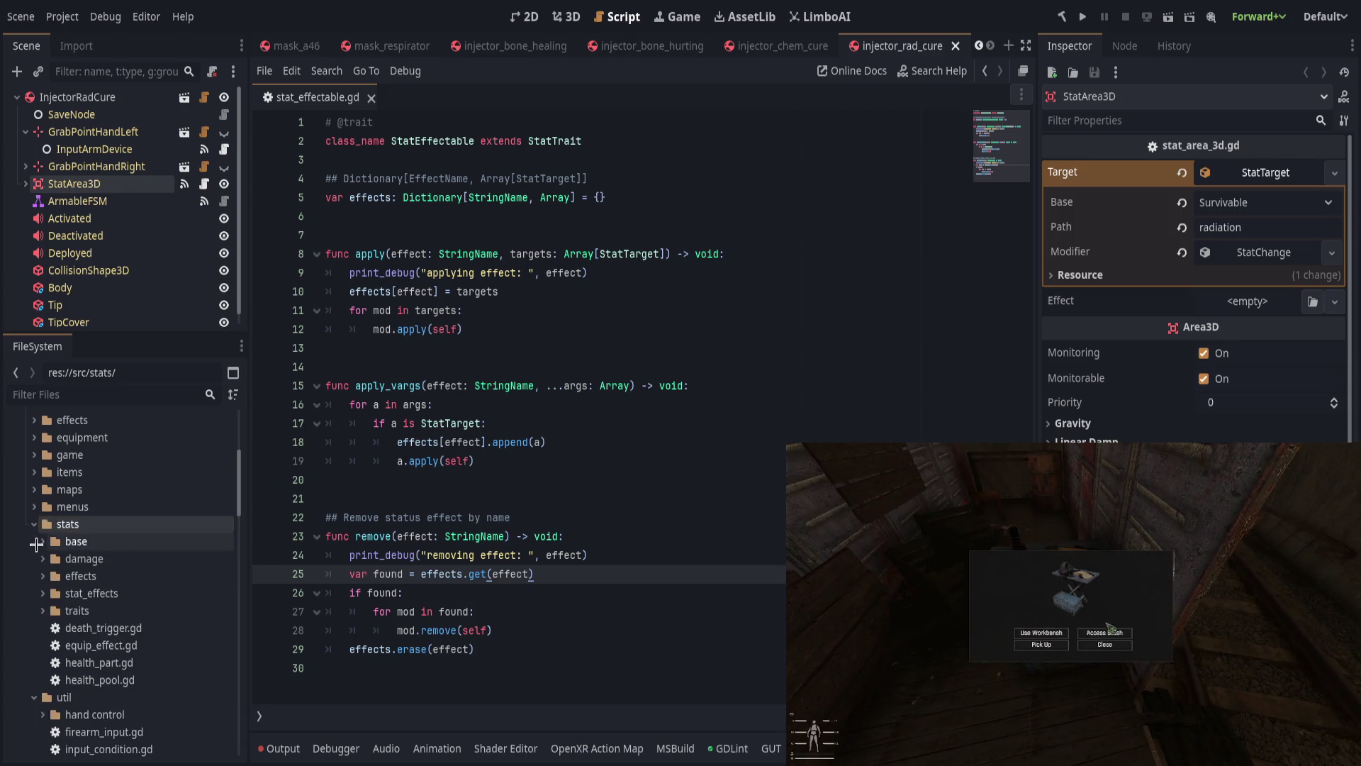
pyautogui.scroll(-2, 36, 543)
pyautogui.click(34, 612)
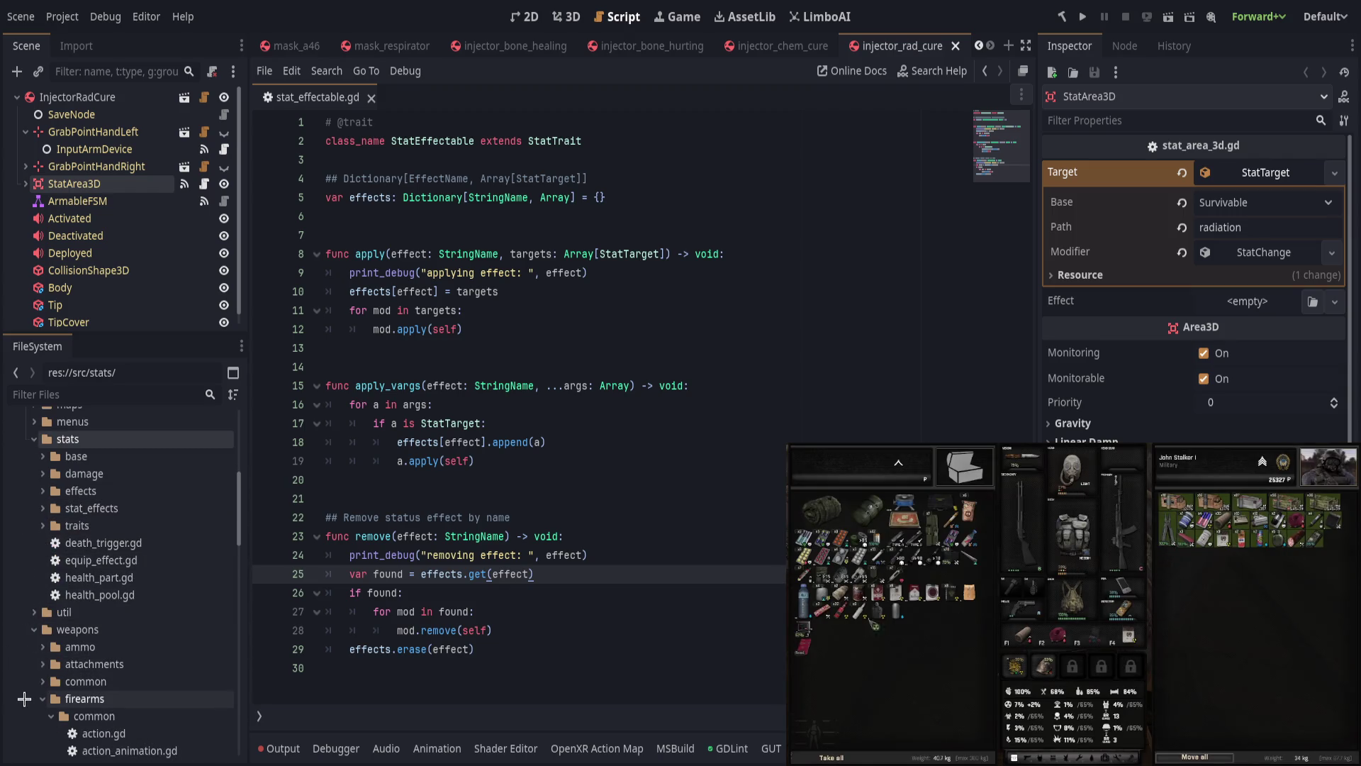
pyautogui.click(34, 630)
pyautogui.scroll(2, 43, 609)
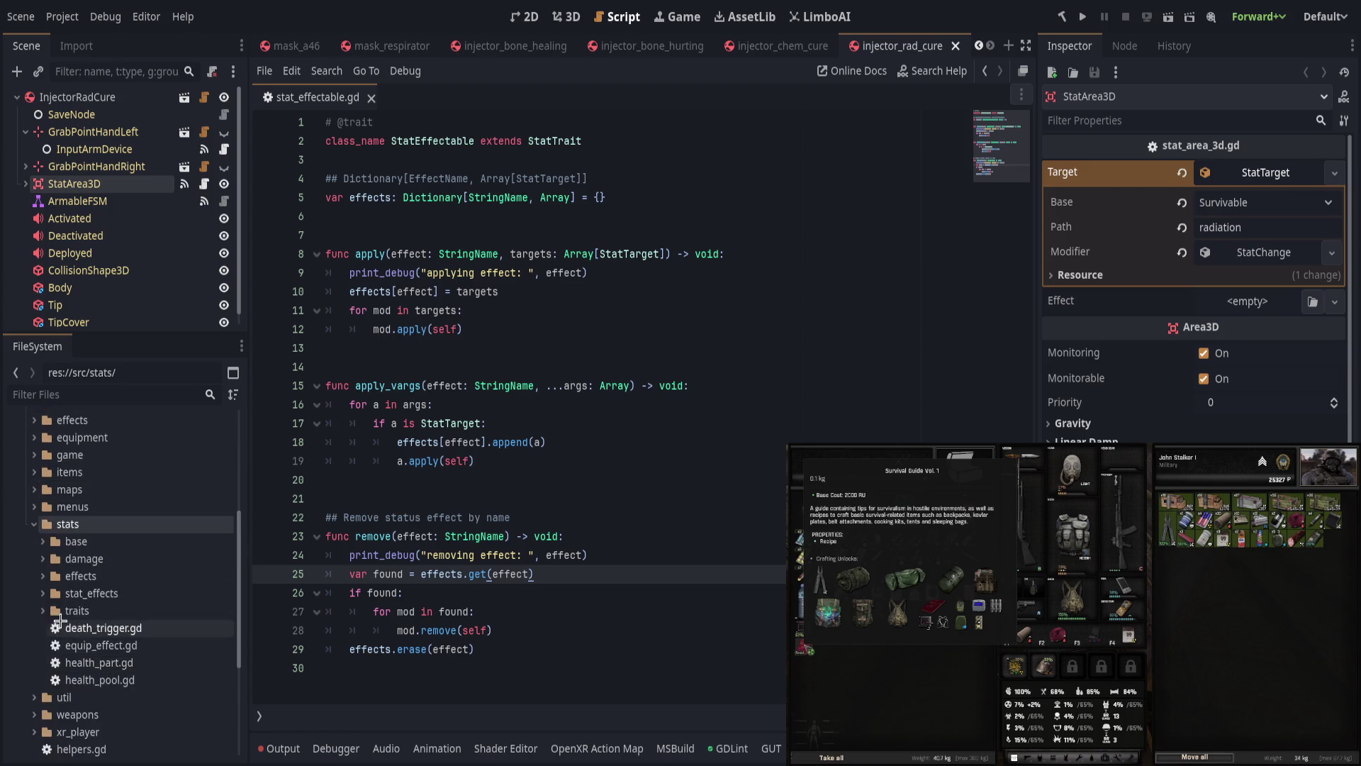
pyautogui.scroll(1, 58, 621)
pyautogui.click(32, 462)
pyautogui.click(29, 463)
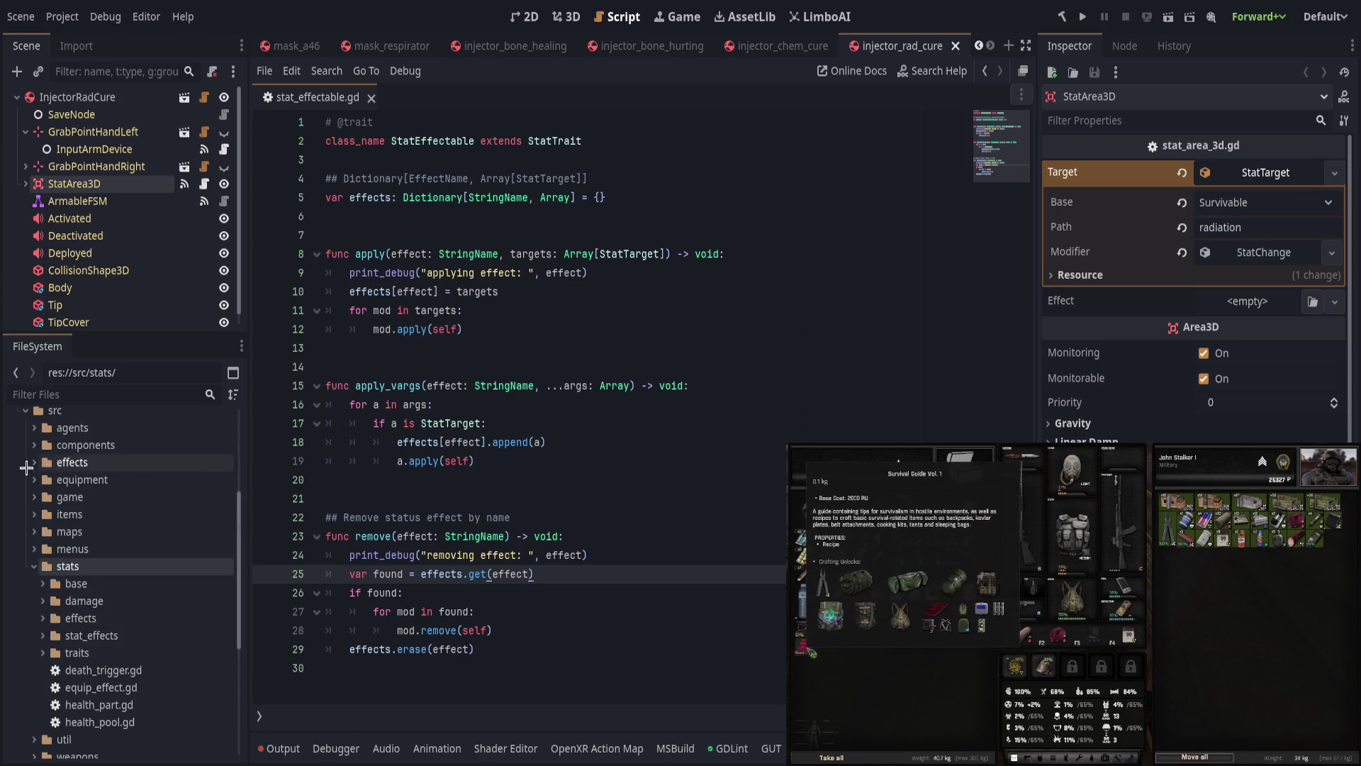
pyautogui.click(34, 479)
pyautogui.scroll(-2, 106, 567)
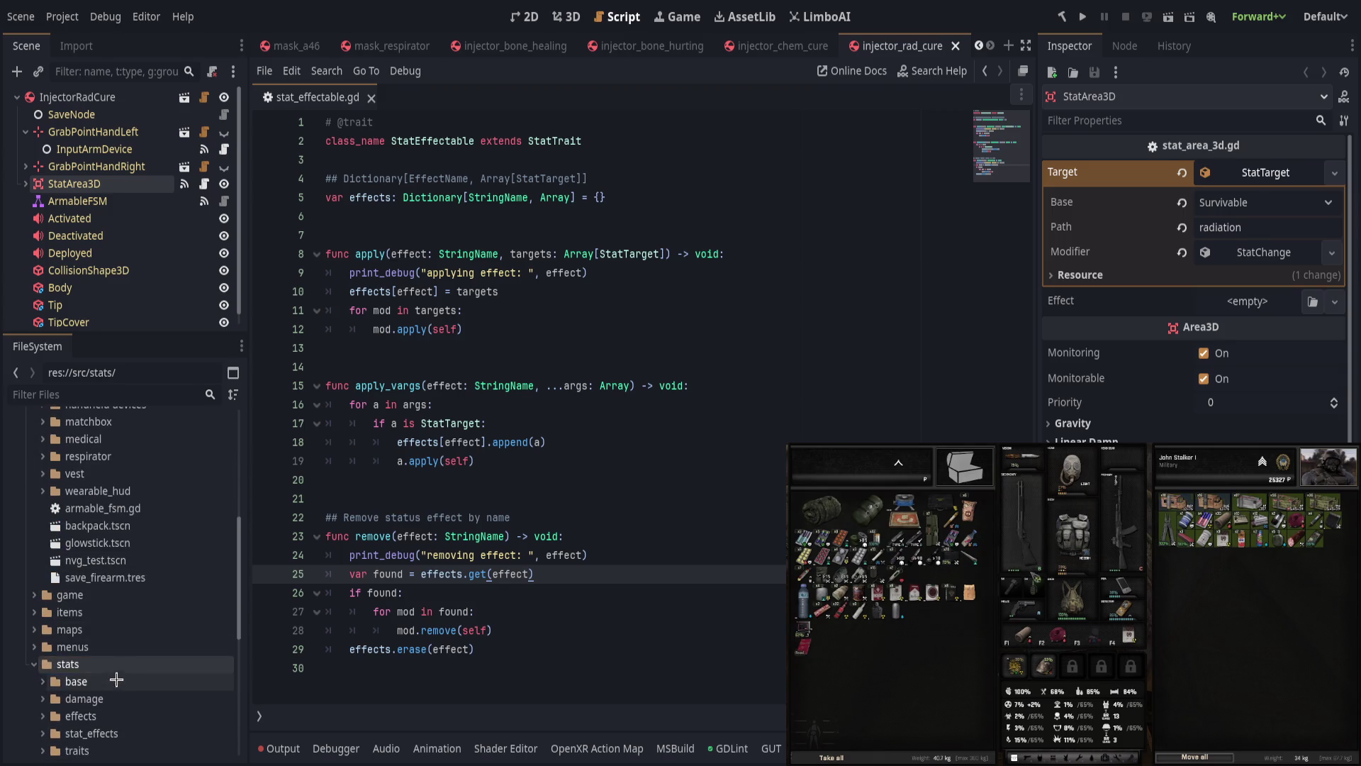
# Step: Move the stats/effects folder into equipment/medical and expand medical
pyautogui.moveTo(99, 715)
pyautogui.mouseDown()
pyautogui.moveTo(140, 680)
pyautogui.moveTo(127, 439)
pyautogui.mouseUp()
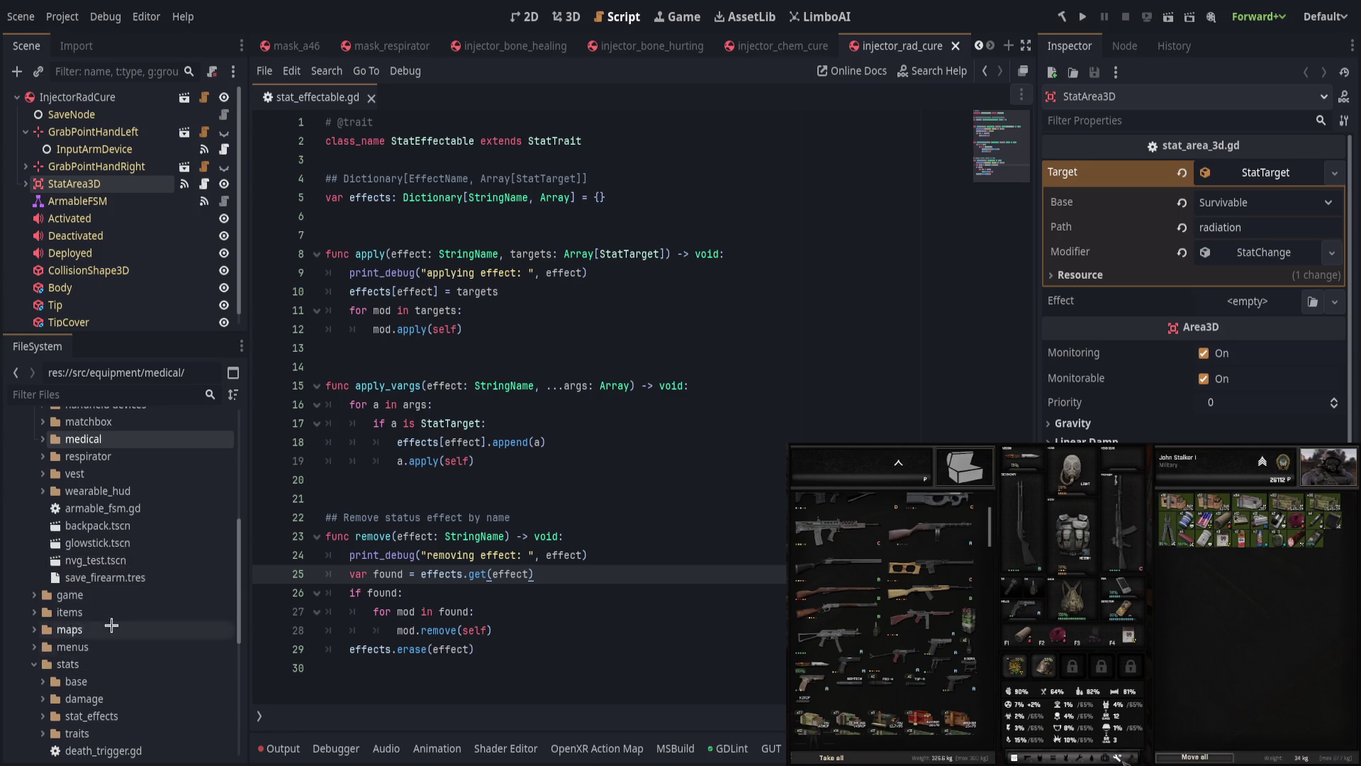
pyautogui.scroll(5, 92, 577)
pyautogui.click(42, 565)
# Step: Open fracture.tres from medical/effects and expand its Effects array and first StatTarget element
pyautogui.click(54, 626)
pyautogui.click(98, 645)
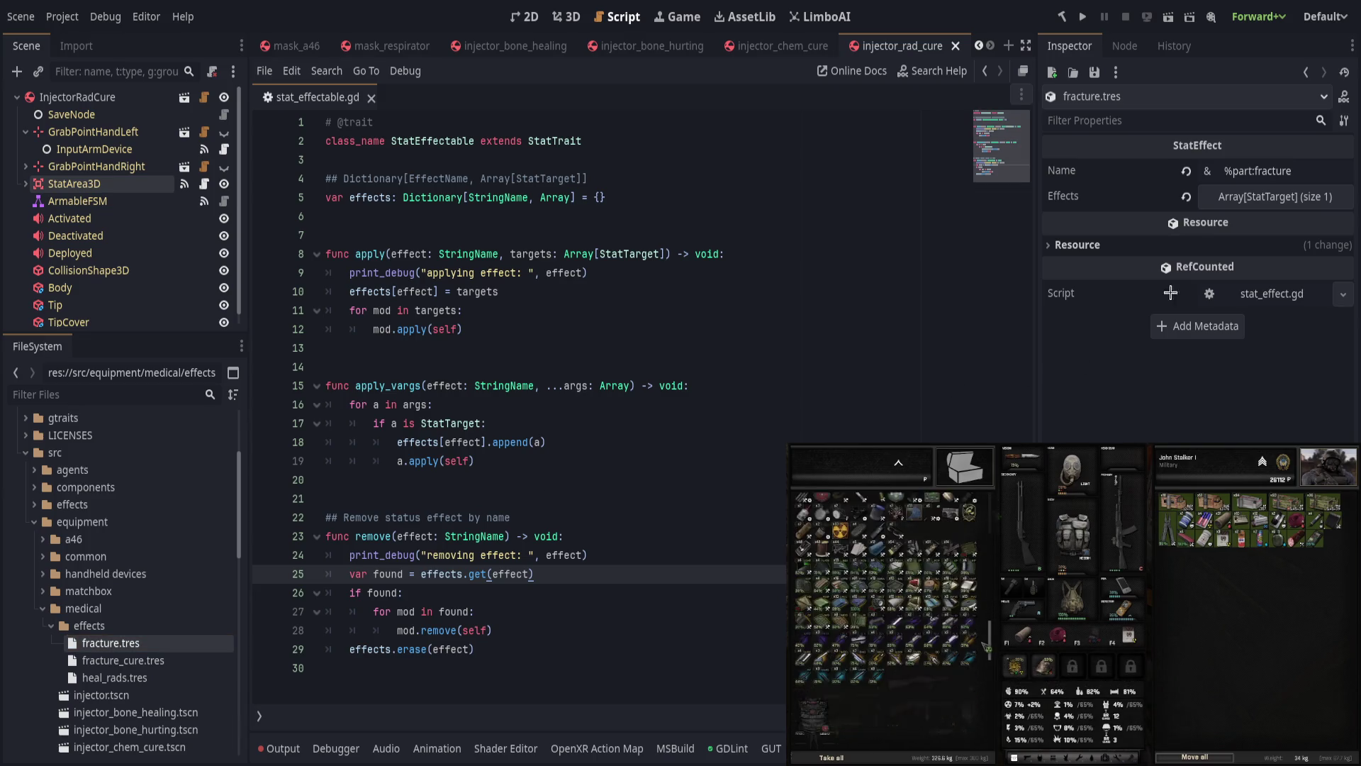
pyautogui.click(1227, 197)
pyautogui.click(1237, 248)
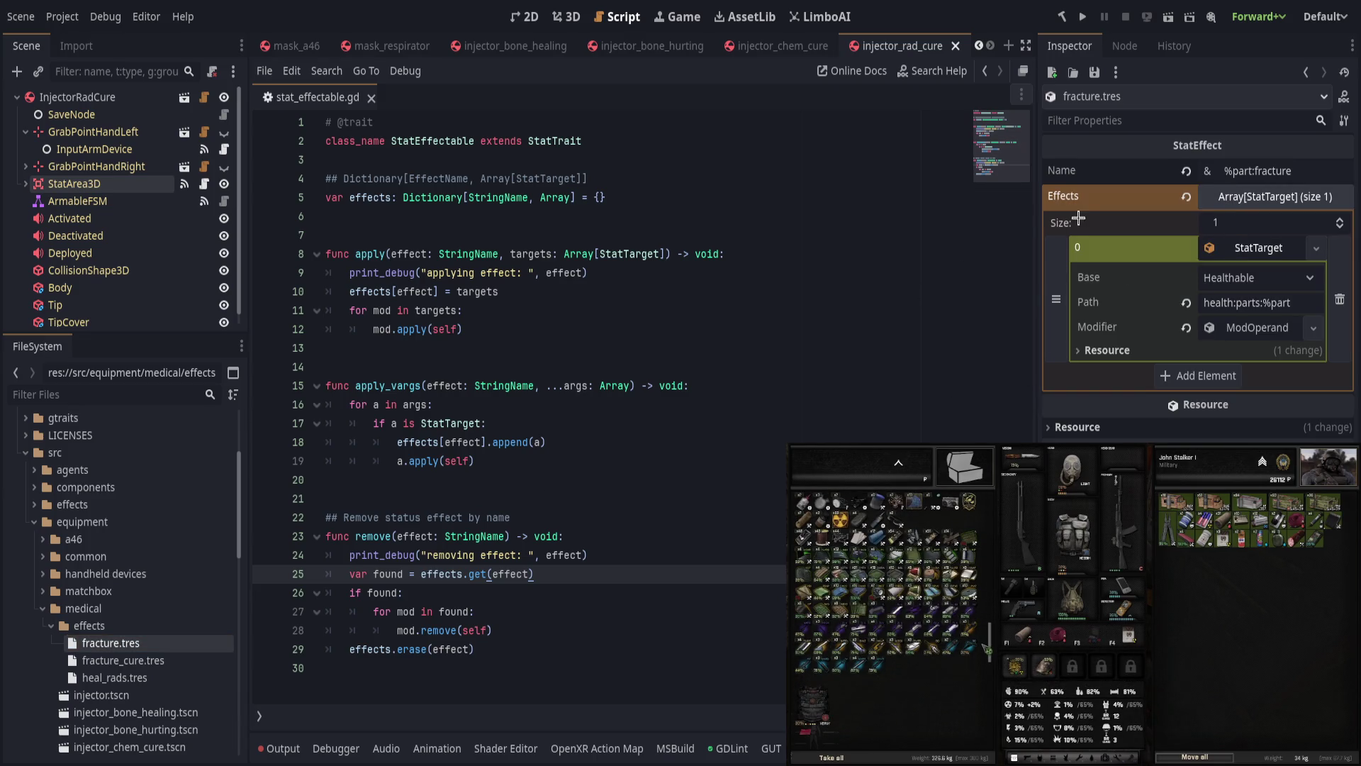
pyautogui.scroll(10, 922, 568)
# Step: Pick an option from a right-click menu on the fracture effect's Inspector properties
pyautogui.moveTo(960, 518)
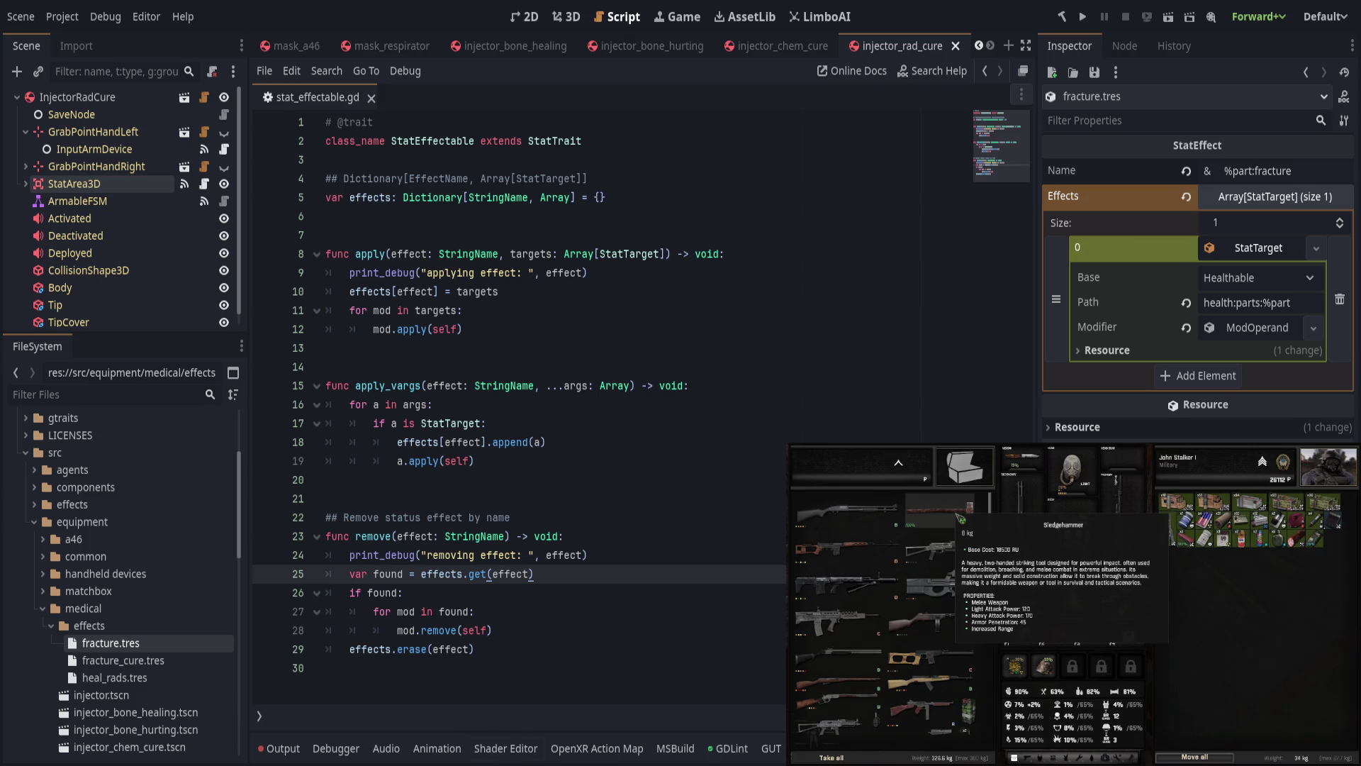
pyautogui.press('Tab')
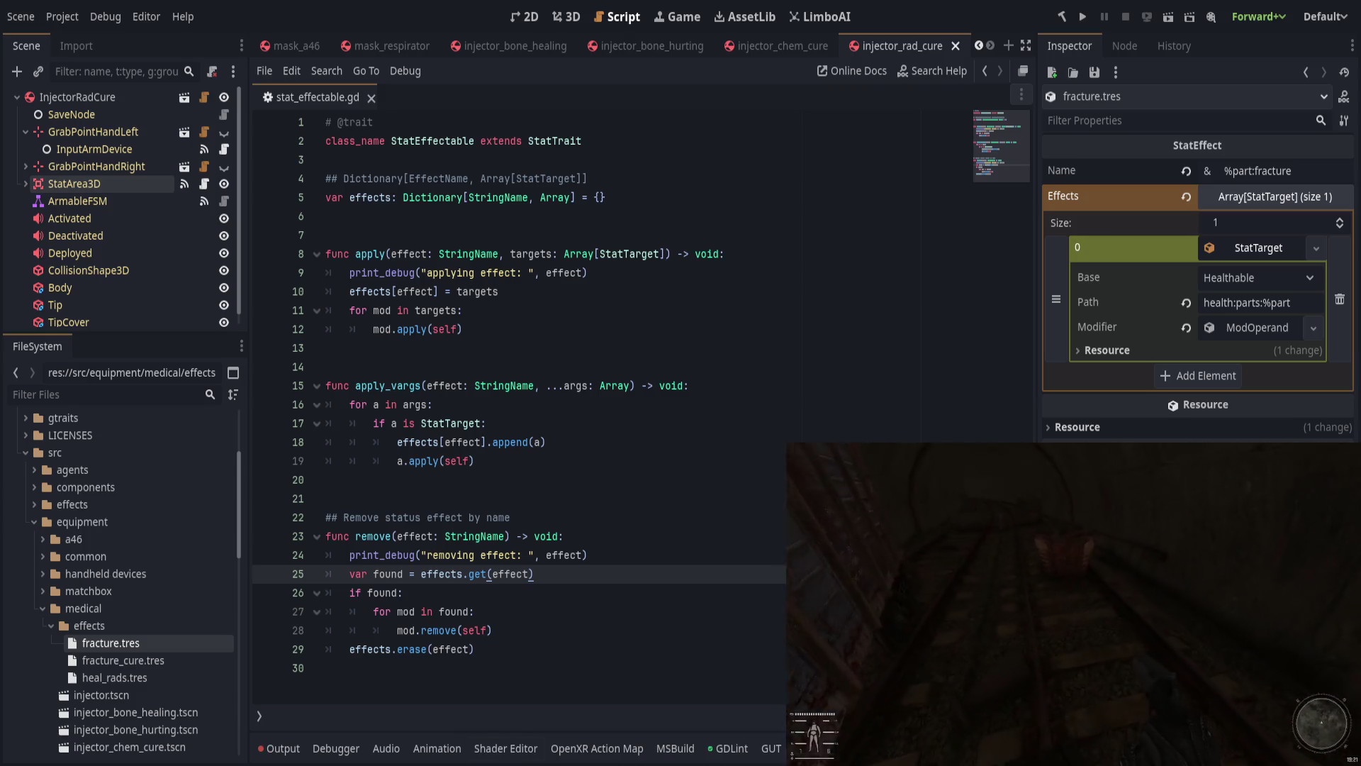
pyautogui.press('Tab')
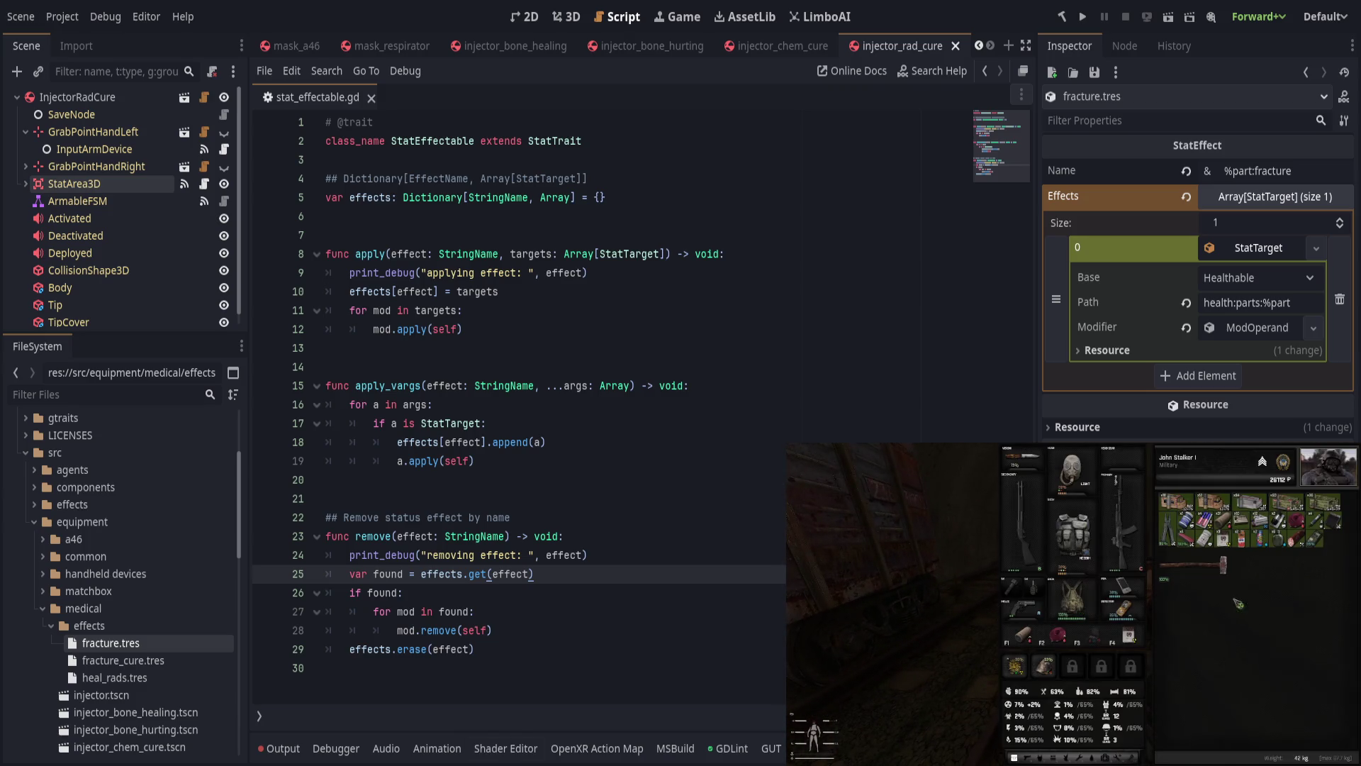
pyautogui.rightClick(1211, 572)
pyautogui.click(1219, 600)
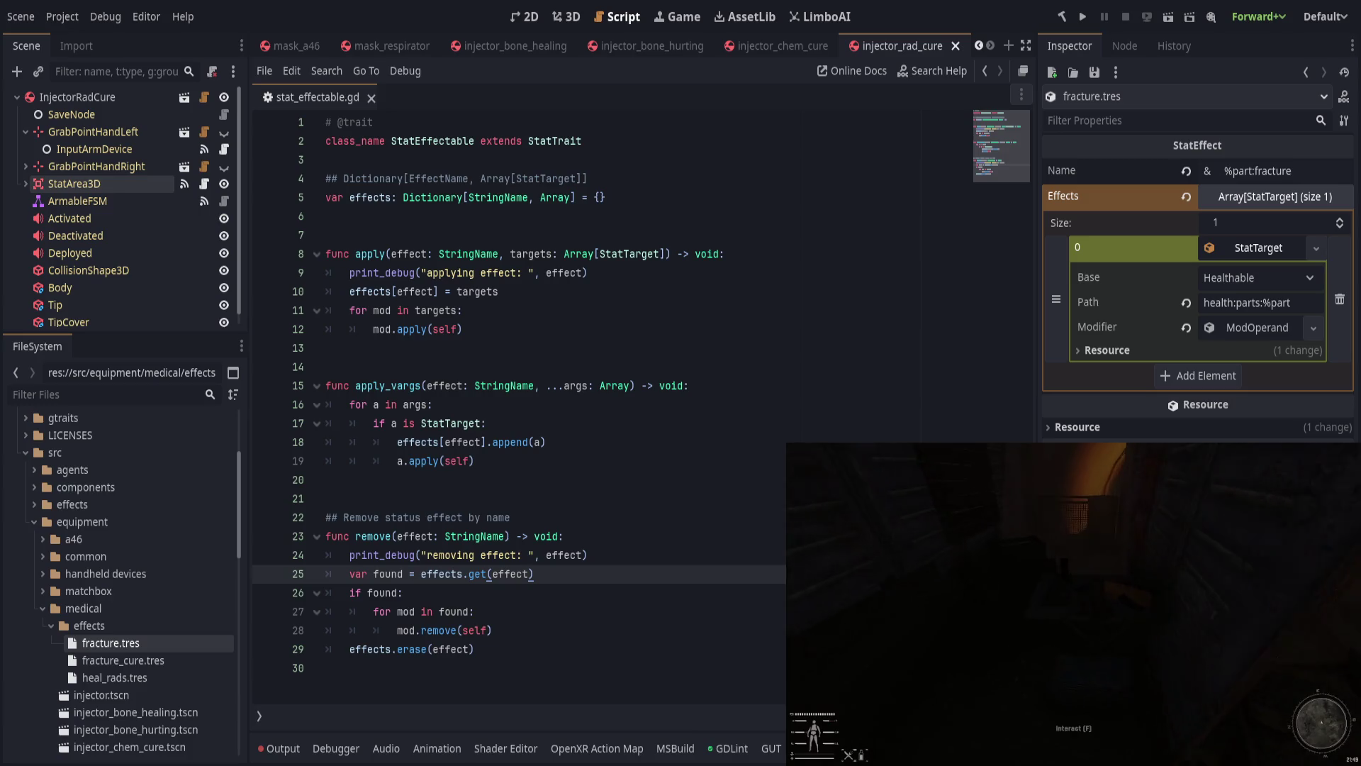
pyautogui.click(1109, 633)
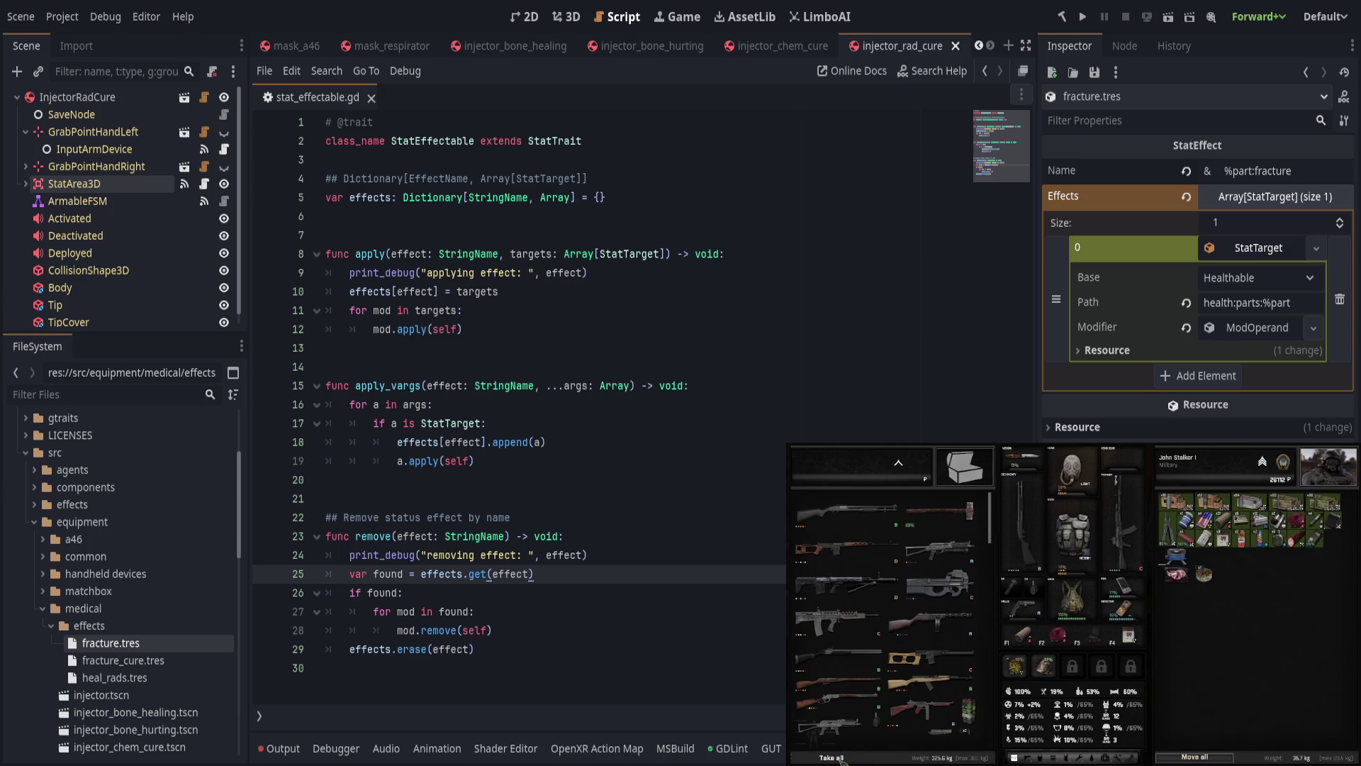
pyautogui.click(837, 757)
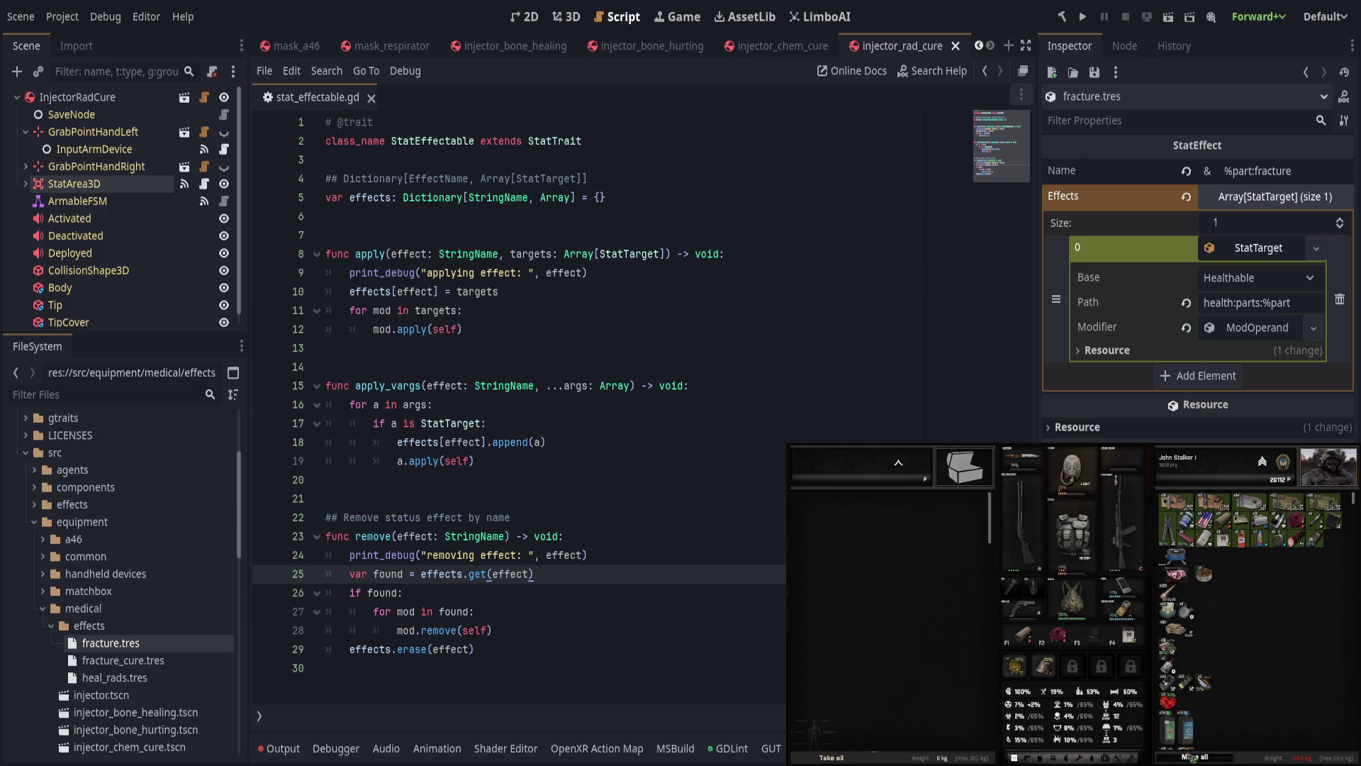
pyautogui.press('Tab')
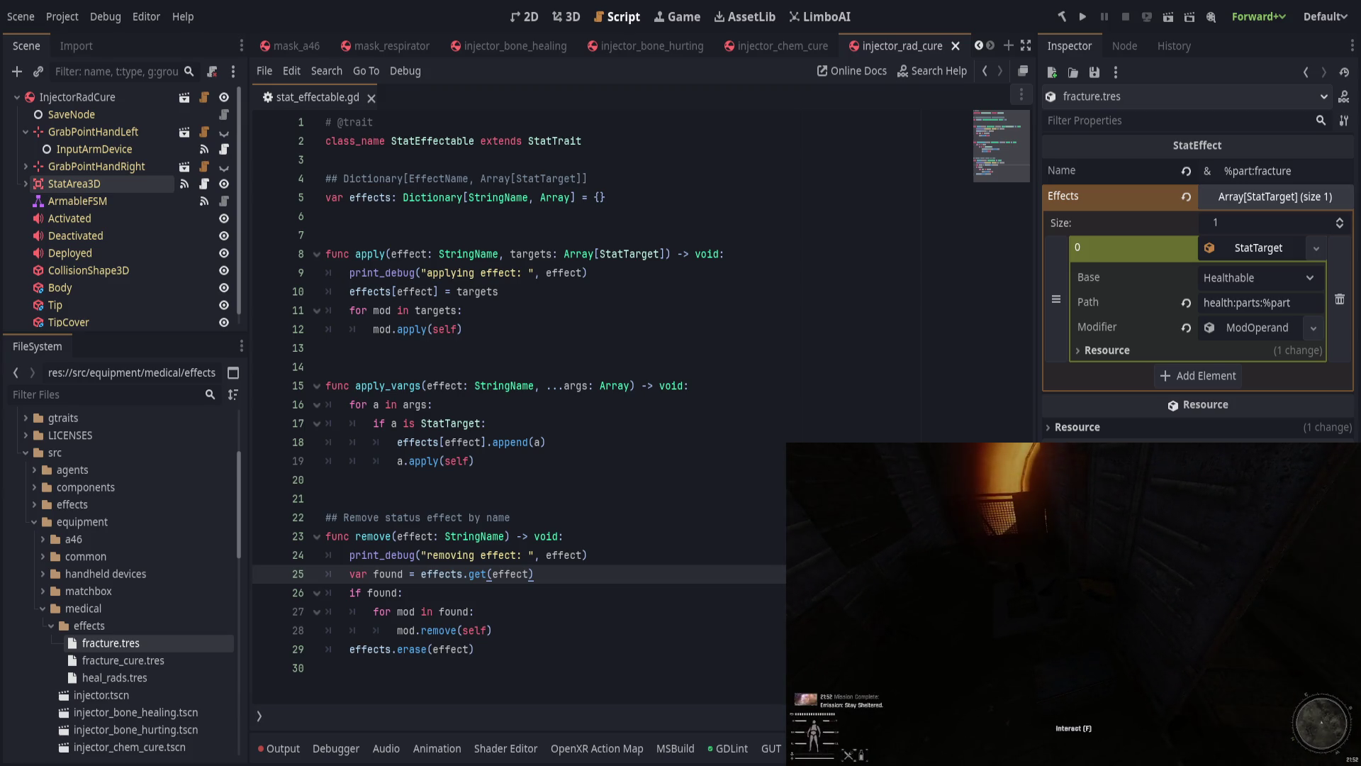
pyautogui.press('f')
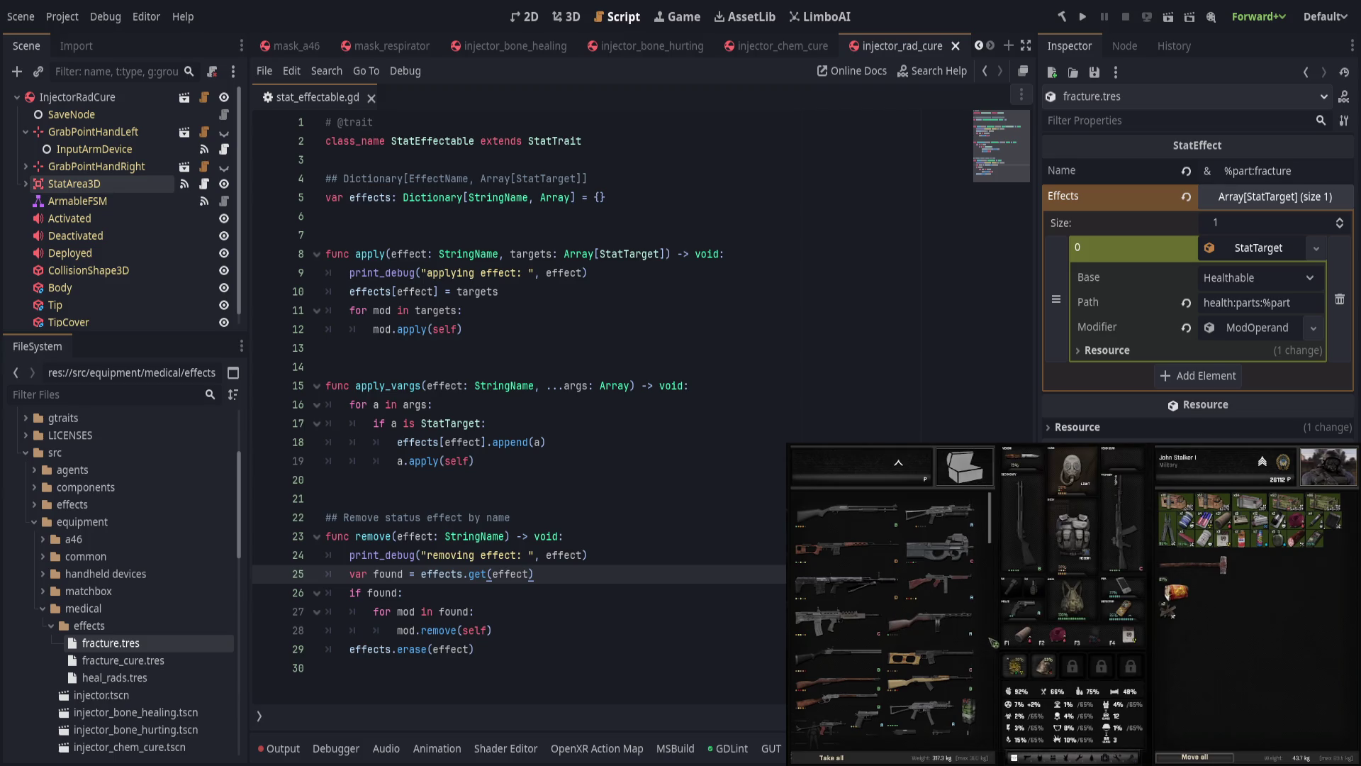
pyautogui.doubleClick(936, 711)
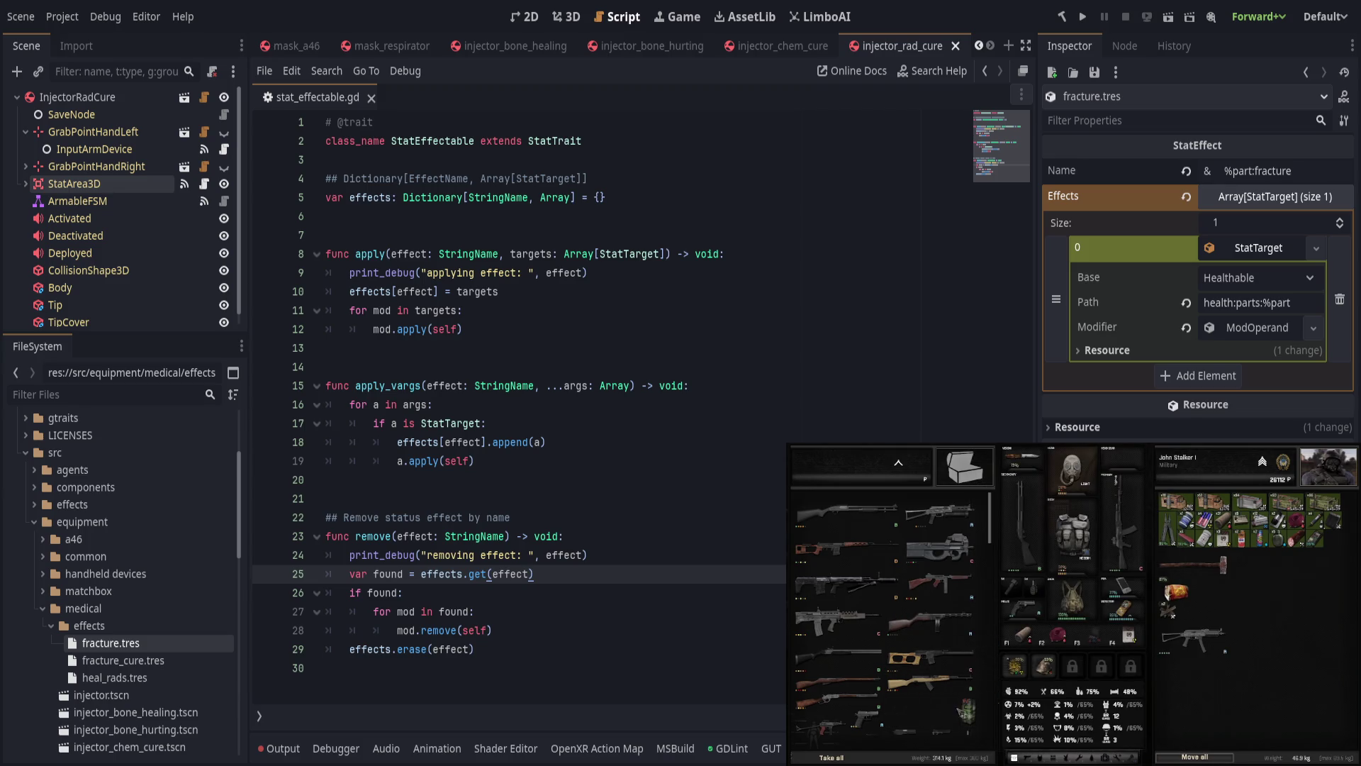
pyautogui.moveTo(1192, 647)
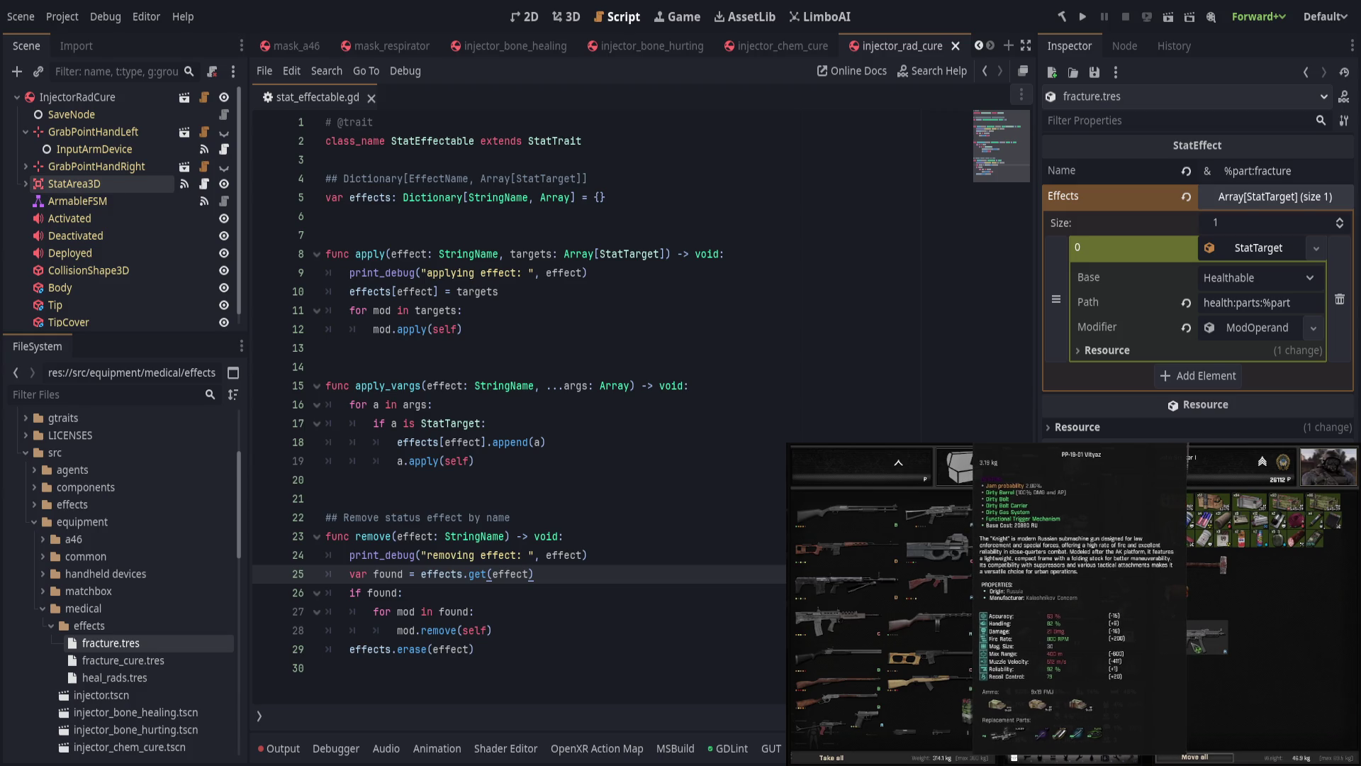
pyautogui.scroll(-3, 886, 617)
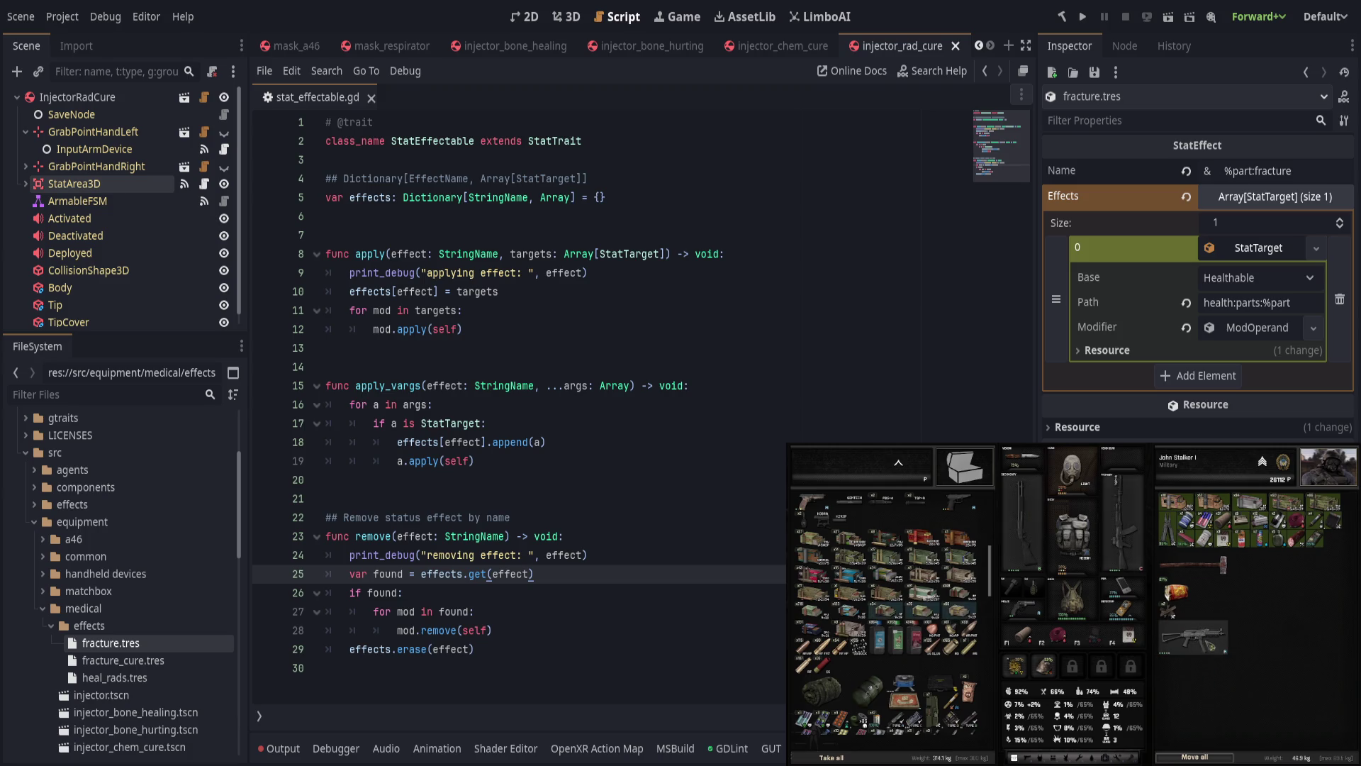
pyautogui.keyDown('ctrl'); pyautogui.click(958, 614); pyautogui.keyUp('ctrl')
pyautogui.keyDown('ctrl'); pyautogui.click(922, 614); pyautogui.keyUp('ctrl')
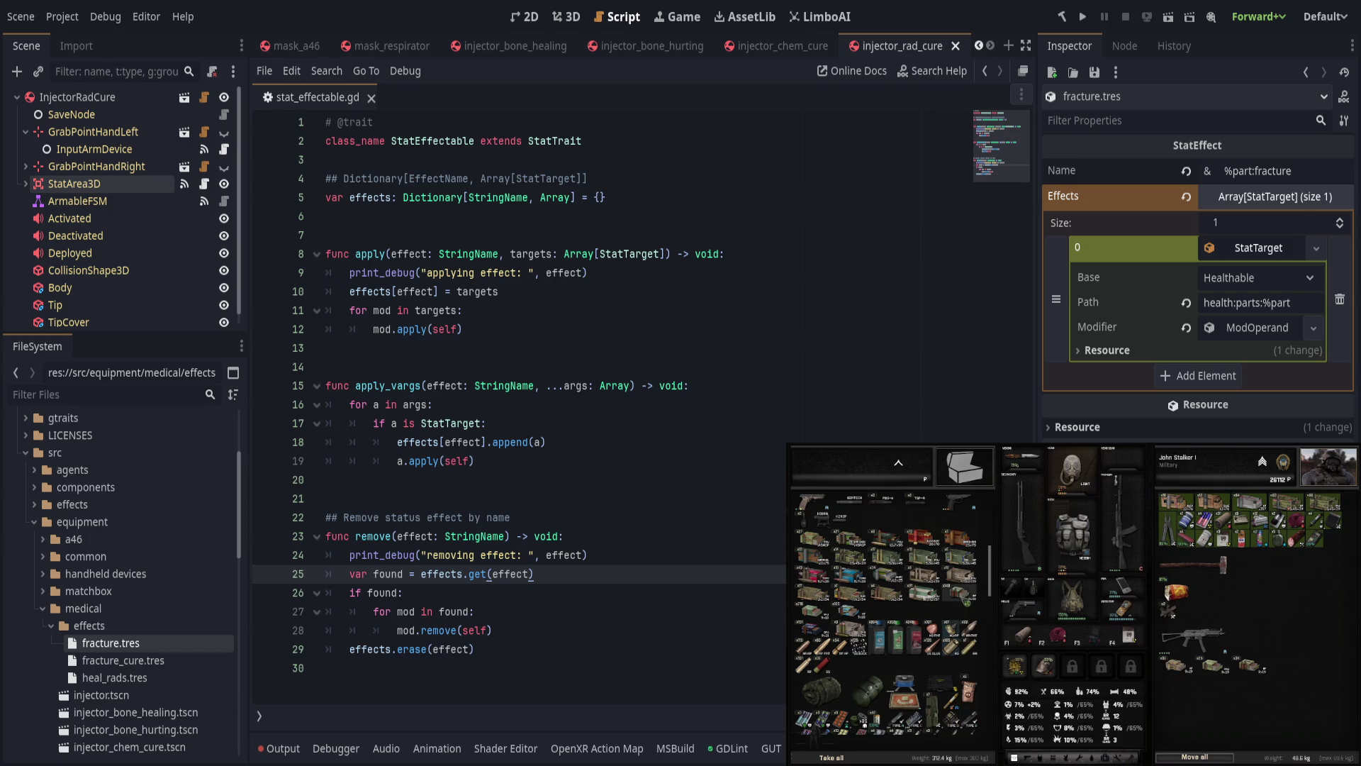
pyautogui.keyDown('ctrl'); pyautogui.click(961, 599); pyautogui.keyUp('ctrl')
pyautogui.keyDown('ctrl'); pyautogui.click(849, 611); pyautogui.keyUp('ctrl')
pyautogui.keyDown('ctrl'); pyautogui.click(812, 613); pyautogui.keyUp('ctrl')
pyautogui.scroll(5, 996, 586)
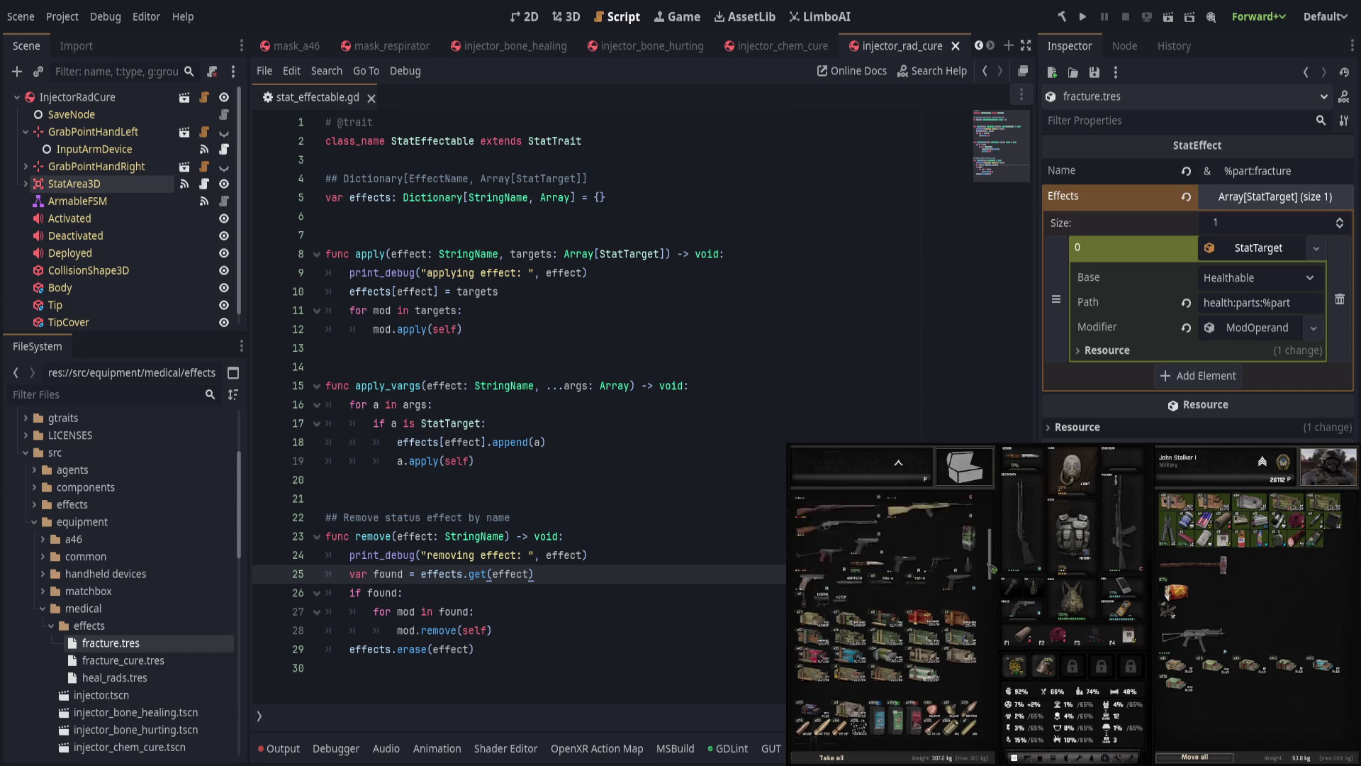
pyautogui.moveTo(958, 519)
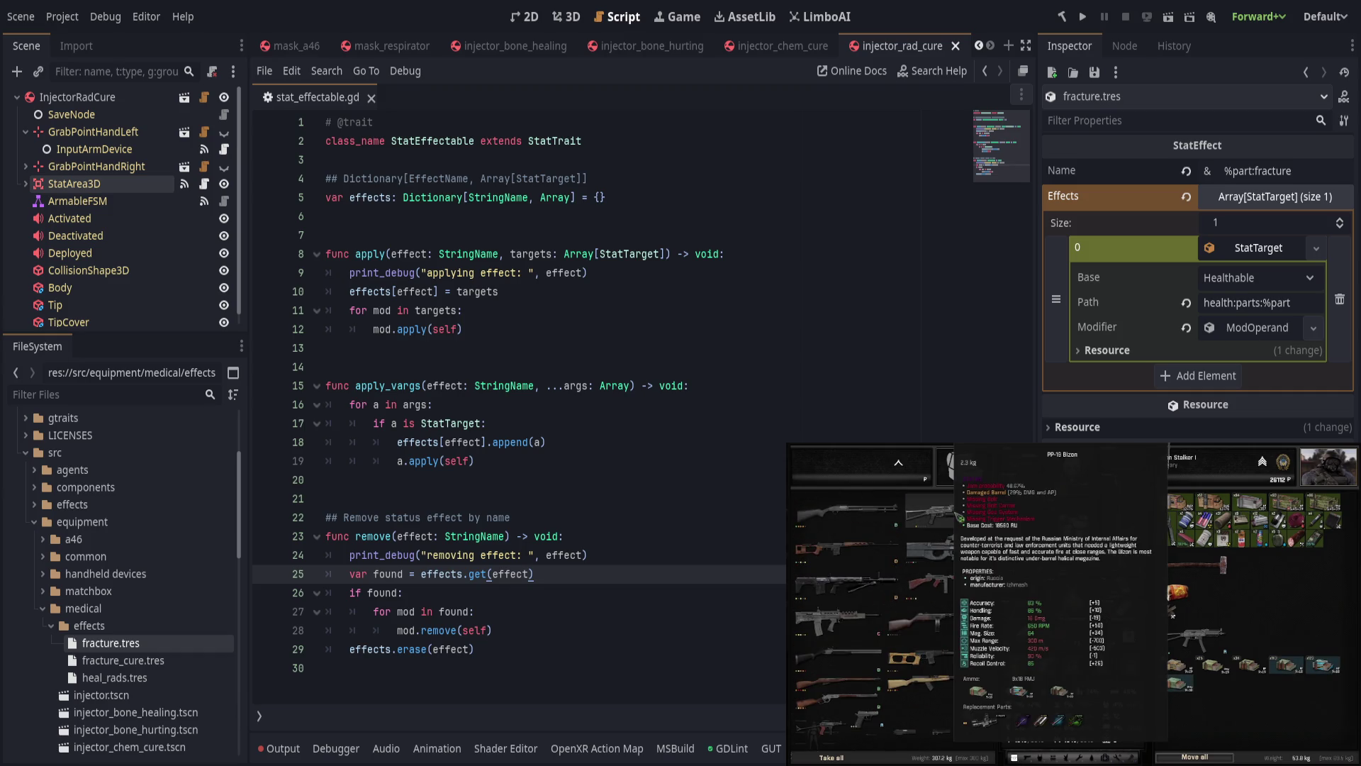
pyautogui.scroll(-5, 990, 672)
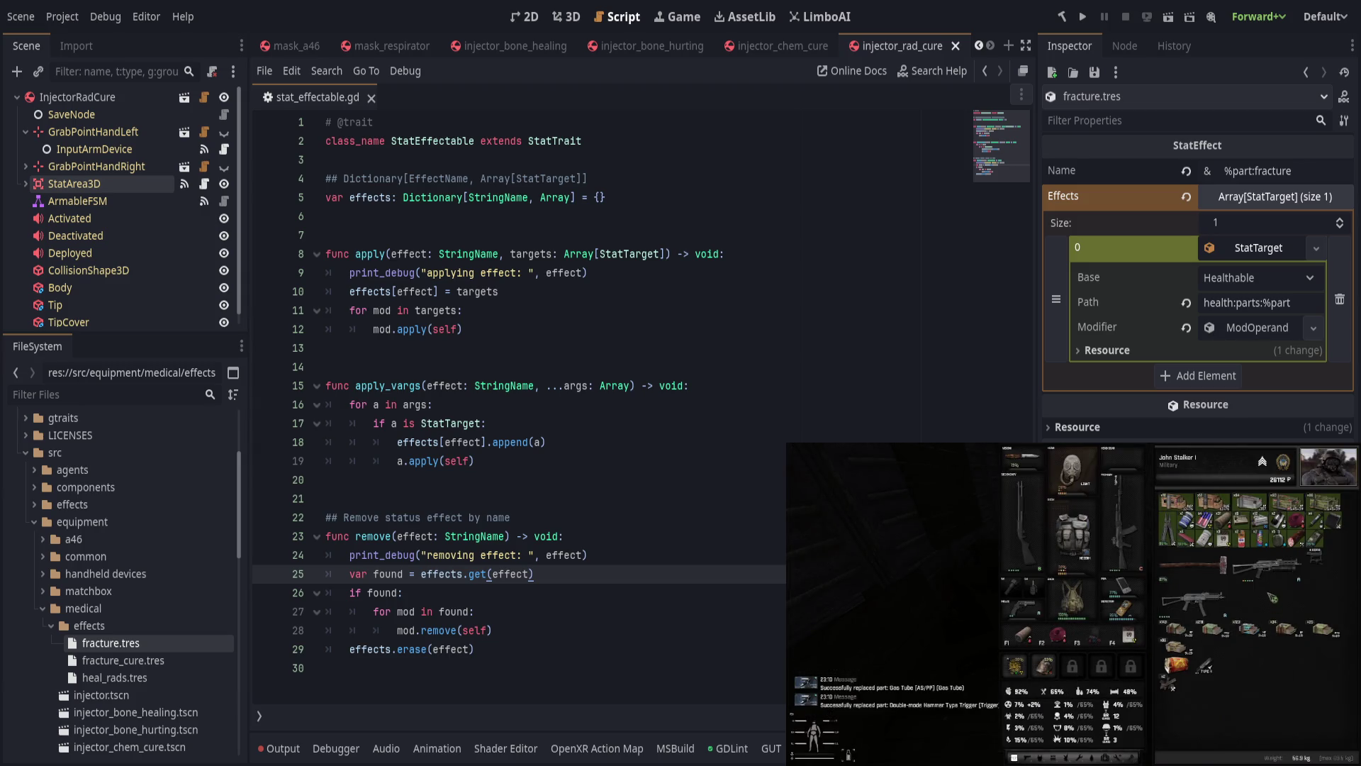
pyautogui.rightClick(1261, 571)
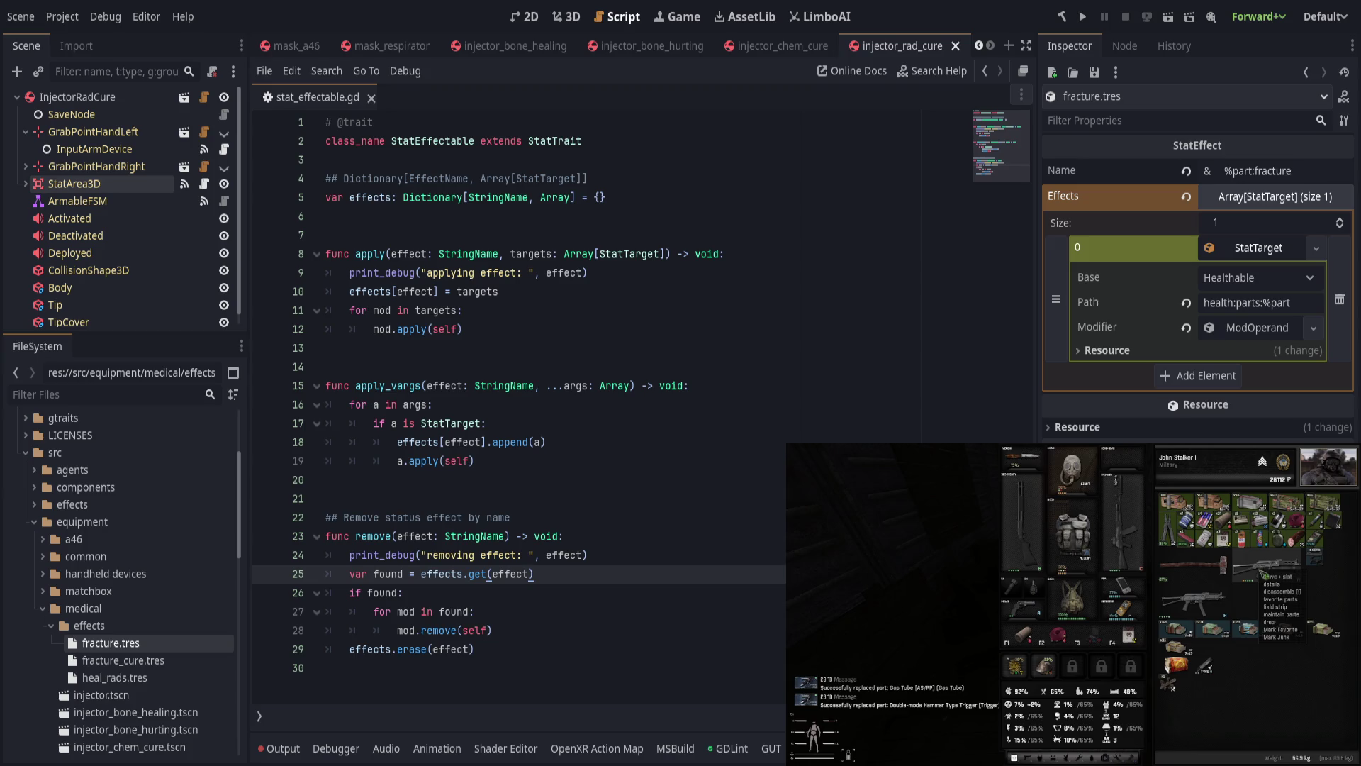
# Step: Use right-click context menus on items in the running game inset
pyautogui.click(1289, 614)
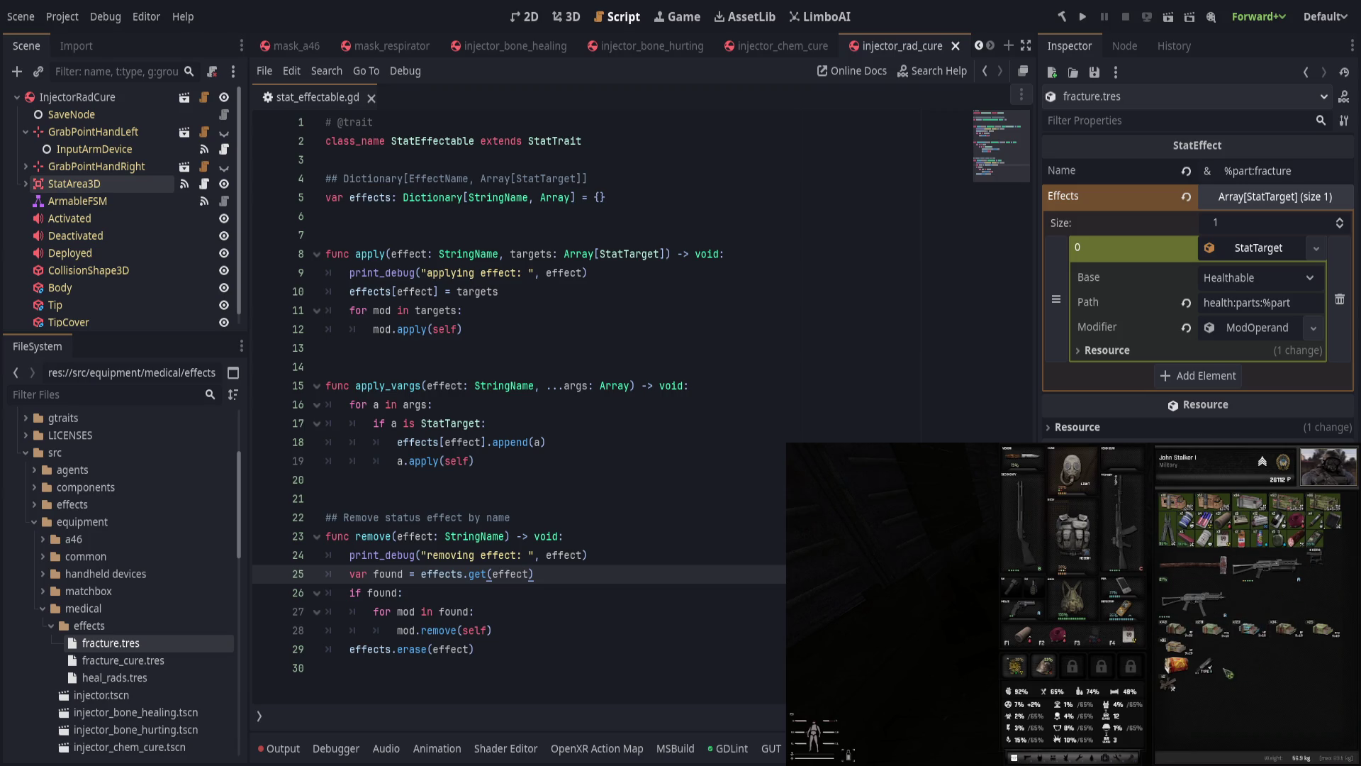
pyautogui.rightClick(1232, 673)
pyautogui.click(1231, 677)
pyautogui.press('Escape')
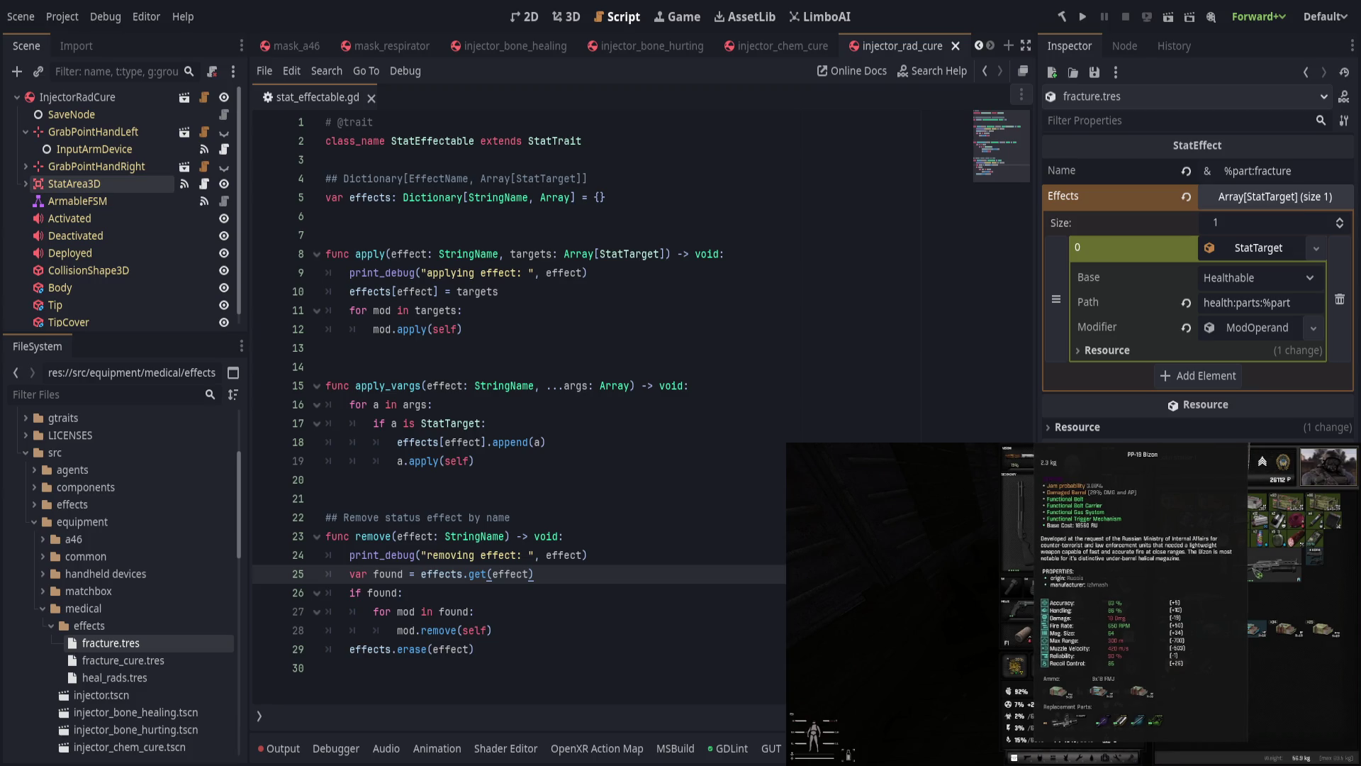
pyautogui.rightClick(1255, 572)
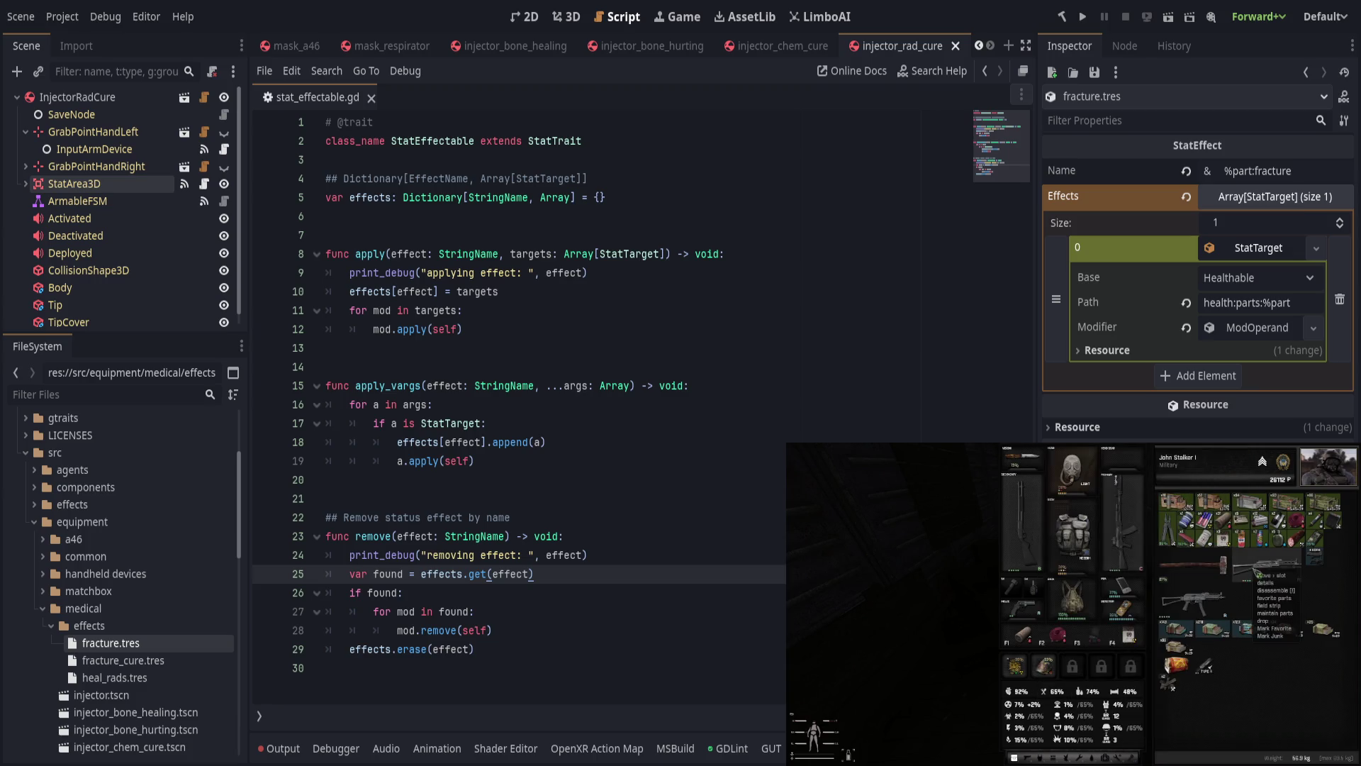
pyautogui.click(1267, 583)
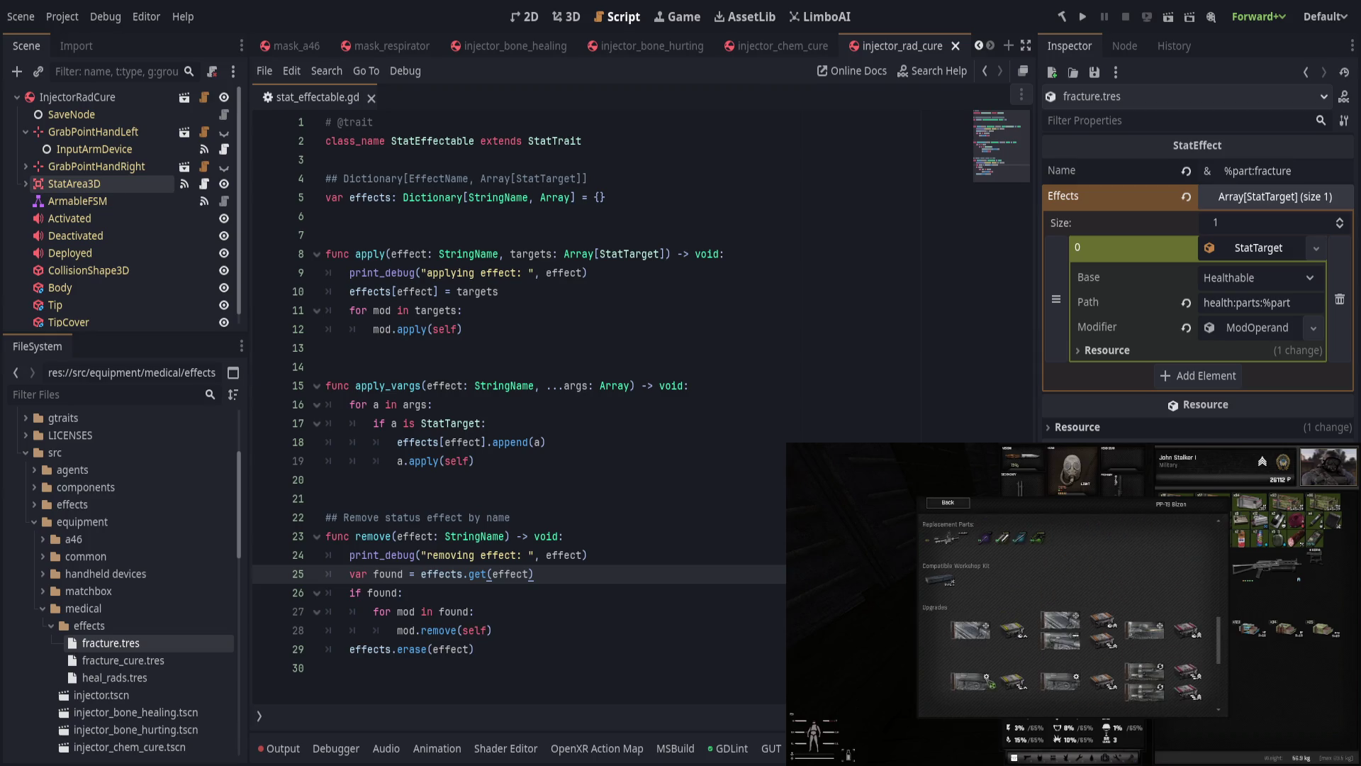
pyautogui.moveTo(951, 548)
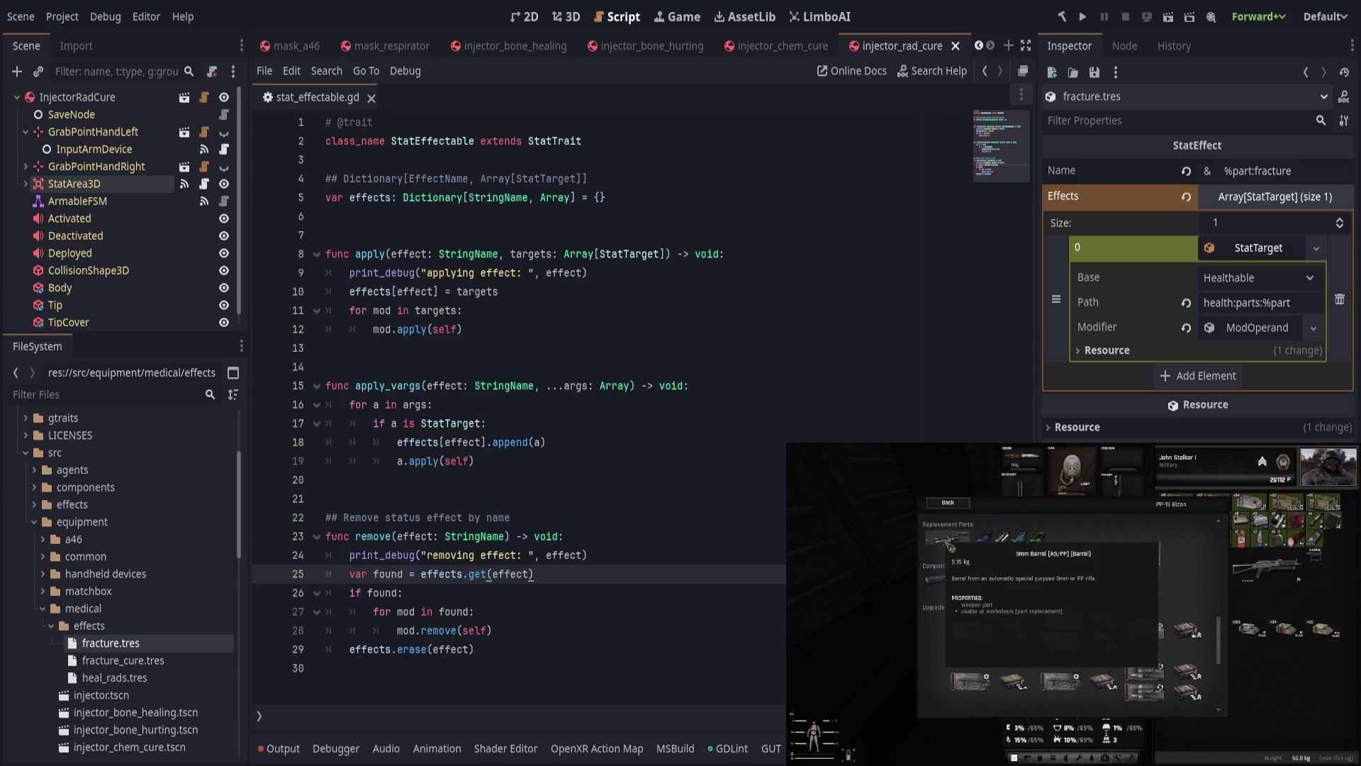
# Step: List a category's items under the workbench CRAFT tab, then select apply_vargs's varargs on lines 15–16
pyautogui.press('Escape')
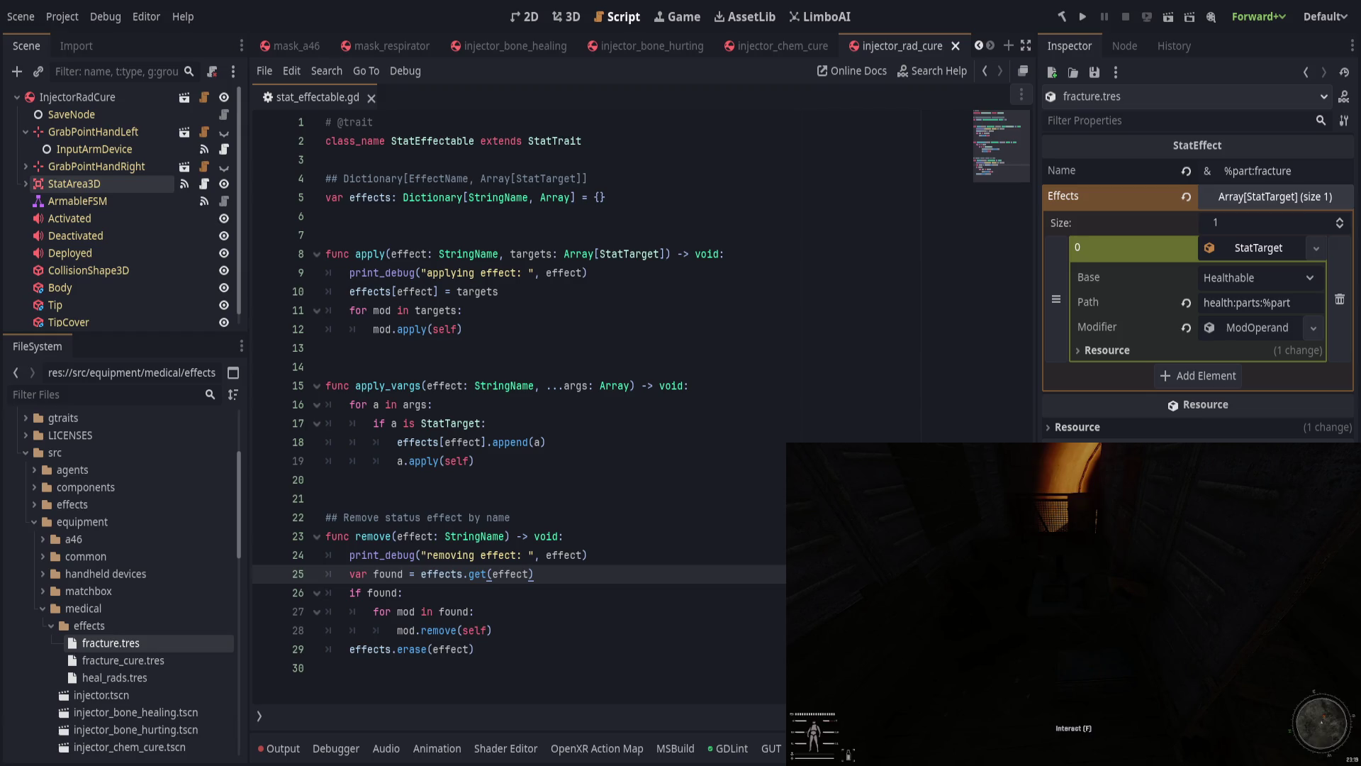
pyautogui.press('f')
pyautogui.click(1041, 632)
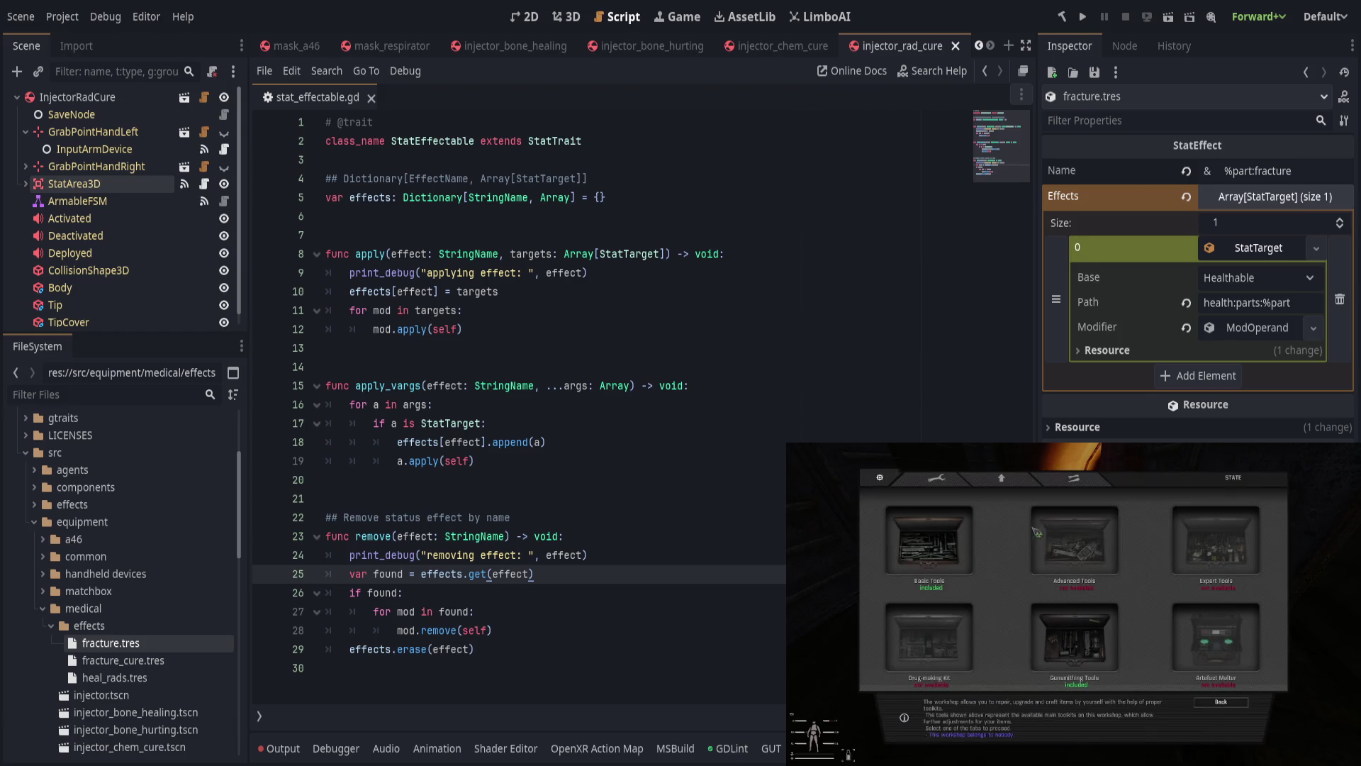
pyautogui.click(1074, 479)
pyautogui.click(899, 539)
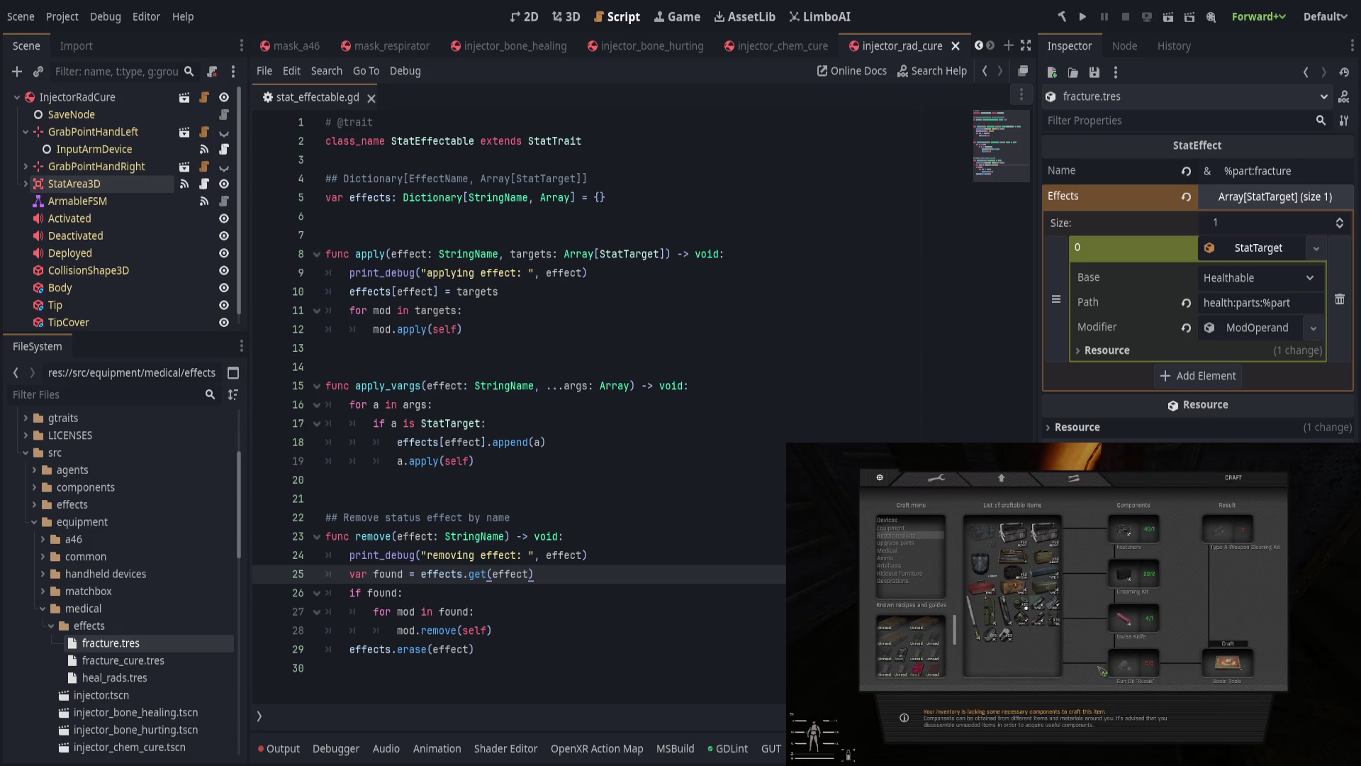
pyautogui.click(601, 385)
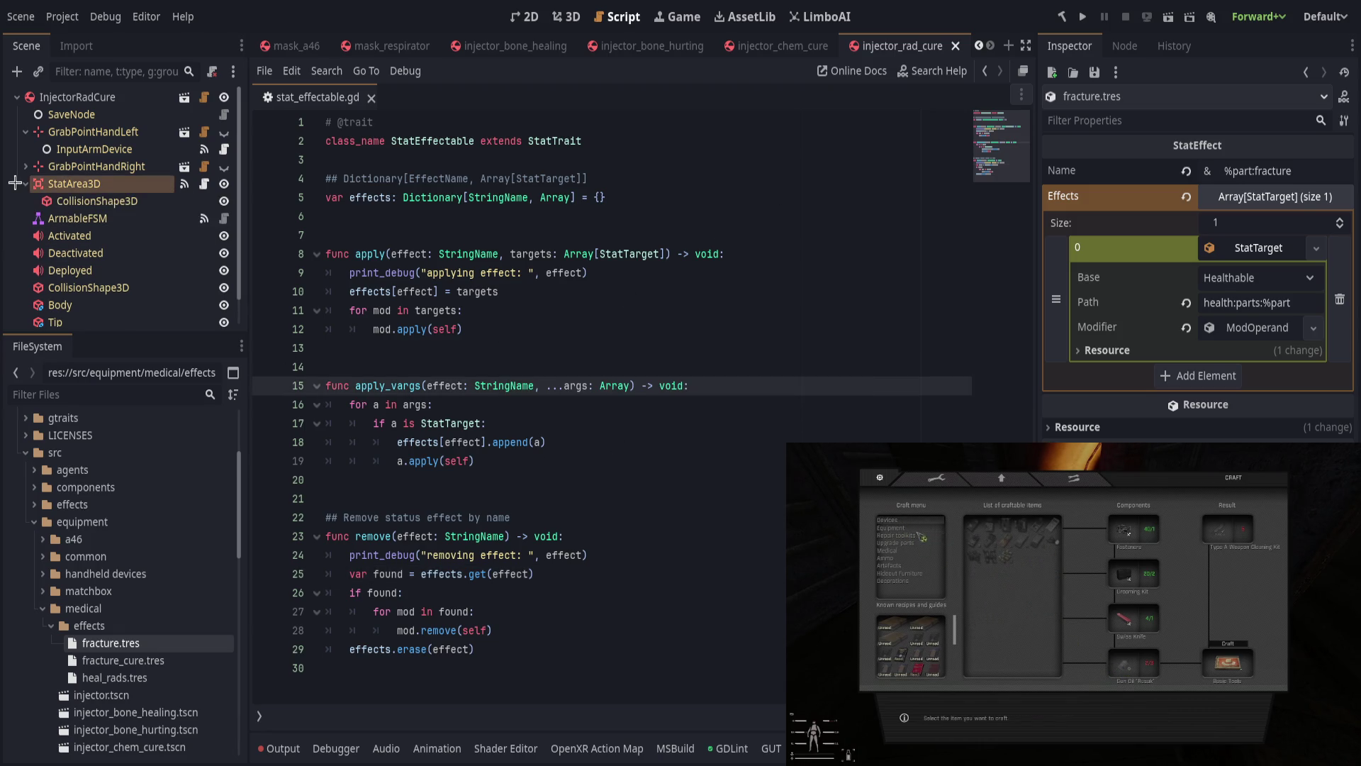
pyautogui.moveTo(534, 385); pyautogui.dragTo(550, 397)
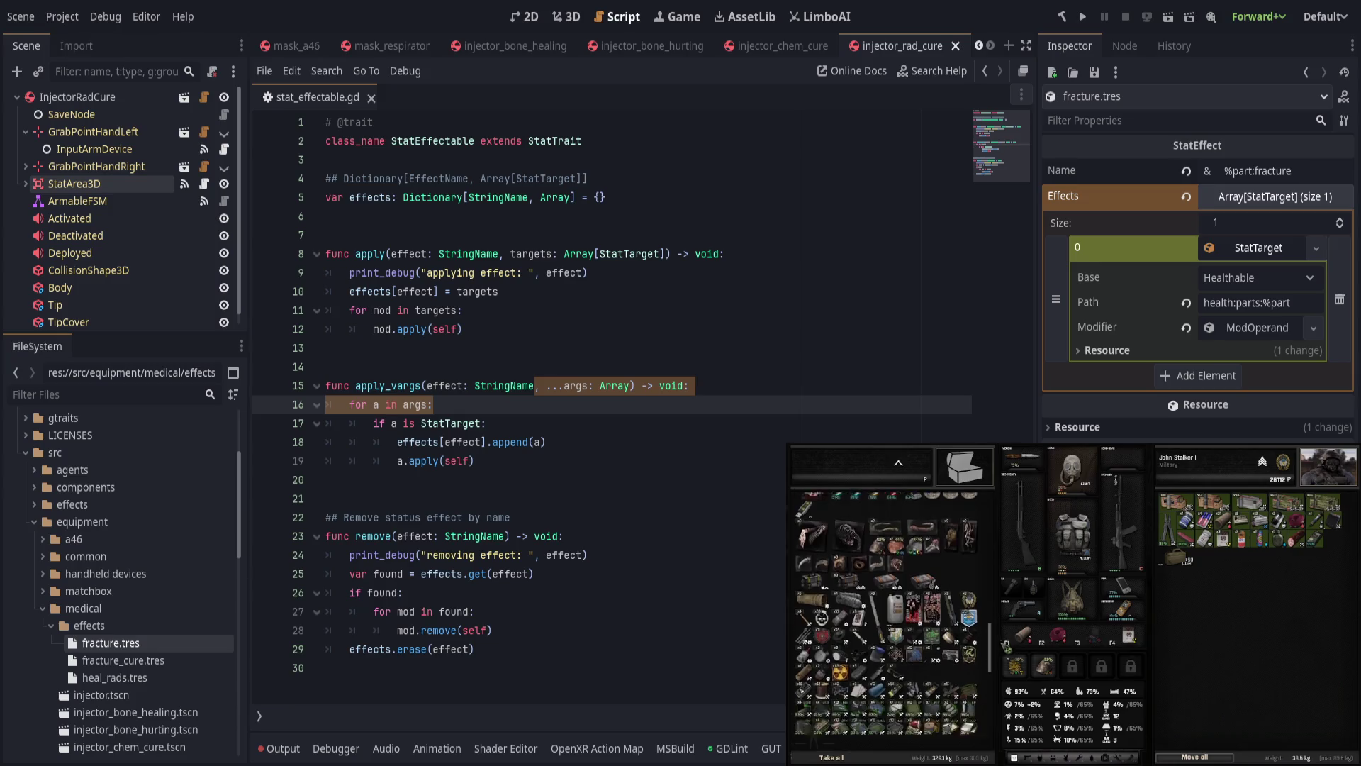
pyautogui.click(570, 385)
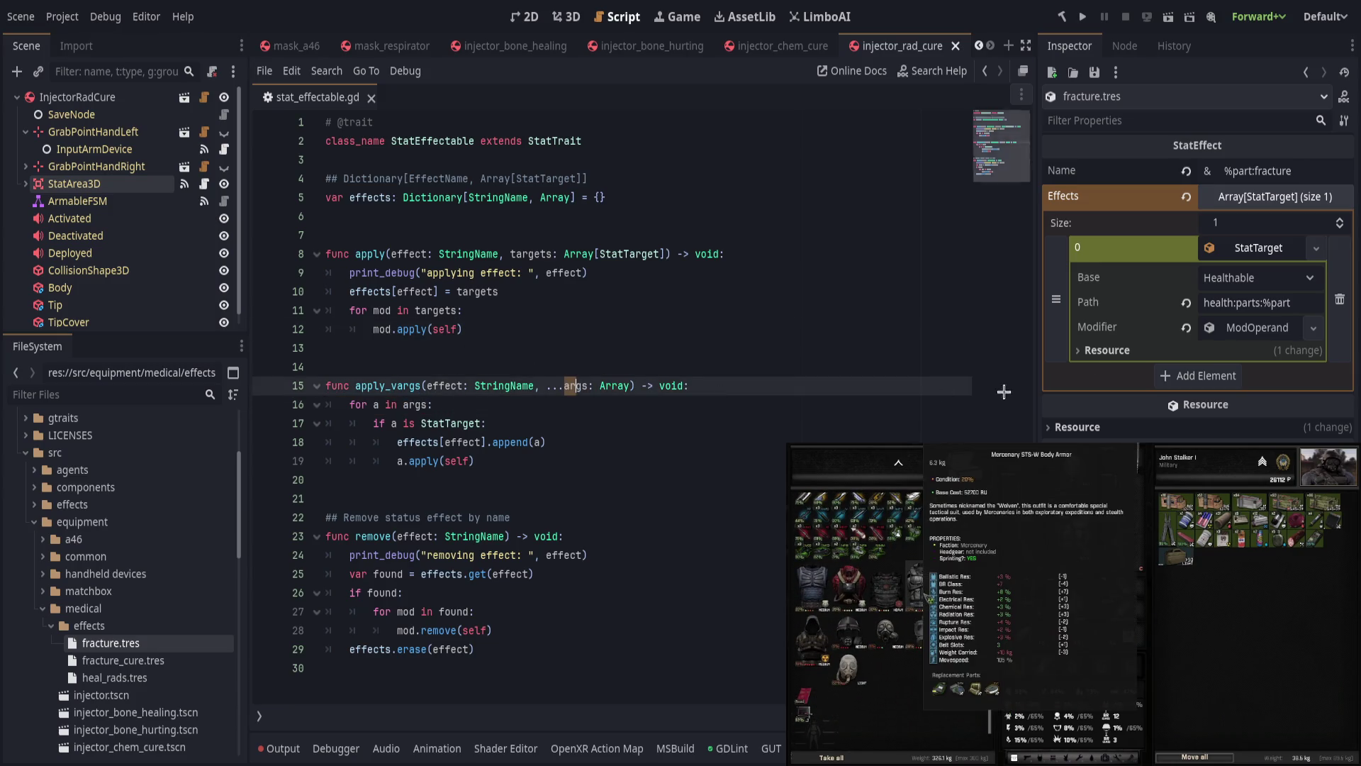
pyautogui.press('Down')
pyautogui.press('Down')
# Step: Close the injector_rad_cure, injector_chem_cure, both bone injector, mask_respirator and mask_a46 scene tabs
pyautogui.middleClick(859, 52)
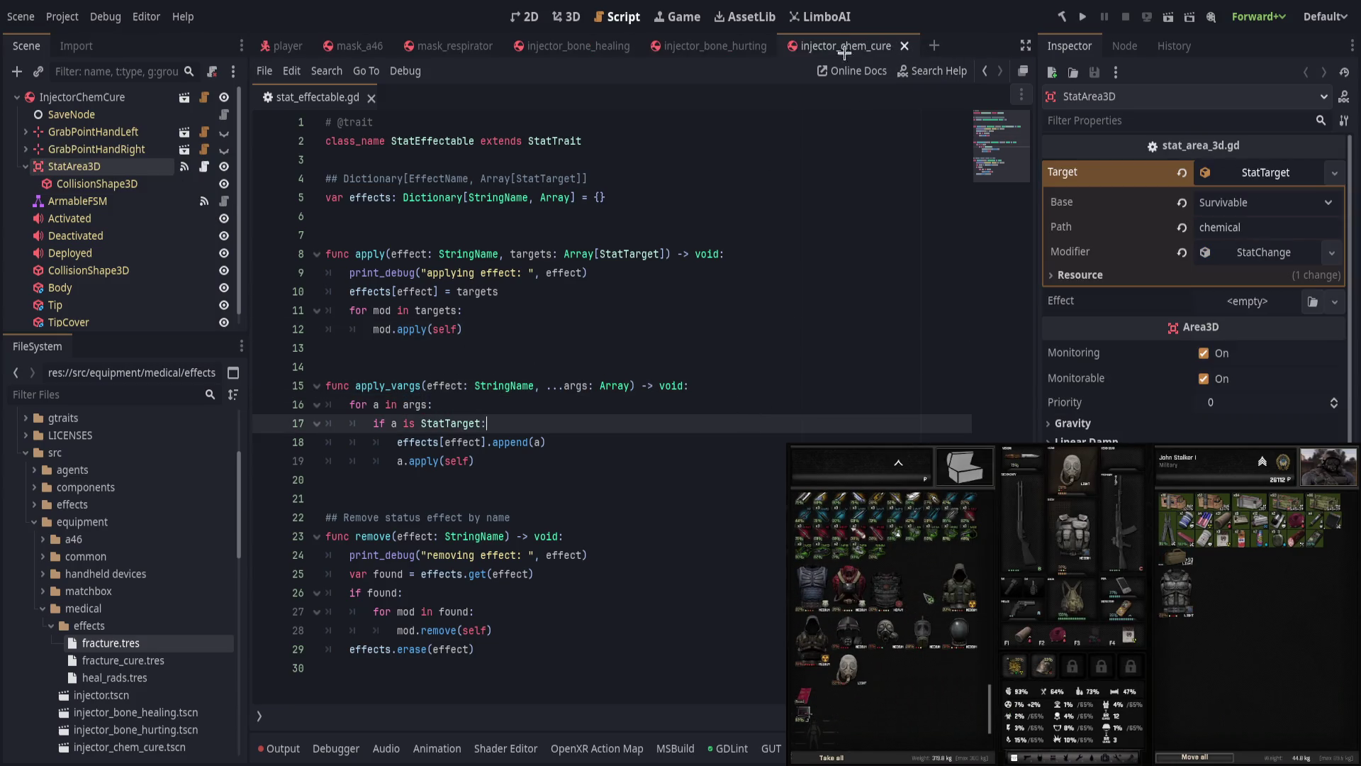
pyautogui.middleClick(792, 50)
pyautogui.middleClick(711, 51)
pyautogui.middleClick(575, 49)
pyautogui.middleClick(435, 51)
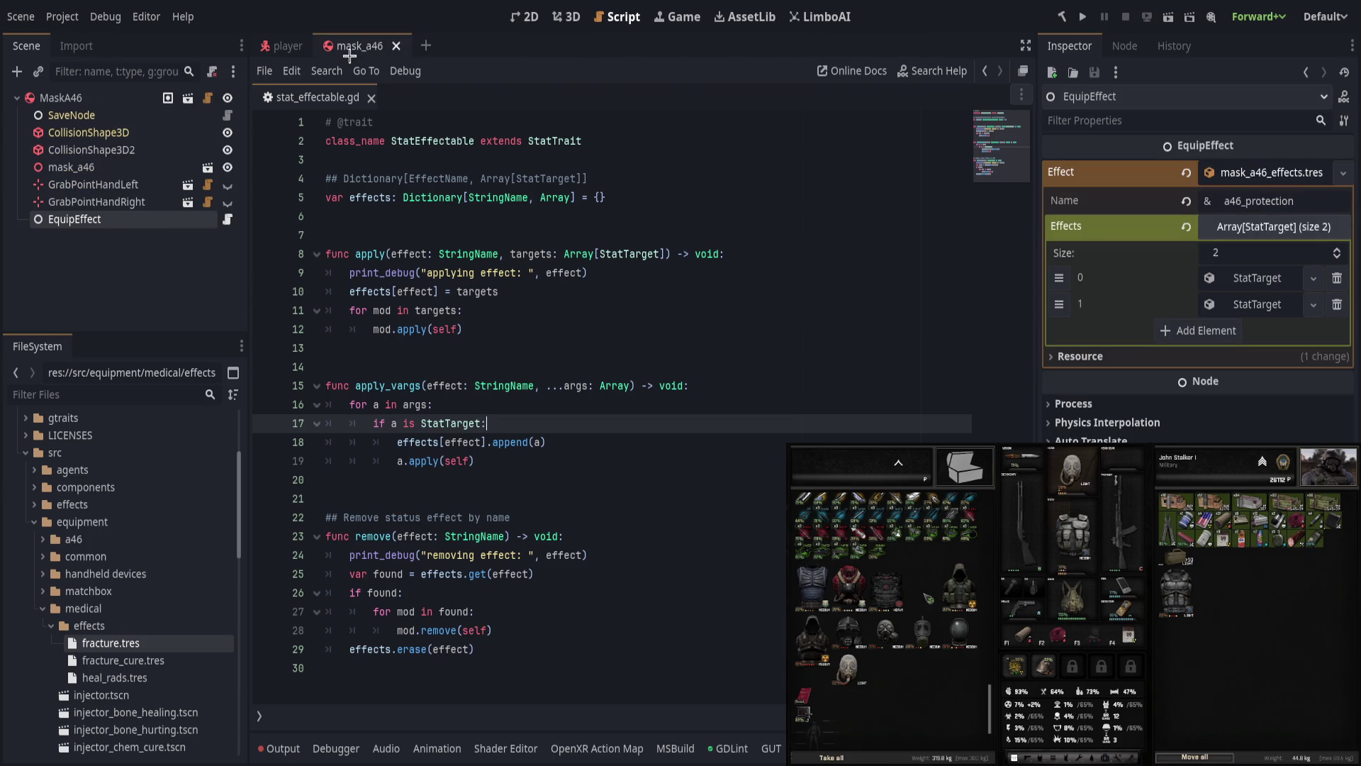
pyautogui.middleClick(355, 47)
# Step: Save the open scenes and move to the script's empty last line
pyautogui.press('Up')
pyautogui.press('Up')
pyautogui.press('Up')
pyautogui.hotkey('ctrl', 's')
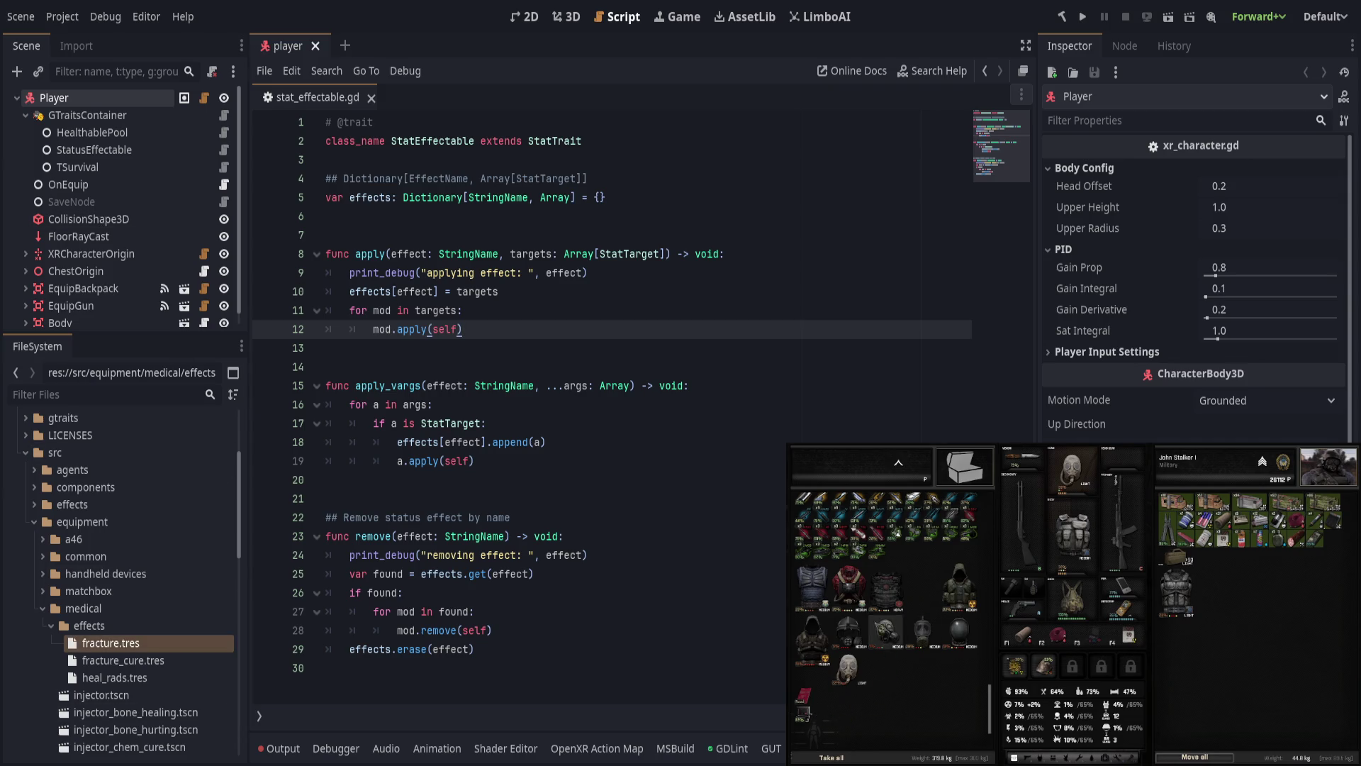
pyautogui.hotkey('ctrl', 'End')
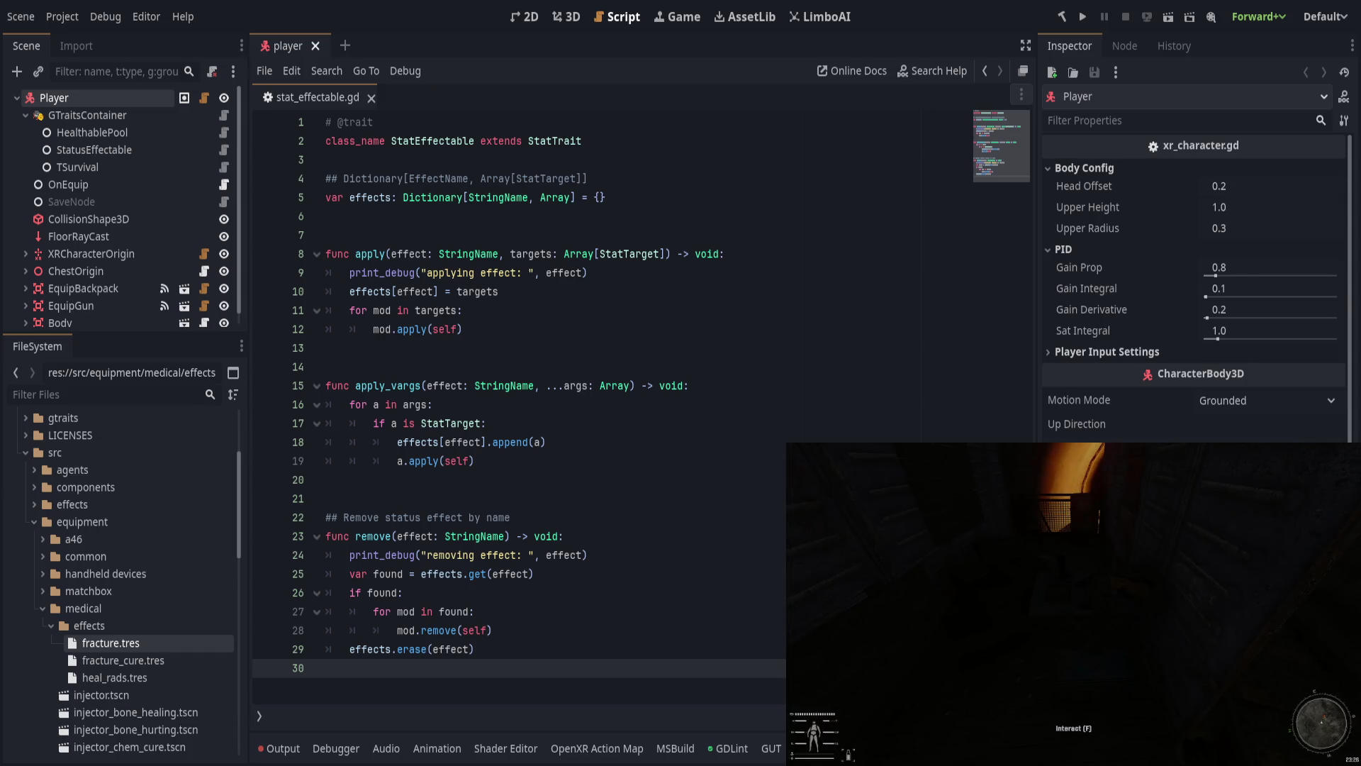
# Step: Repair the jacket's synthetic cloth sheets, chemical/shock fabrics and PVC rubber coated fabric parts
pyautogui.click(1040, 636)
pyautogui.scroll(-3, 992, 569)
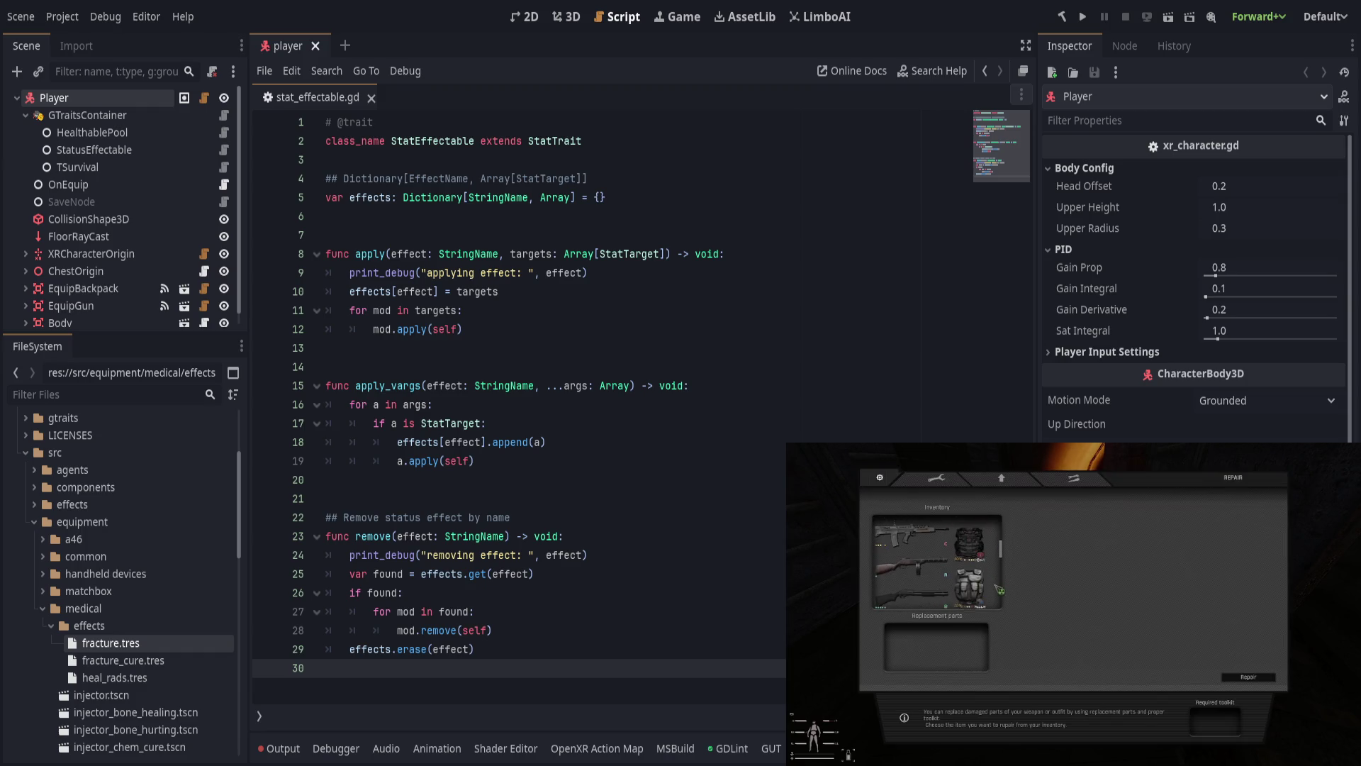
pyautogui.click(970, 567)
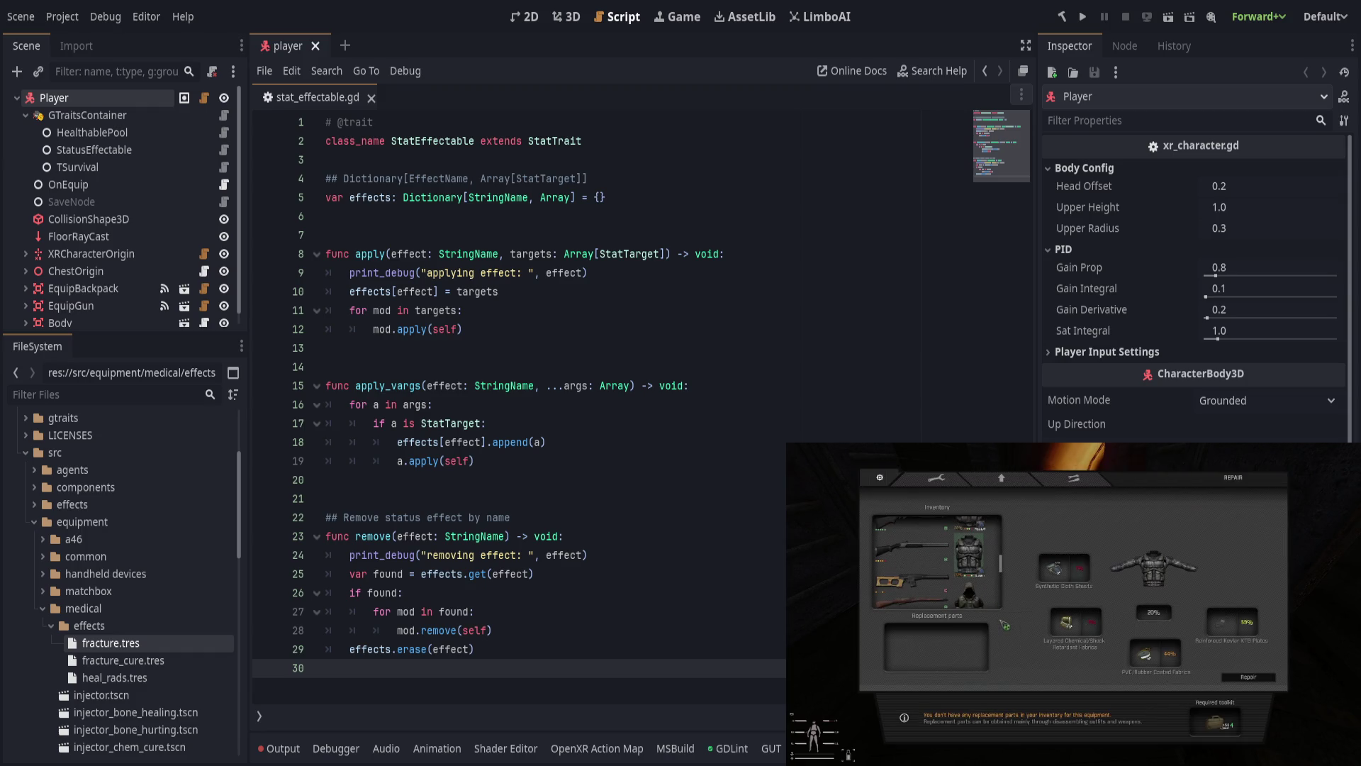
pyautogui.click(1056, 568)
pyautogui.click(1074, 624)
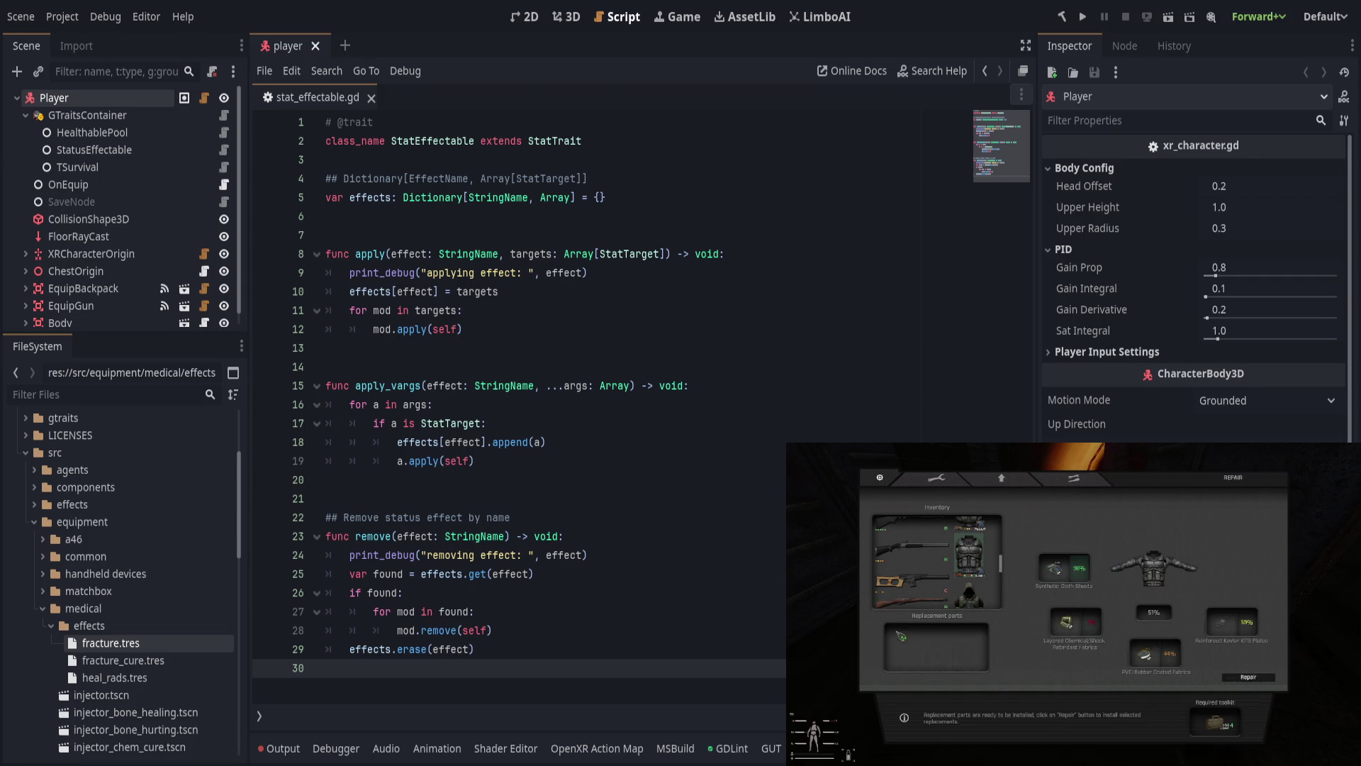
pyautogui.click(1063, 624)
pyautogui.click(1074, 638)
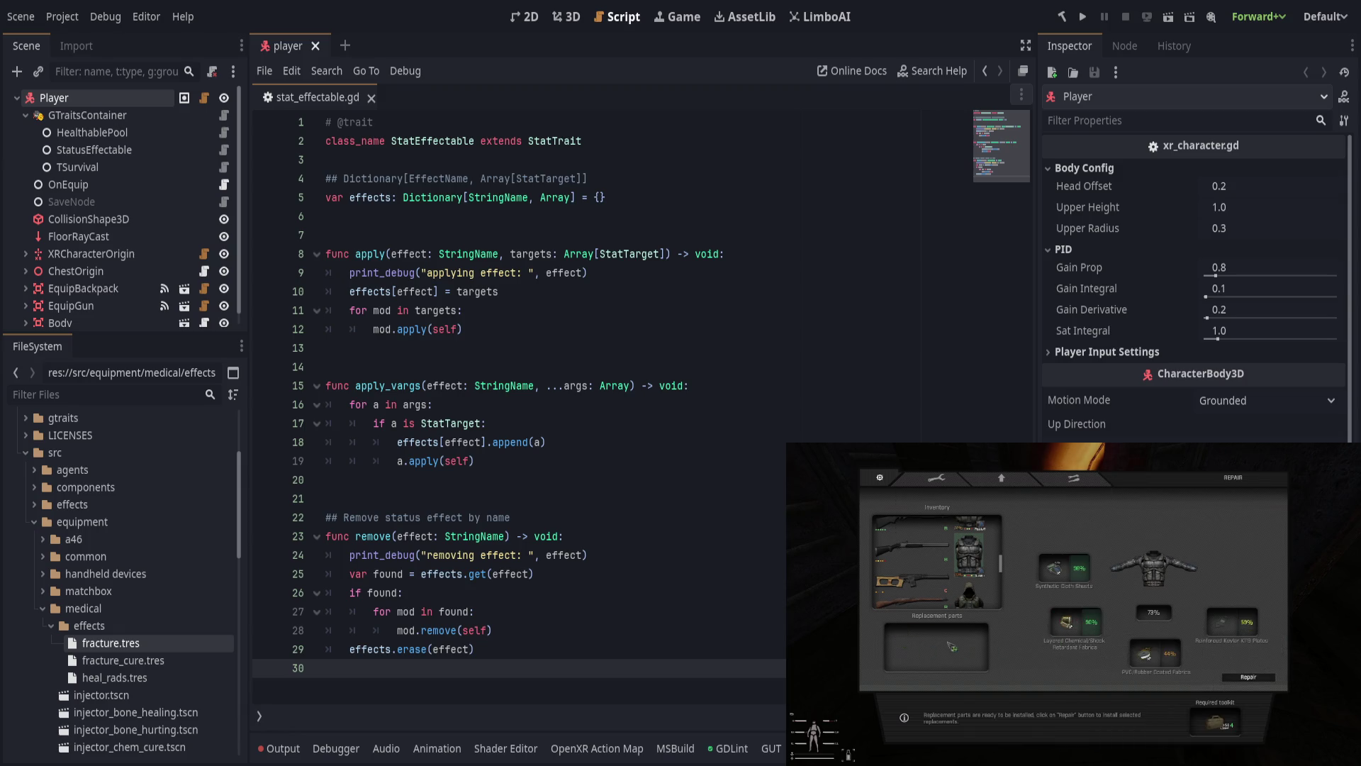
pyautogui.click(1144, 652)
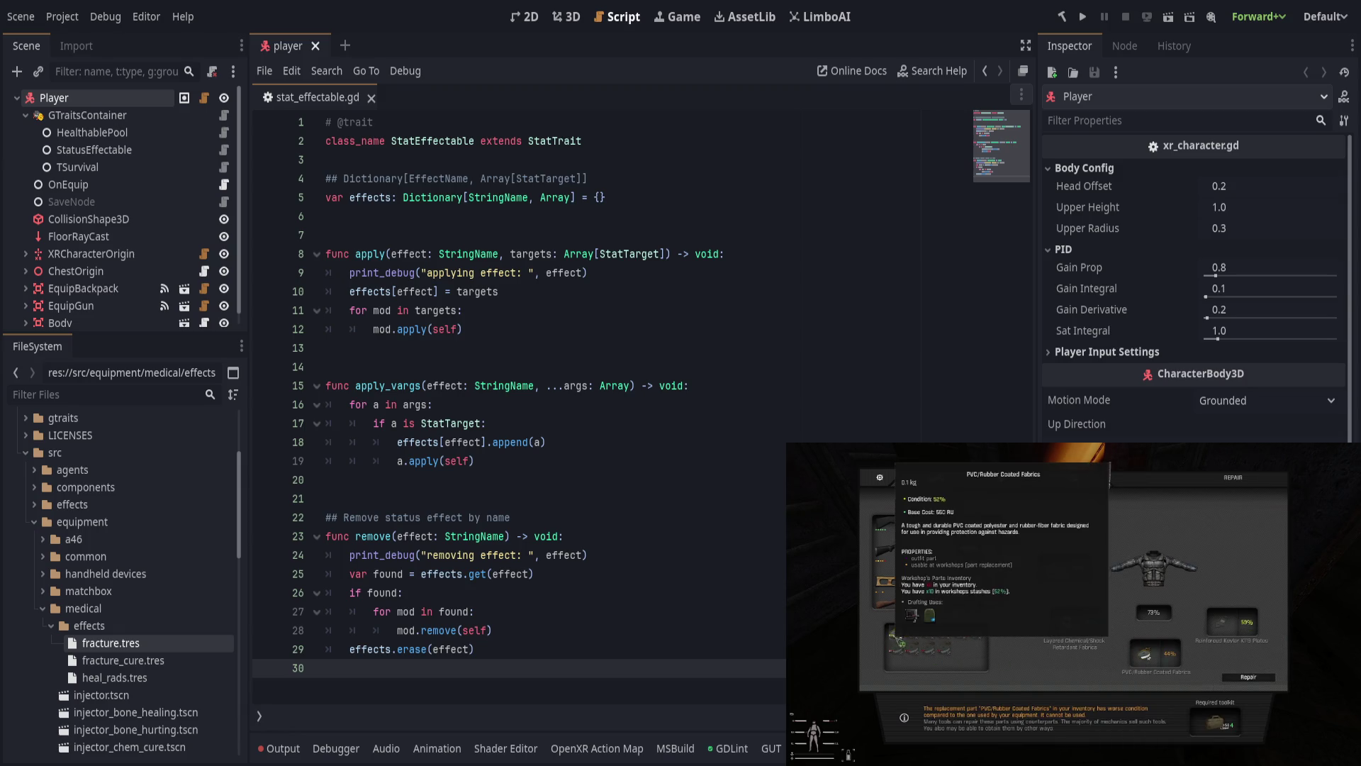
pyautogui.click(900, 642)
pyautogui.click(1219, 646)
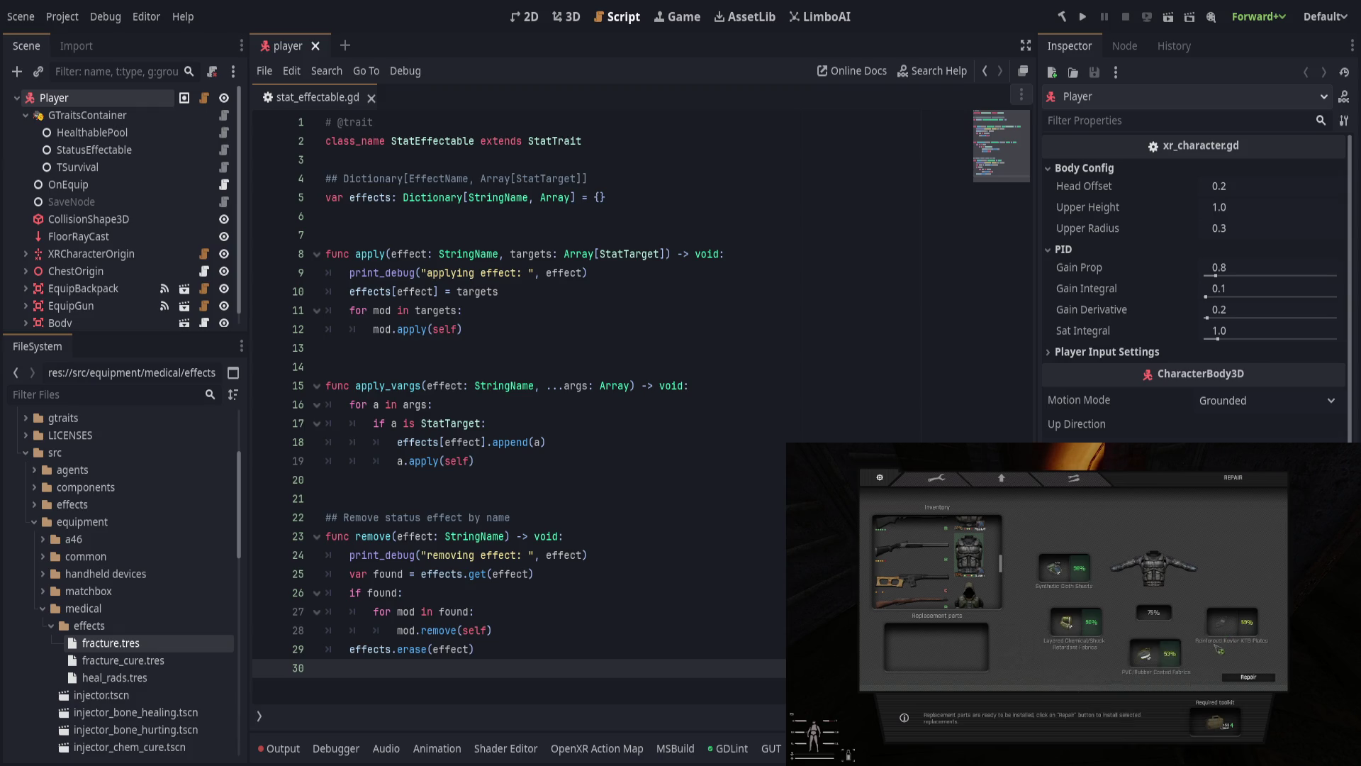
pyautogui.click(1249, 677)
pyautogui.press('Escape')
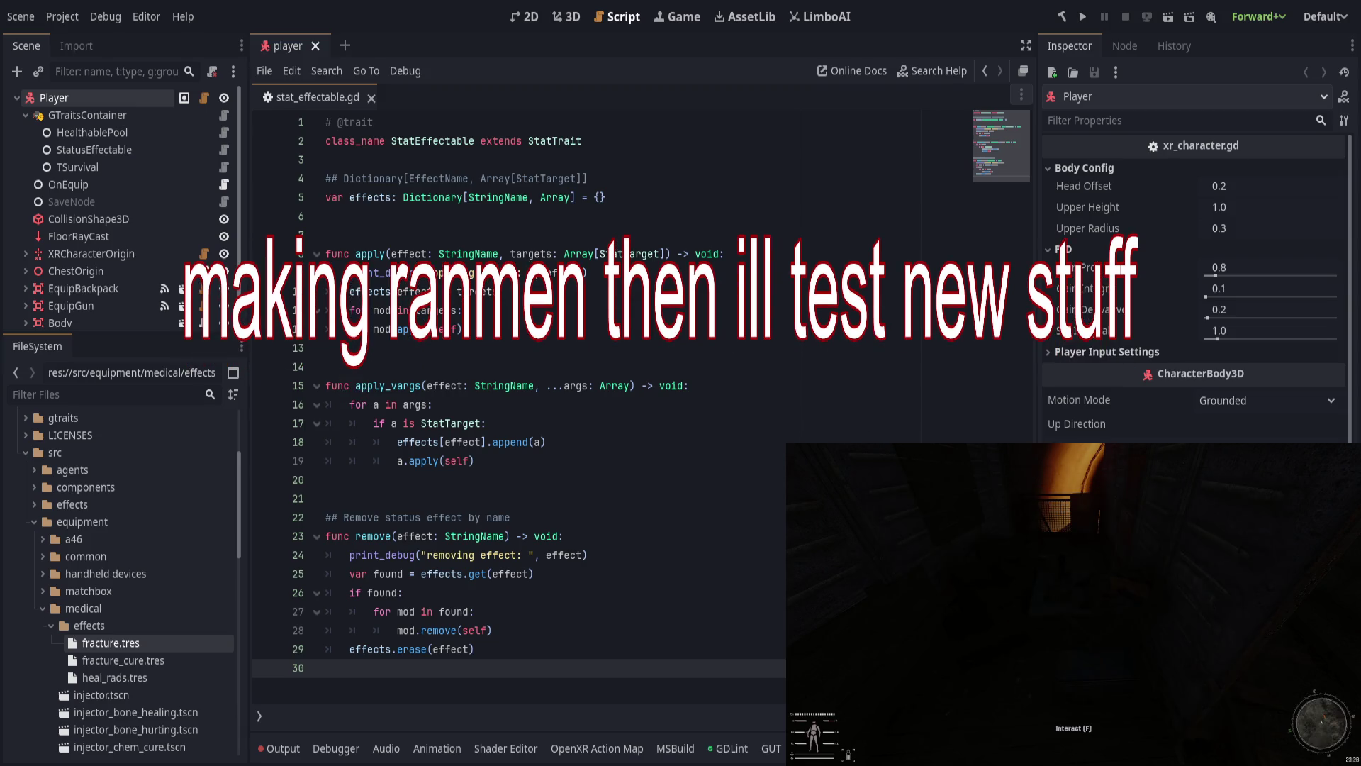
pyautogui.press('f')
pyautogui.scroll(-5, 887, 613)
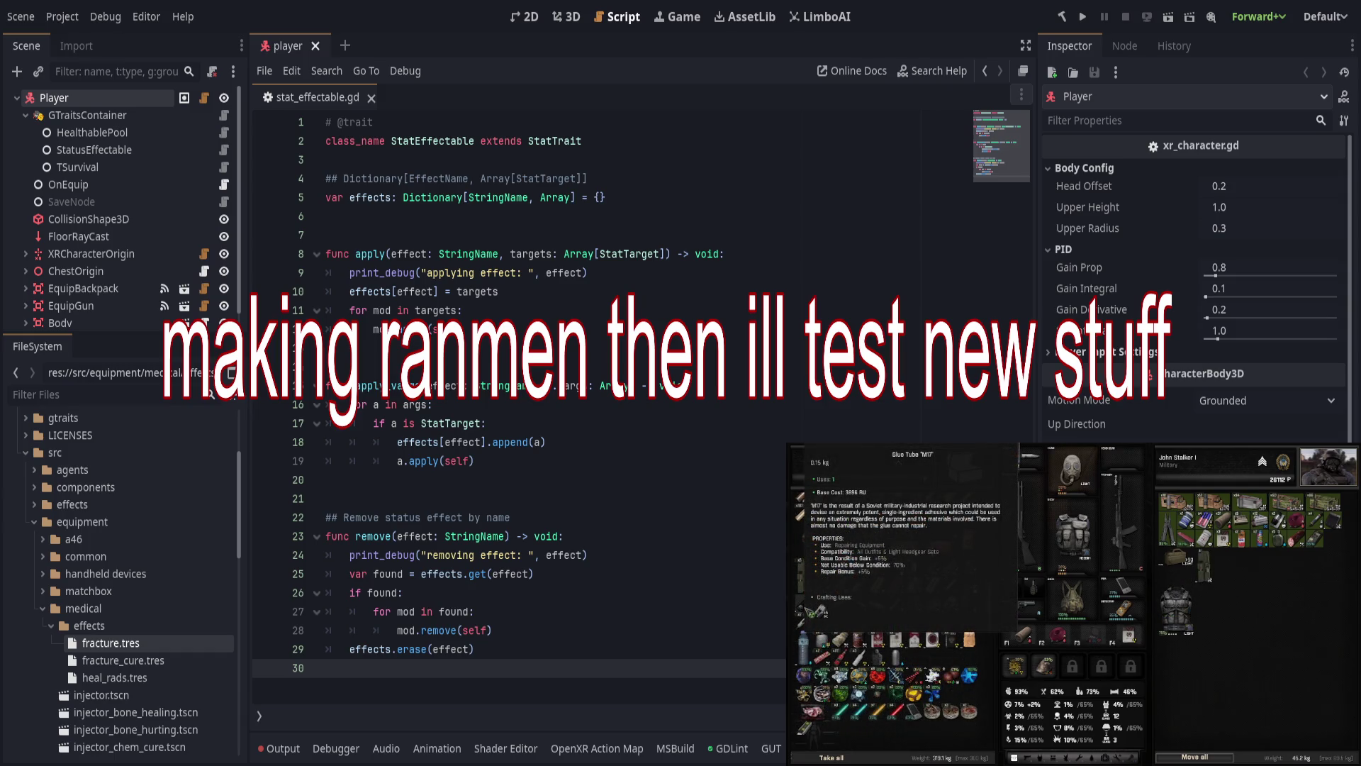
pyautogui.scroll(5, 894, 567)
pyautogui.moveTo(918, 613)
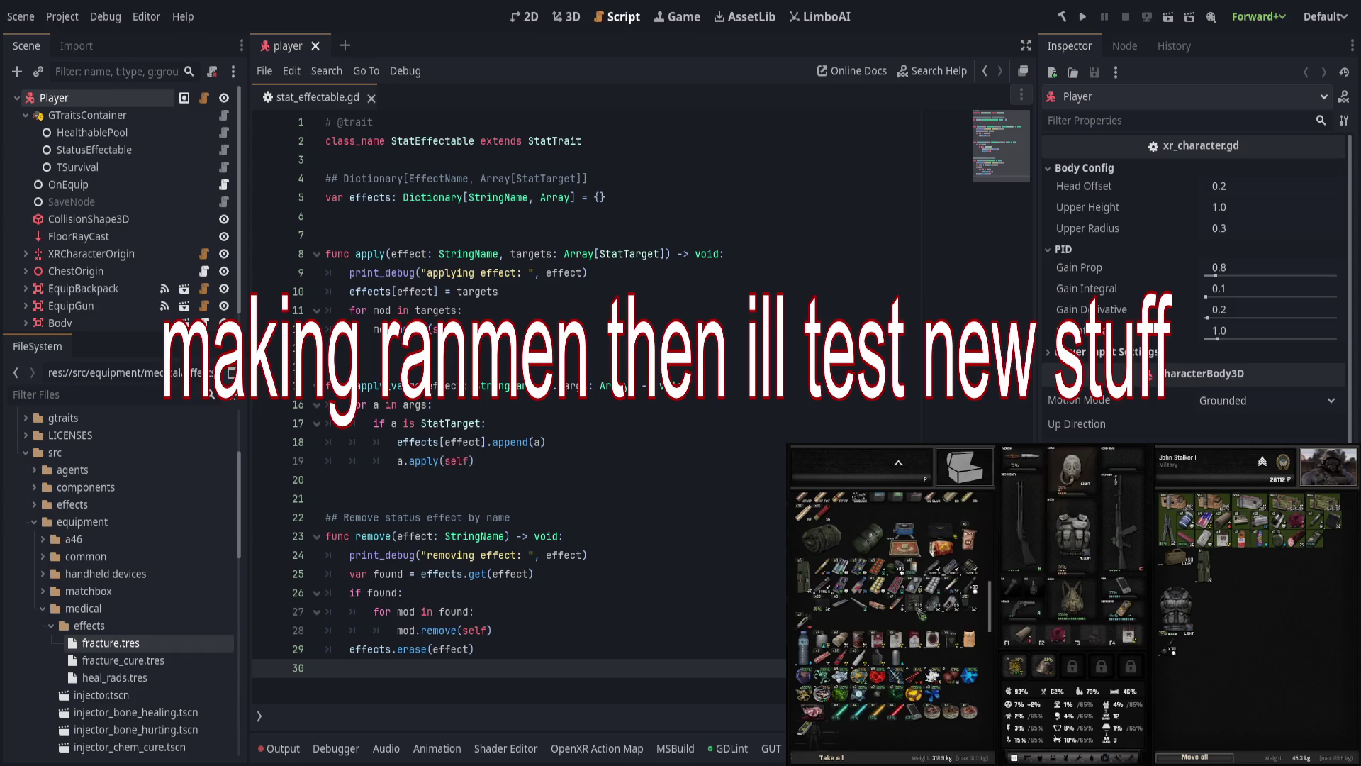
pyautogui.moveTo(983, 618)
pyautogui.moveTo(978, 592)
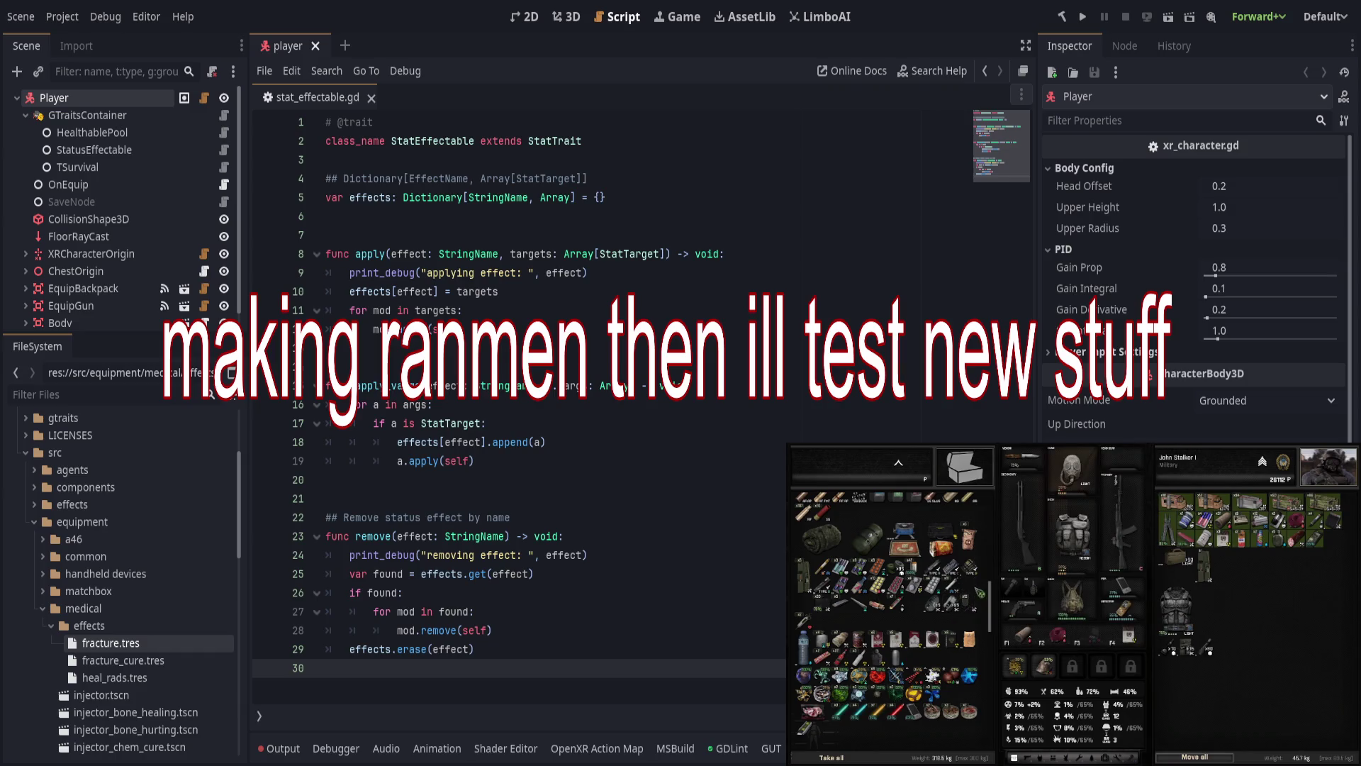
pyautogui.click(830, 757)
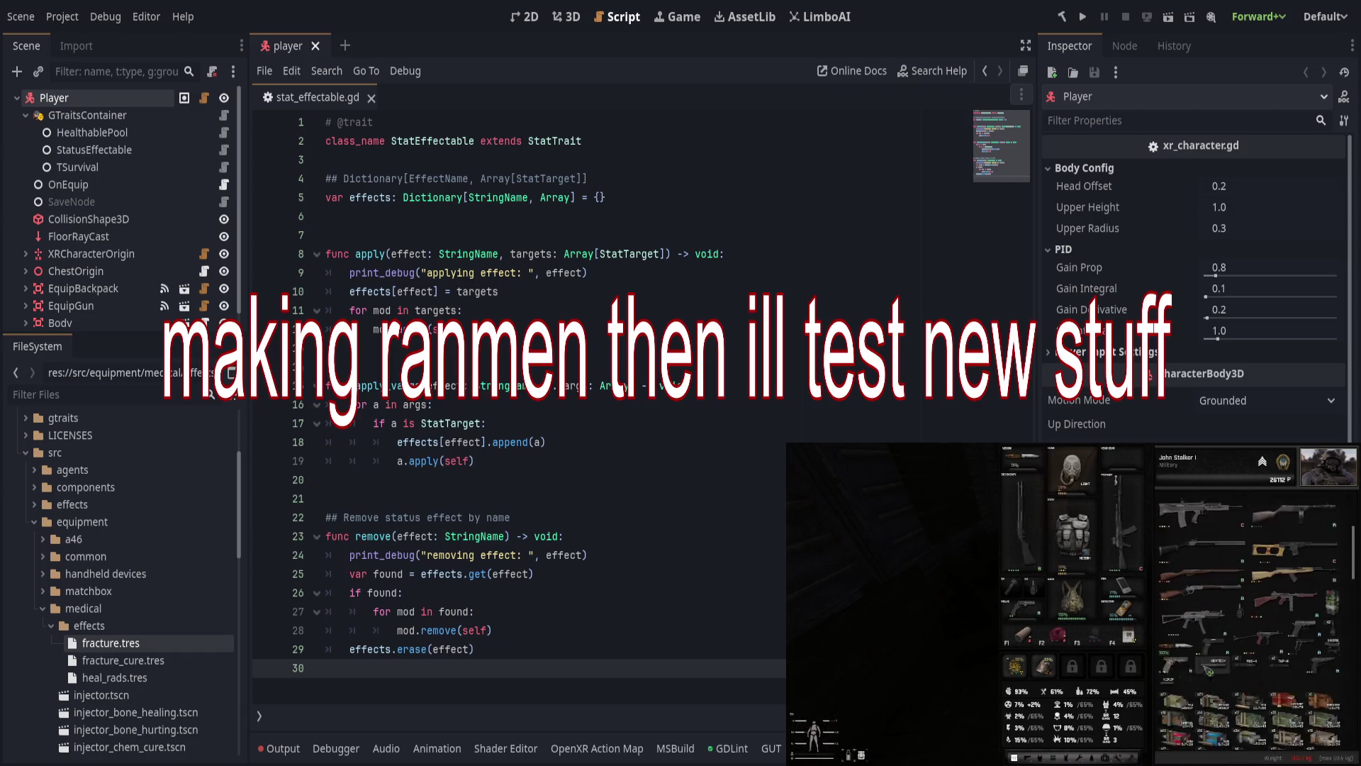
pyautogui.scroll(-5, 1250, 621)
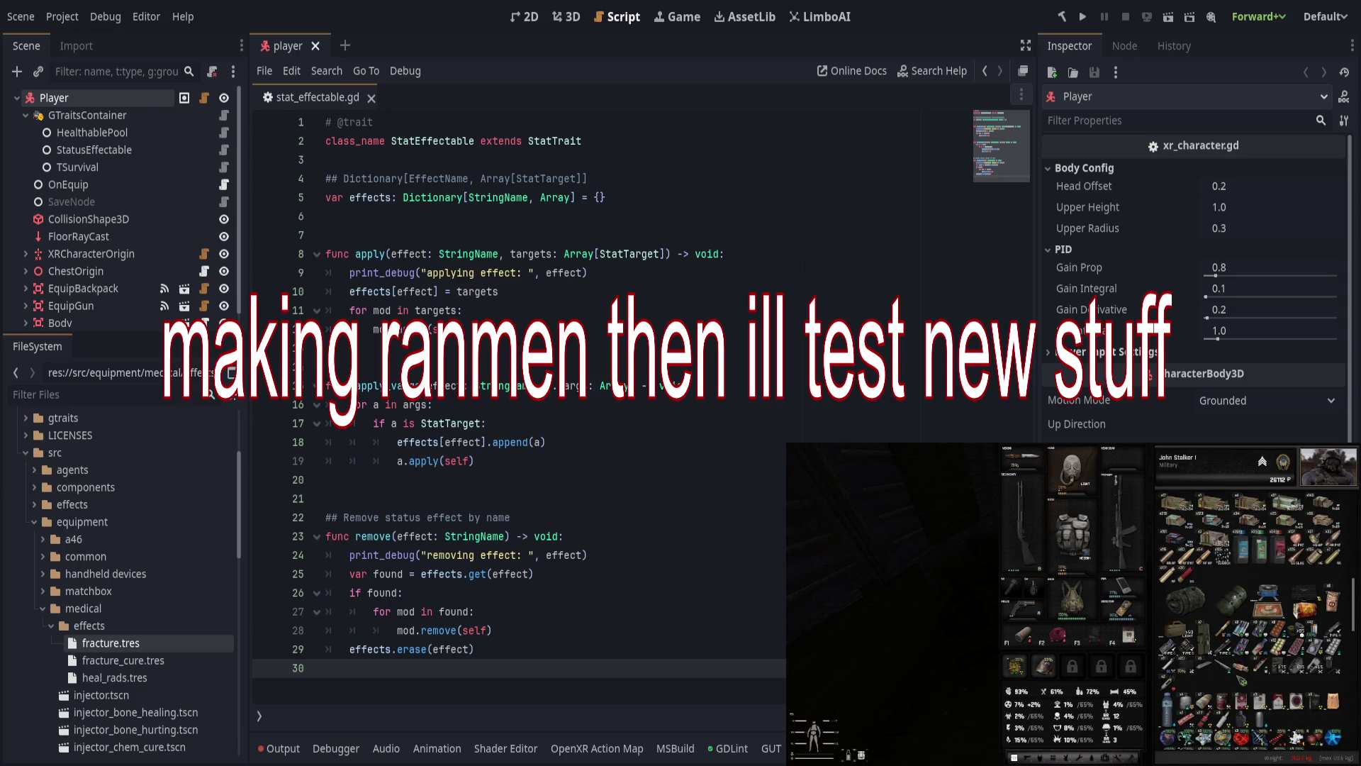
pyautogui.scroll(-2, 1266, 621)
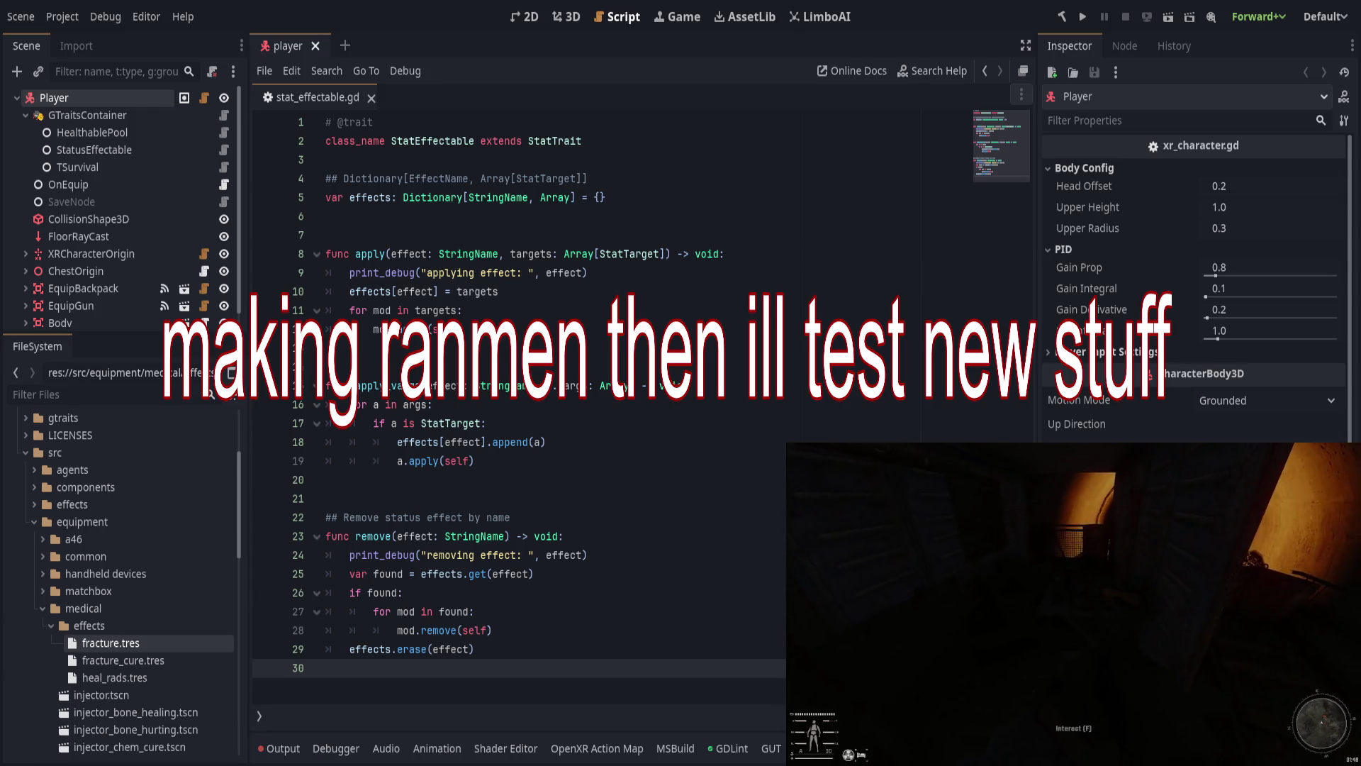
pyautogui.click(1115, 628)
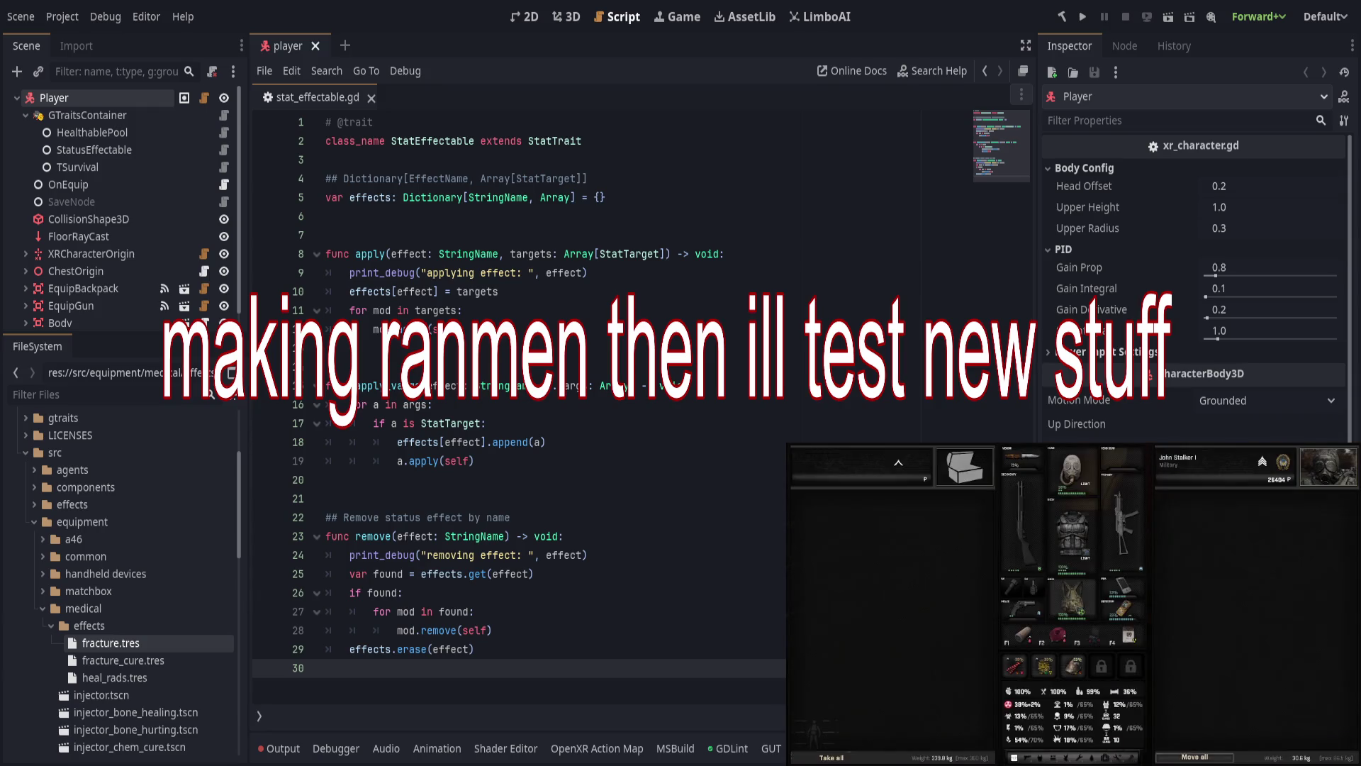
pyautogui.scroll(-5, 922, 609)
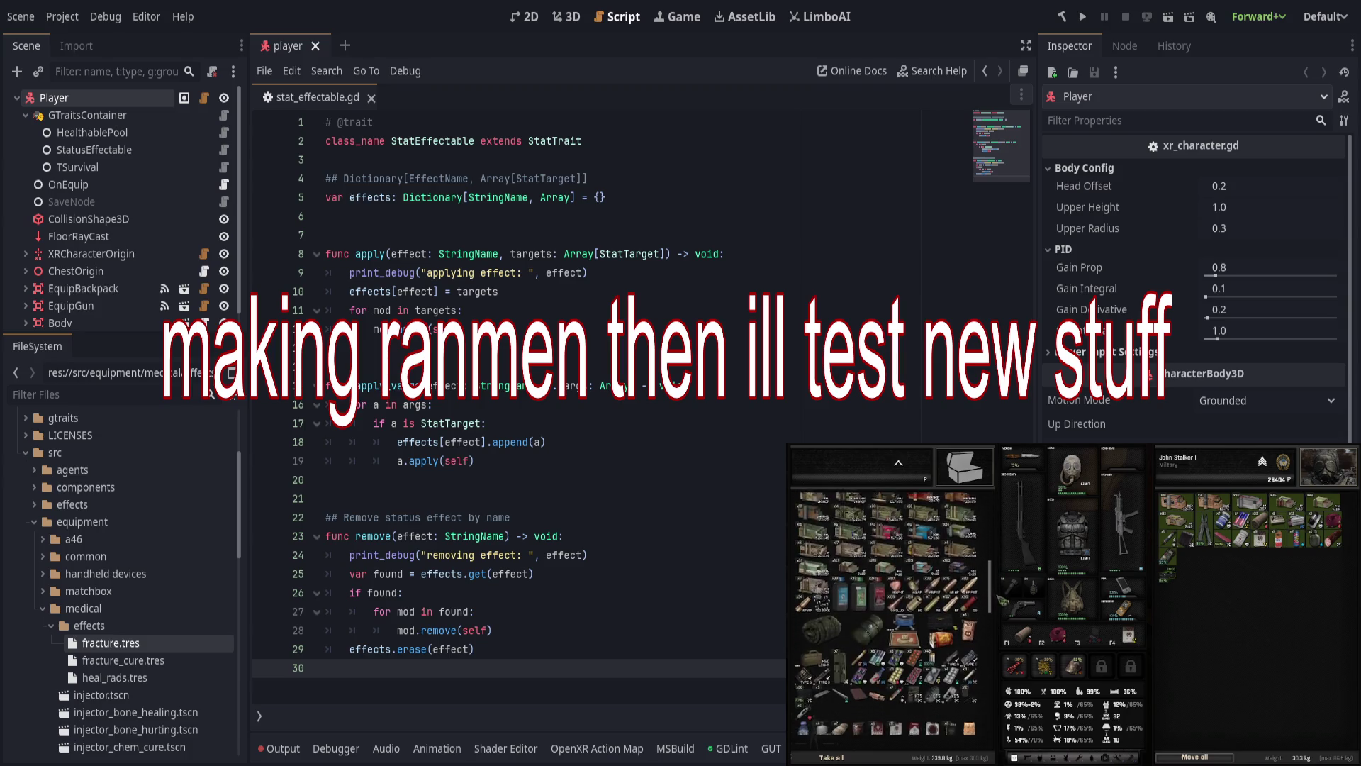
pyautogui.press('Escape')
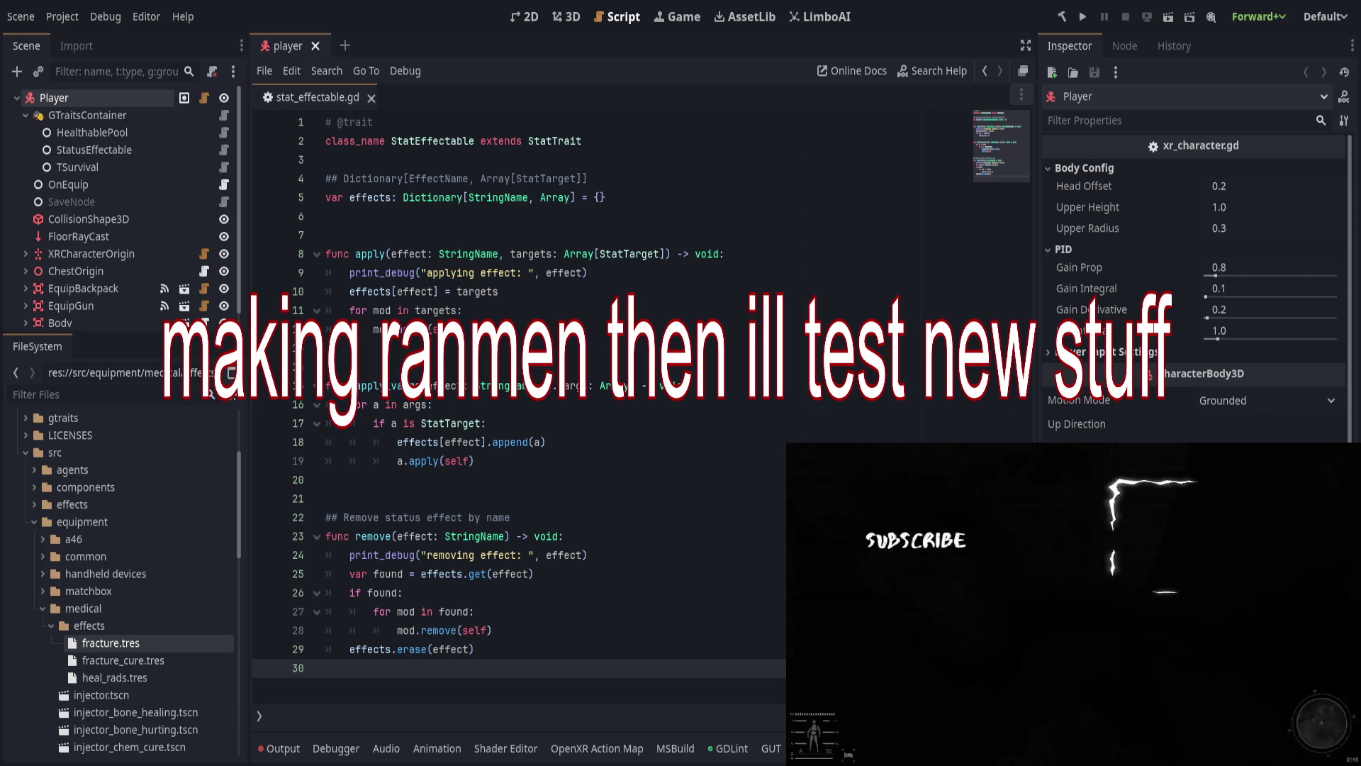
pyautogui.press('Tab')
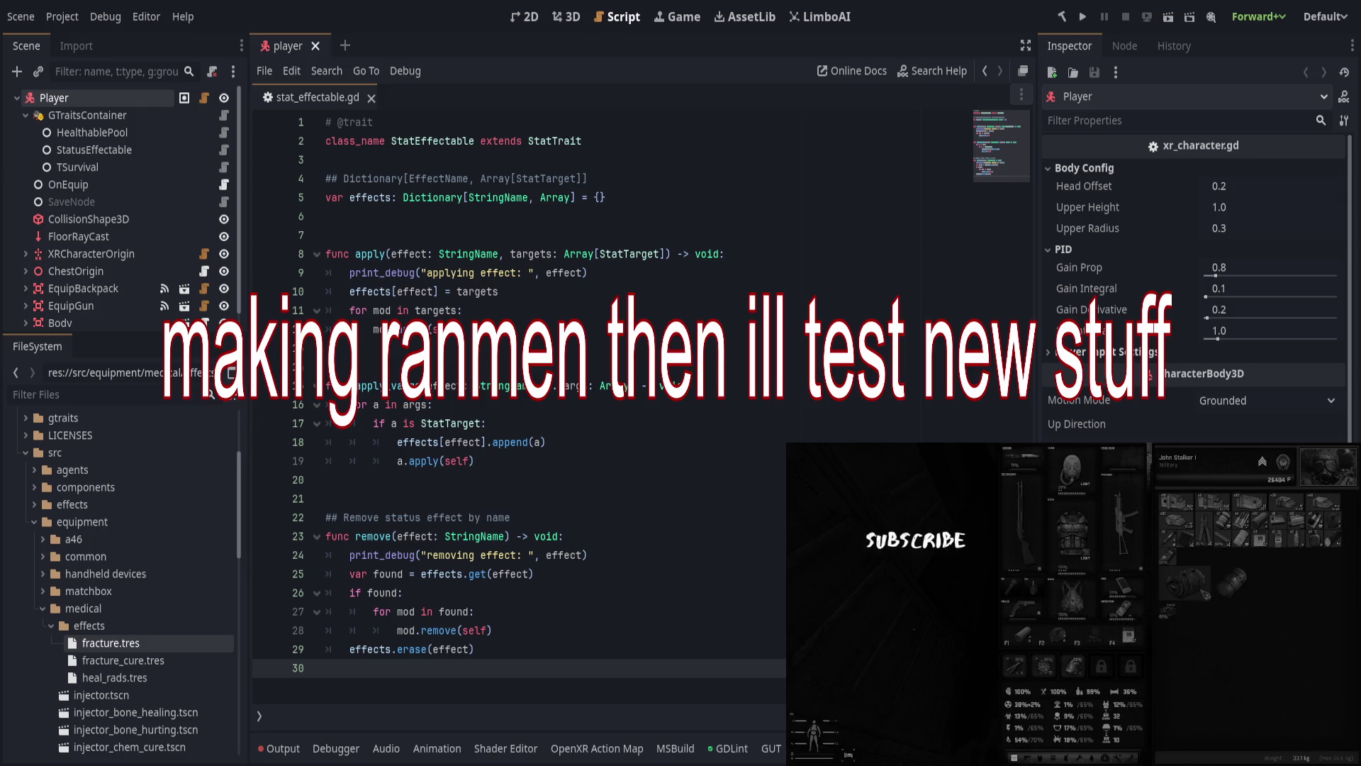
pyautogui.press('Tab')
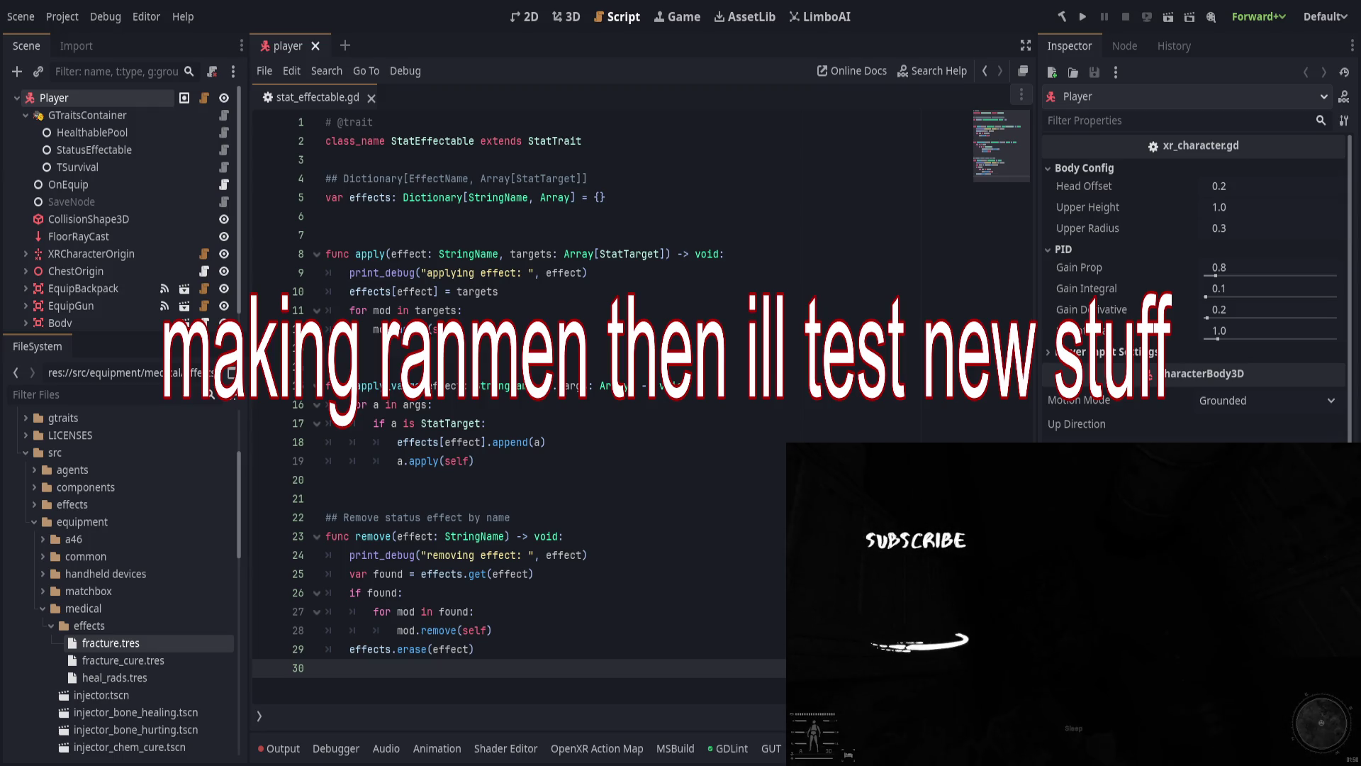
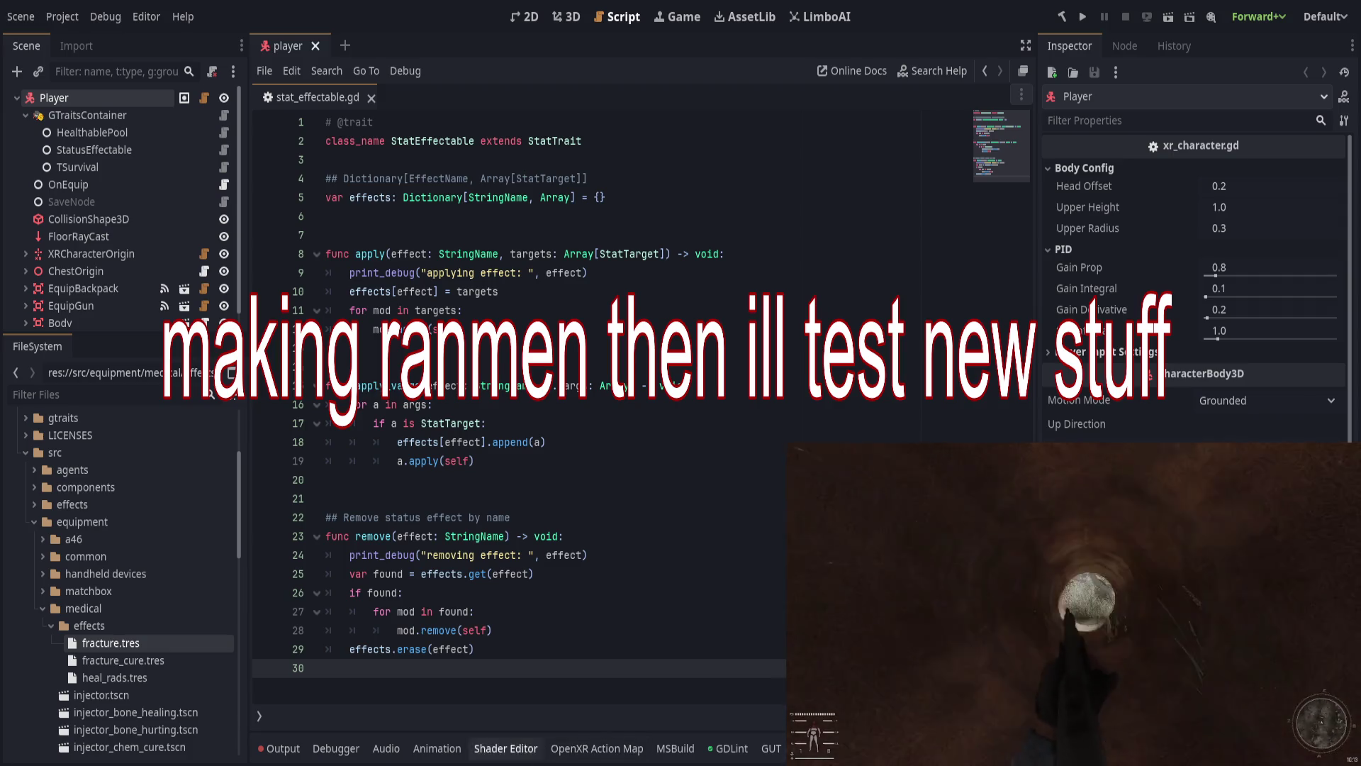
pyautogui.click(678, 581)
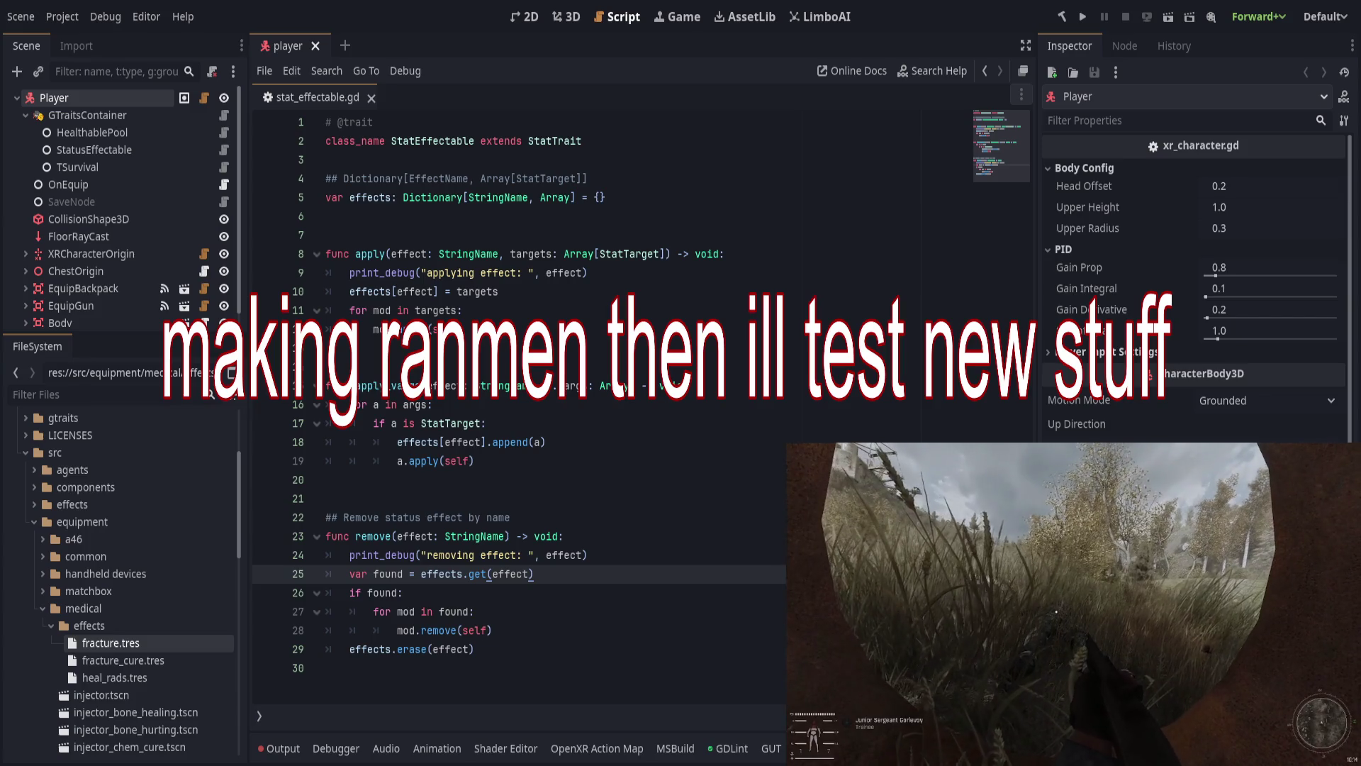
pyautogui.click(645, 599)
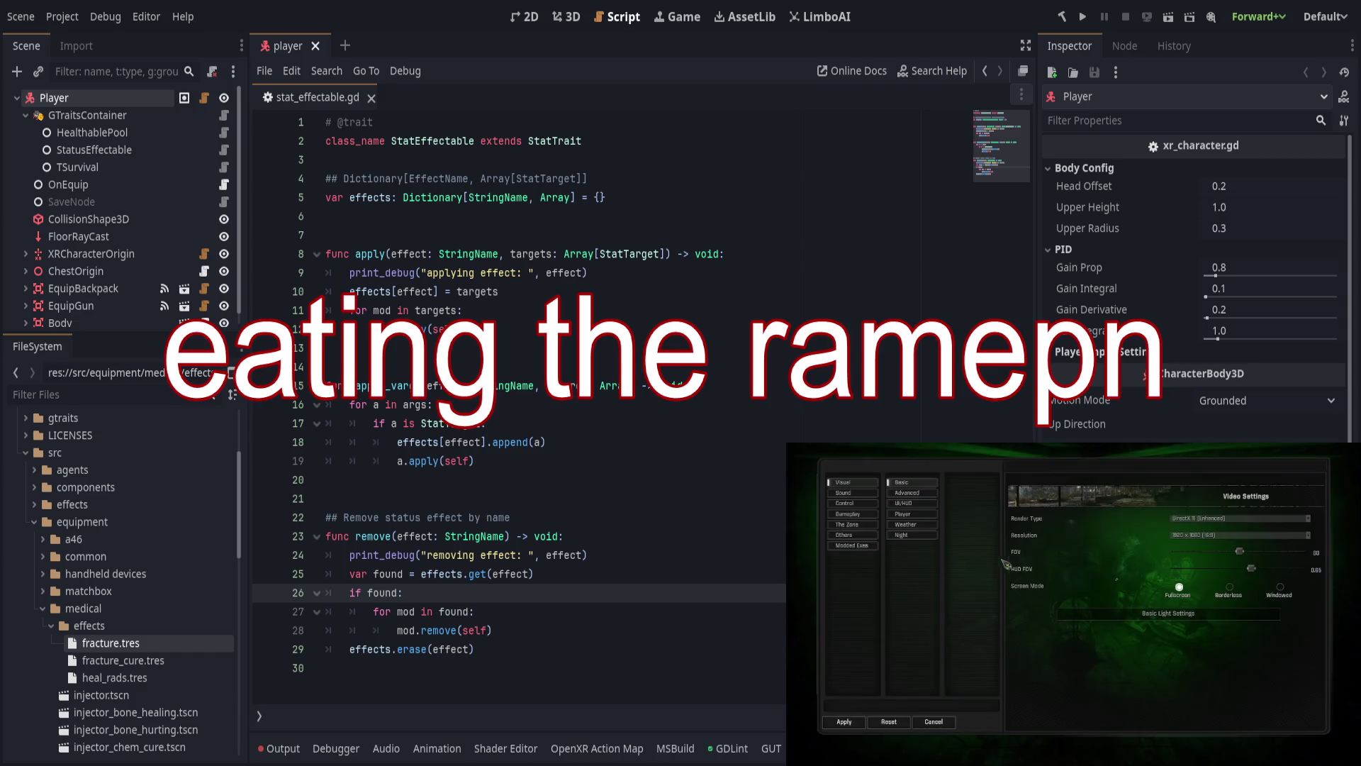
pyautogui.moveTo(1078, 614)
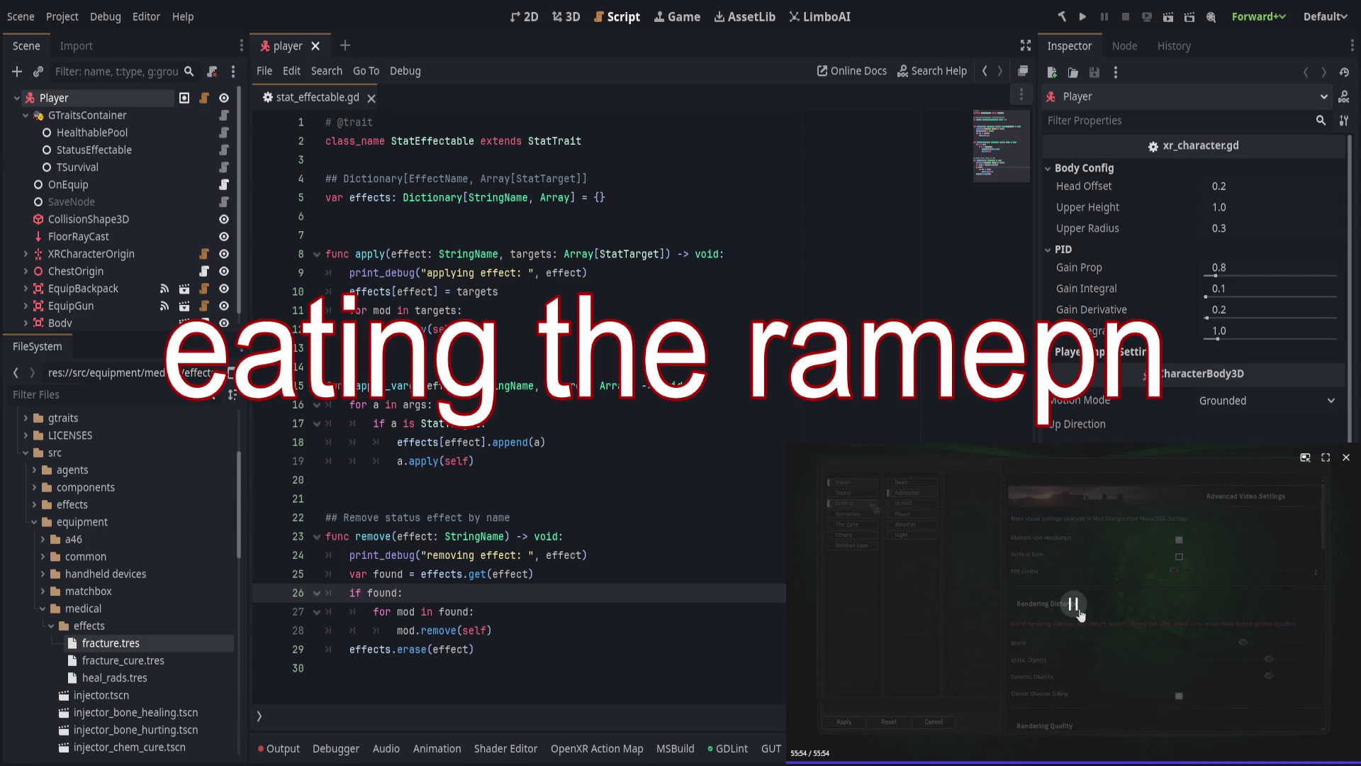